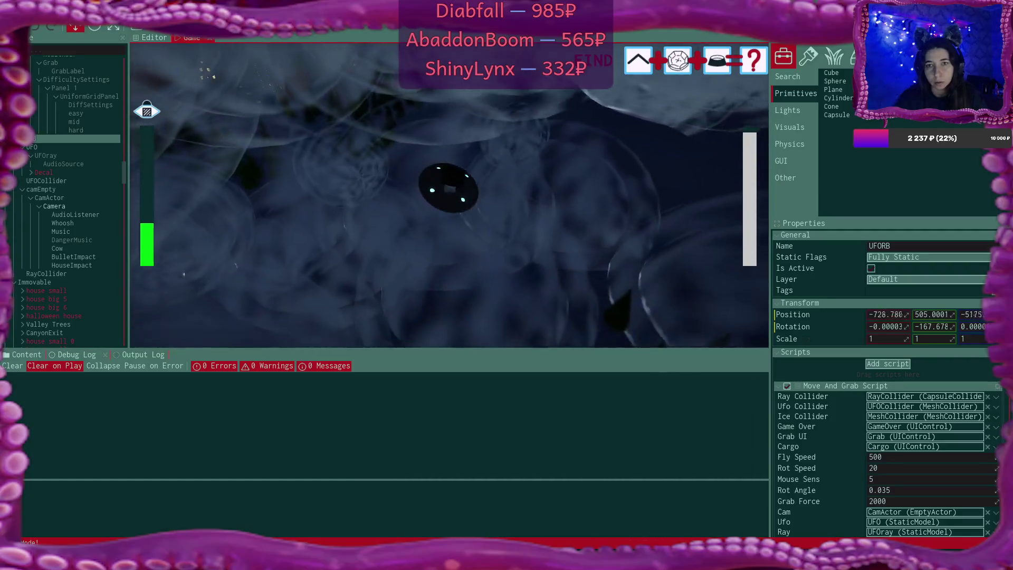
- Fly the UFO forward over the foggy terrain until 'That's exactly what I wanted!' appears
{"action": "key", "text": "w"}
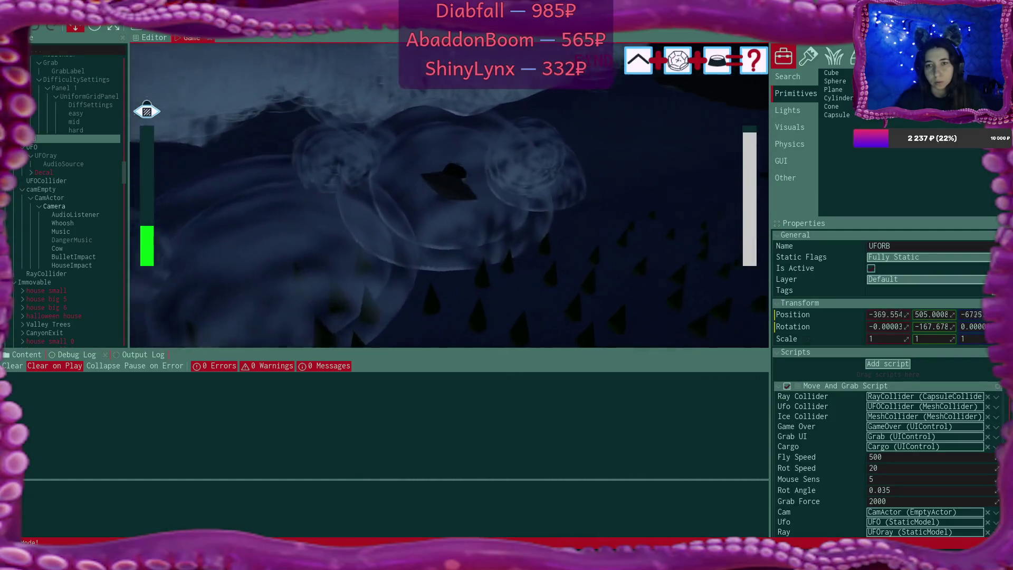
{"action": "key", "text": "w"}
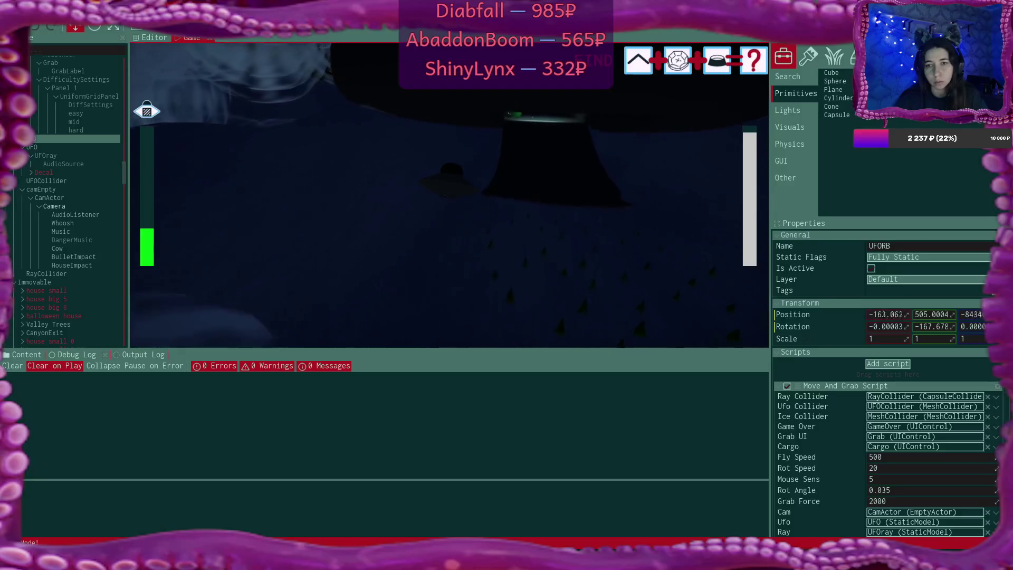
{"action": "key", "text": "w"}
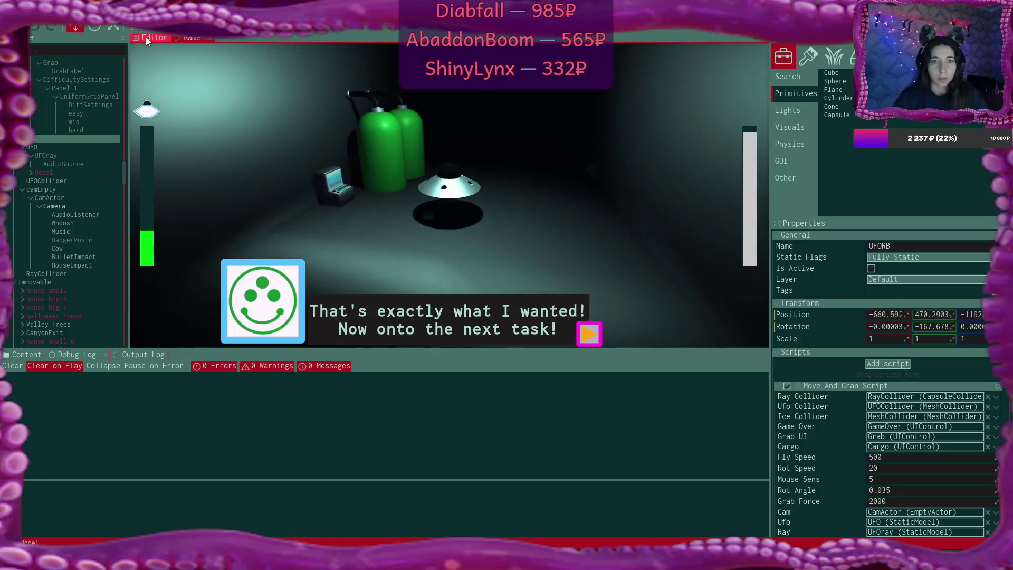
- Back in the editor, expand 'halloween house' in the Scene tree and select it
{"action": "left_click", "coordinate": [150, 37]}
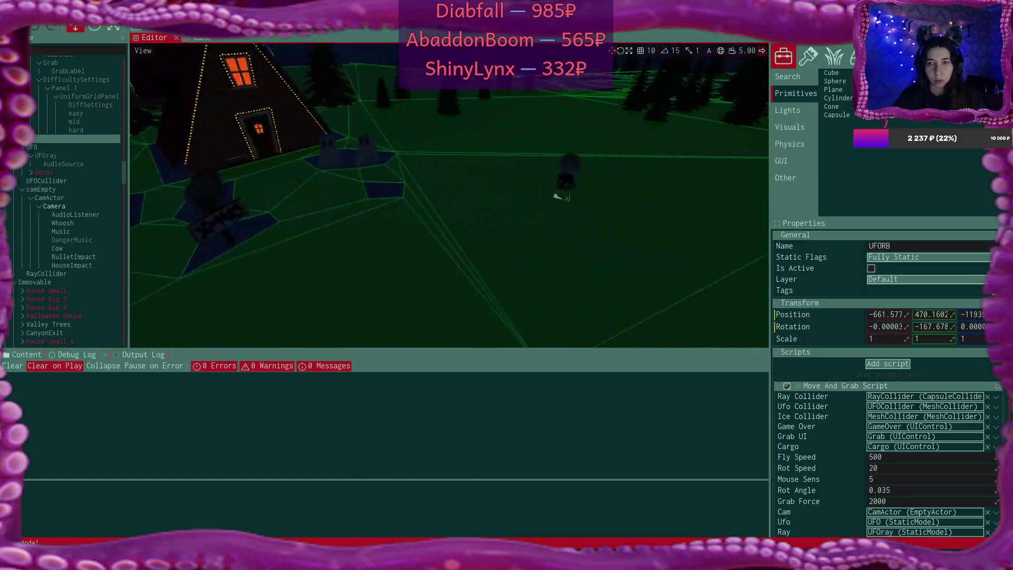
{"action": "scroll", "coordinate": [68, 182], "scroll_direction": "down", "scroll_amount": 10}
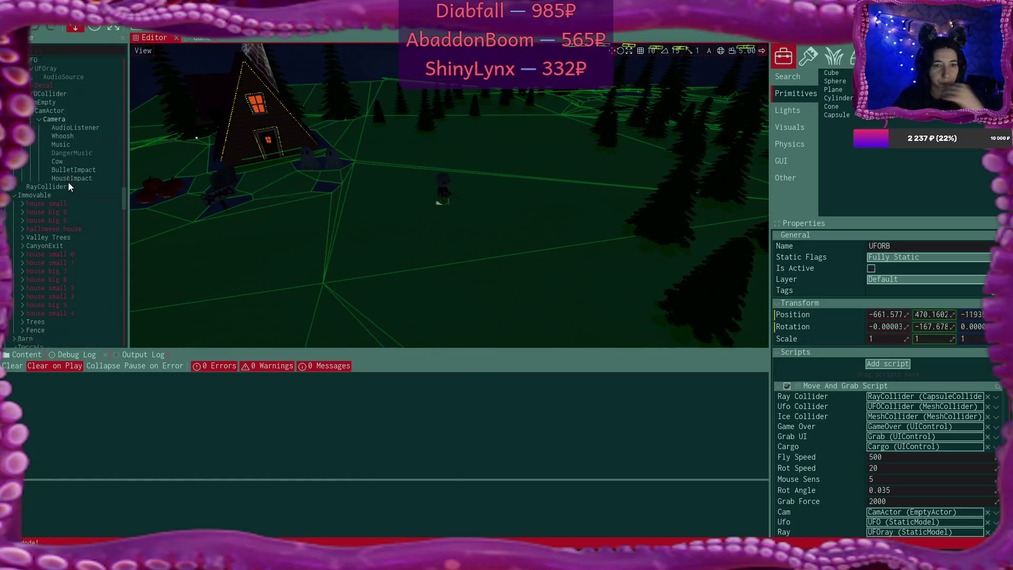
{"action": "scroll", "coordinate": [67, 187], "scroll_direction": "down", "scroll_amount": 9}
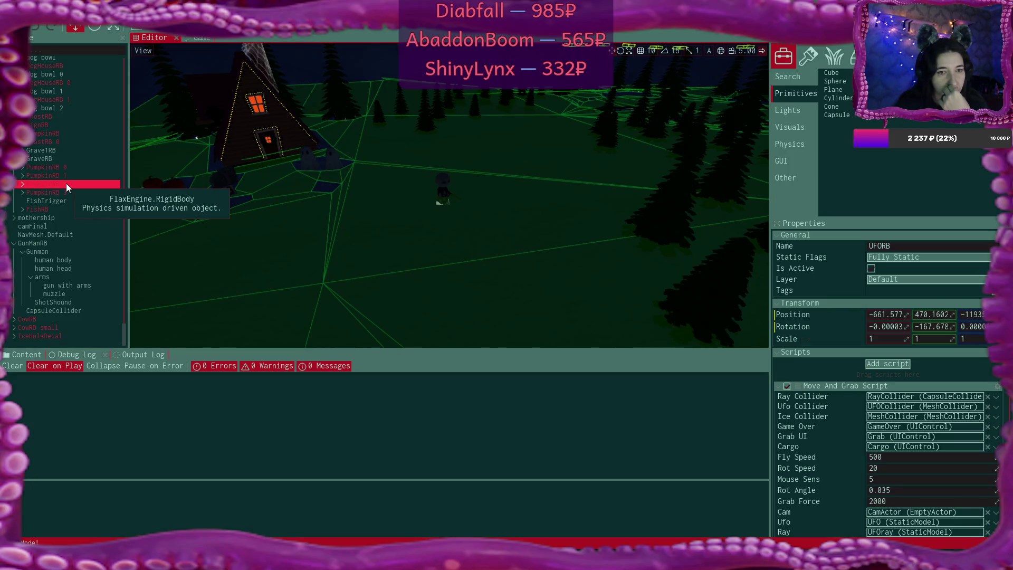
{"action": "scroll", "coordinate": [67, 187], "scroll_direction": "up", "scroll_amount": 9}
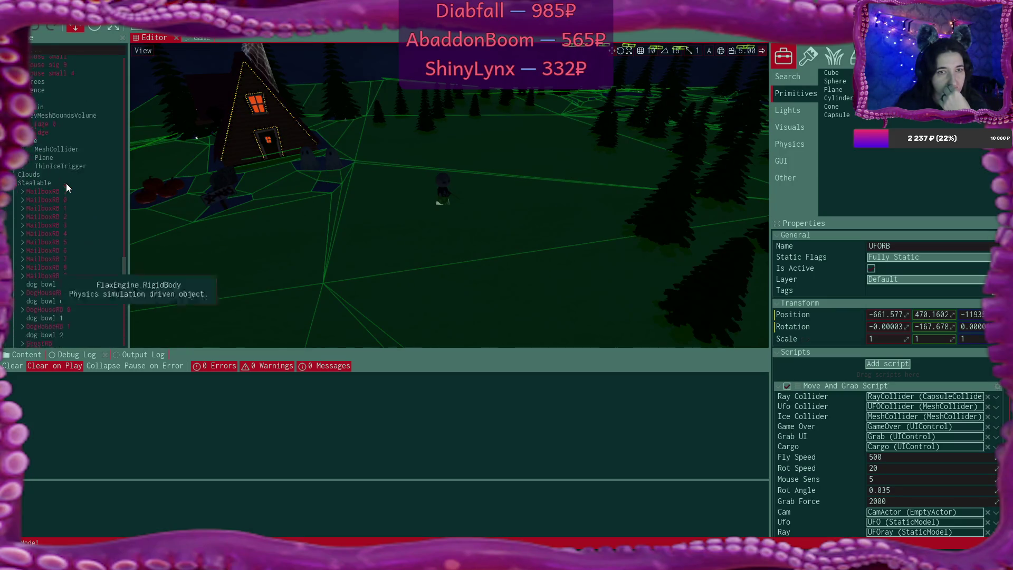
{"action": "scroll", "coordinate": [66, 188], "scroll_direction": "up", "scroll_amount": 3}
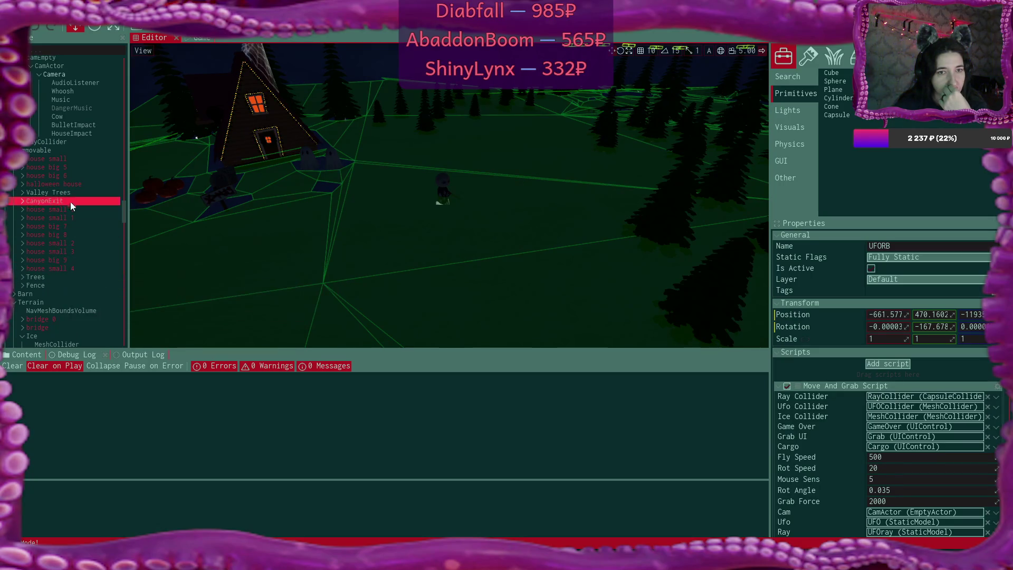
{"action": "left_click", "coordinate": [23, 184]}
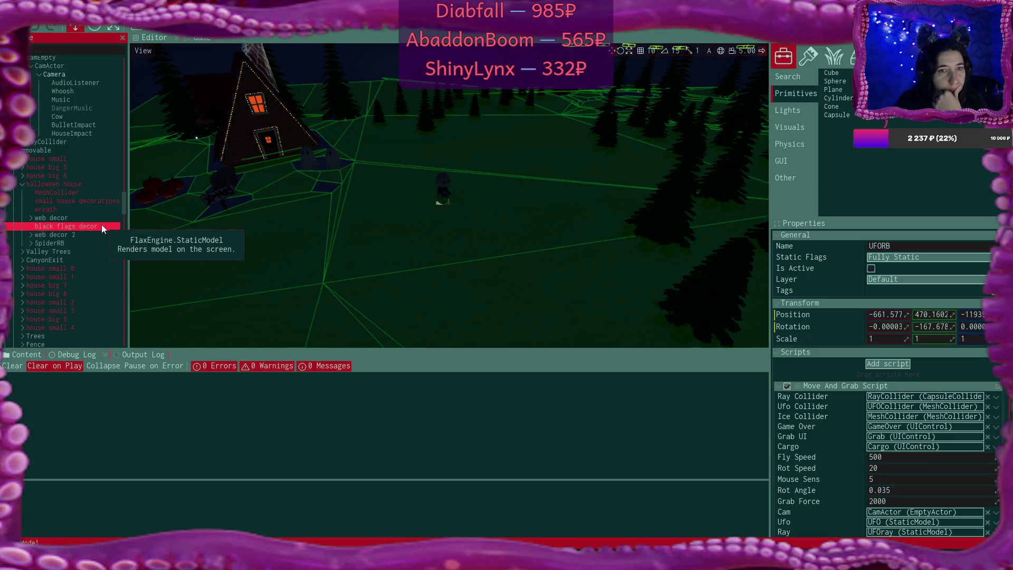
{"action": "left_click", "coordinate": [75, 184]}
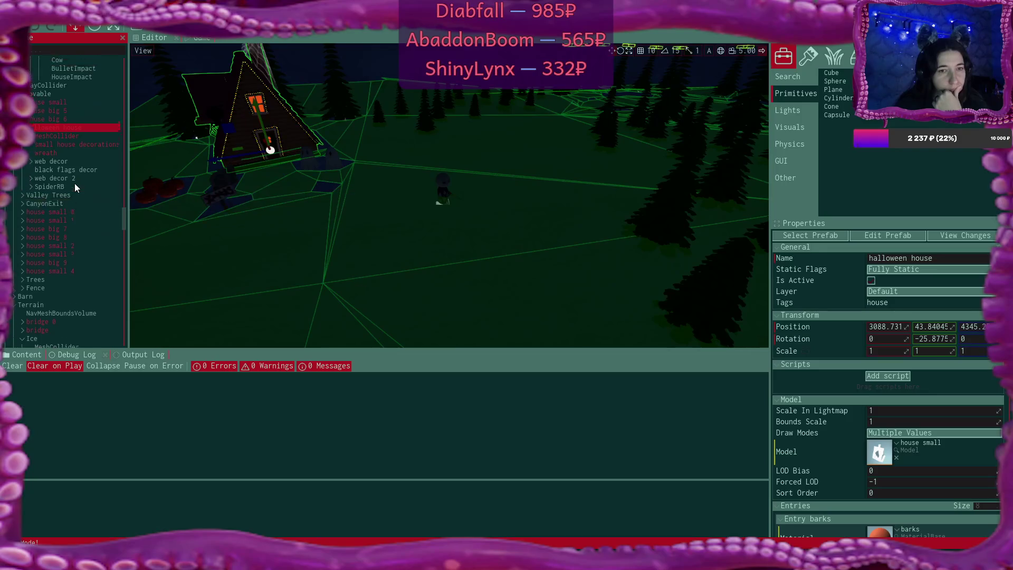
- Scroll the Scene tree down to GunManRB and select it to show its Gun Man Script
{"action": "scroll", "coordinate": [74, 182], "scroll_direction": "up", "scroll_amount": 5}
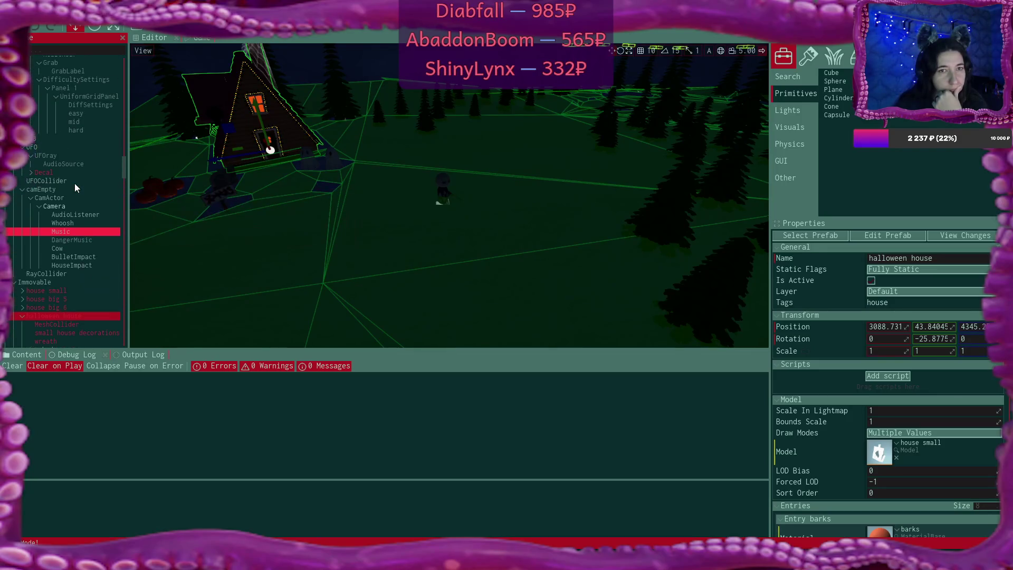
{"action": "scroll", "coordinate": [75, 182], "scroll_direction": "down", "scroll_amount": 9}
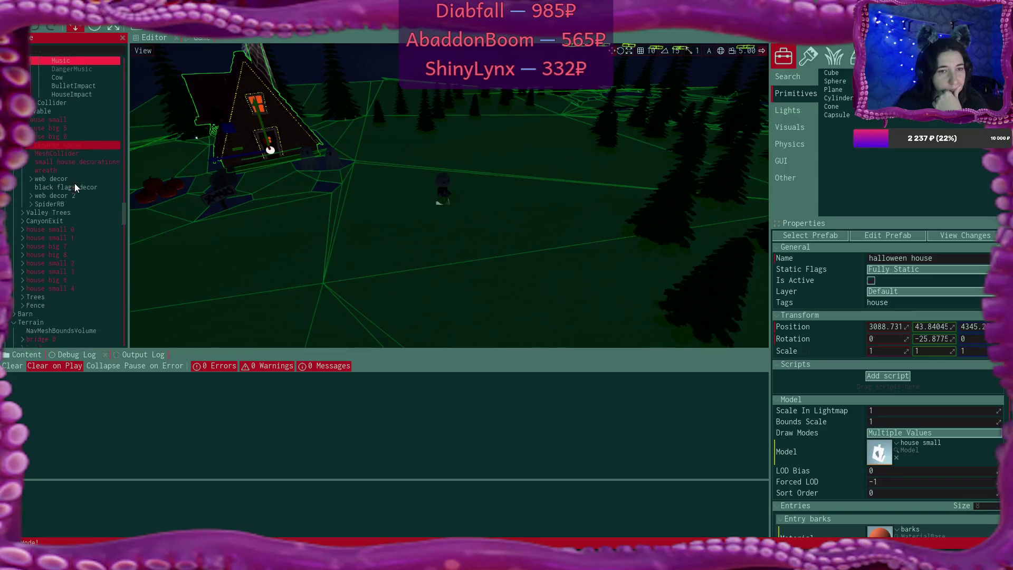
{"action": "scroll", "coordinate": [75, 184], "scroll_direction": "down", "scroll_amount": 8}
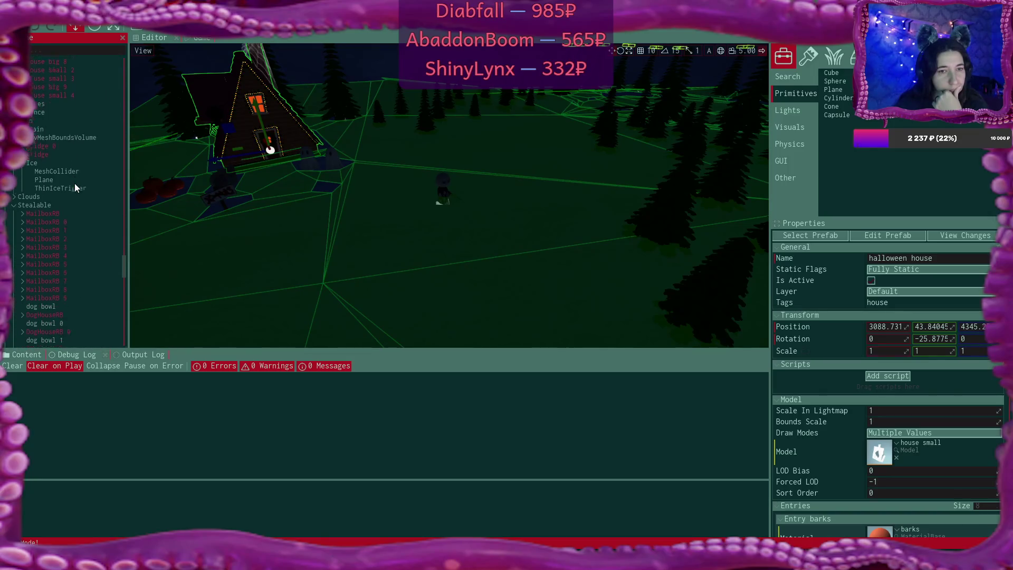
{"action": "scroll", "coordinate": [74, 184], "scroll_direction": "down", "scroll_amount": 5}
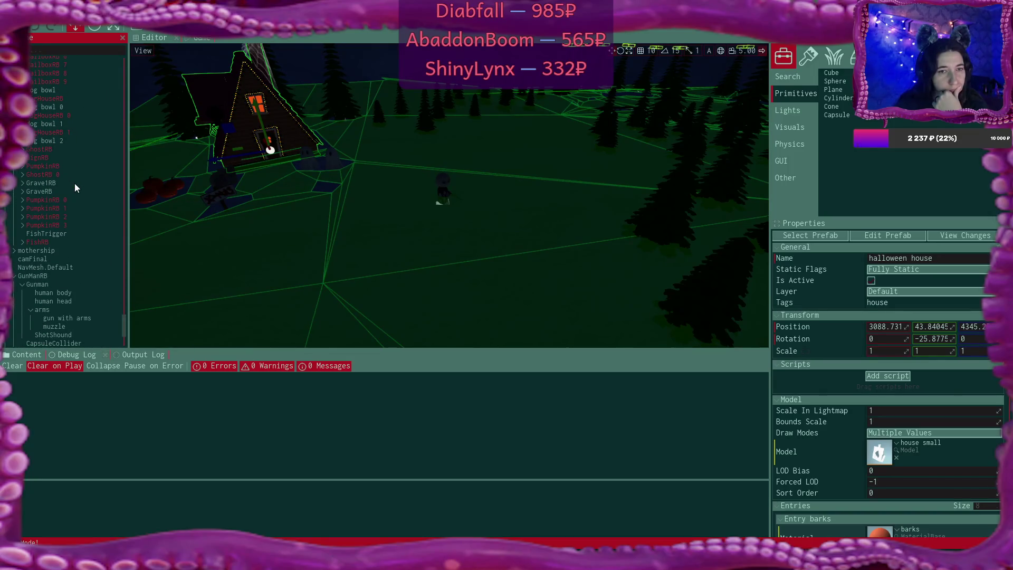
{"action": "scroll", "coordinate": [75, 187], "scroll_direction": "down", "scroll_amount": 1}
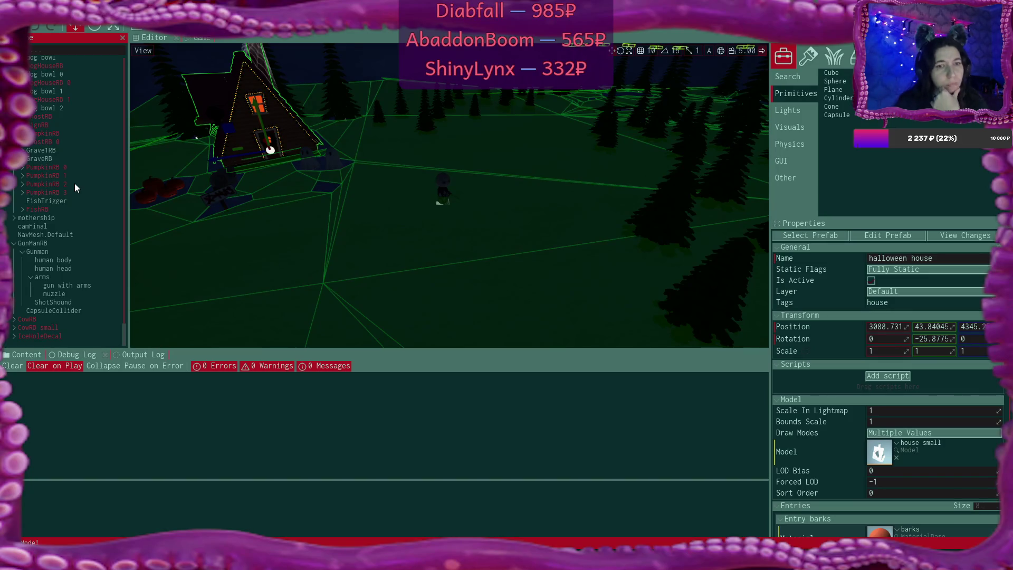
{"action": "left_click", "coordinate": [56, 243]}
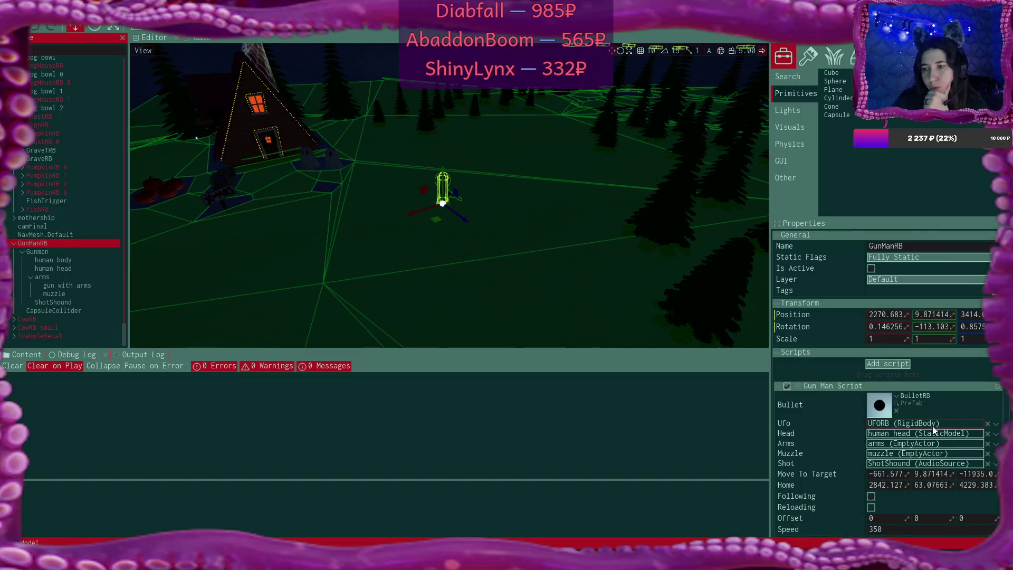
- Review GunManRB's Gun Man Script and Rigid Body properties, then select UFORB
{"action": "scroll", "coordinate": [913, 458], "scroll_direction": "down", "scroll_amount": 5}
{"action": "scroll", "coordinate": [913, 462], "scroll_direction": "down", "scroll_amount": 2}
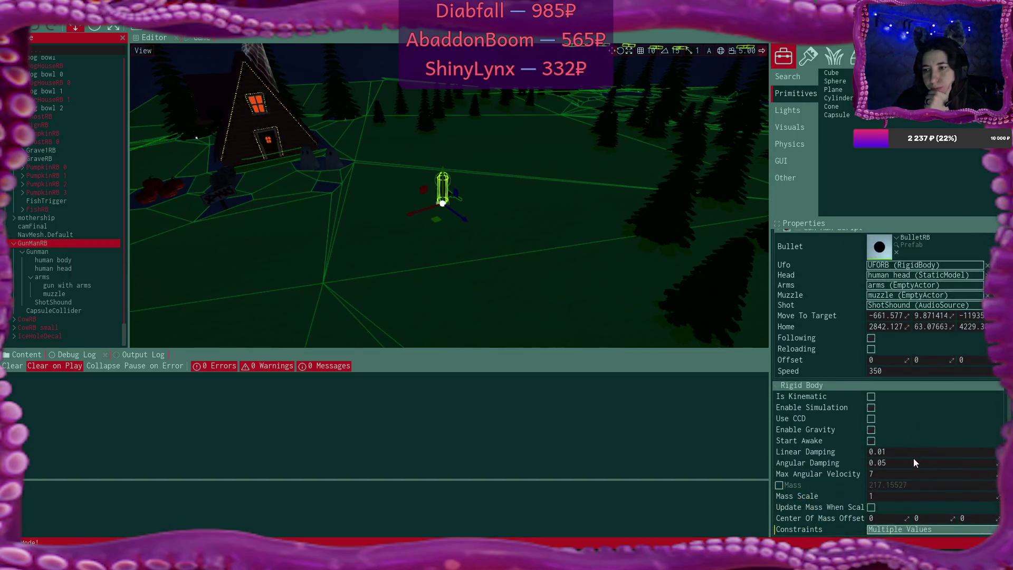
{"action": "scroll", "coordinate": [914, 462], "scroll_direction": "down", "scroll_amount": 3}
{"action": "scroll", "coordinate": [914, 462], "scroll_direction": "up", "scroll_amount": 4}
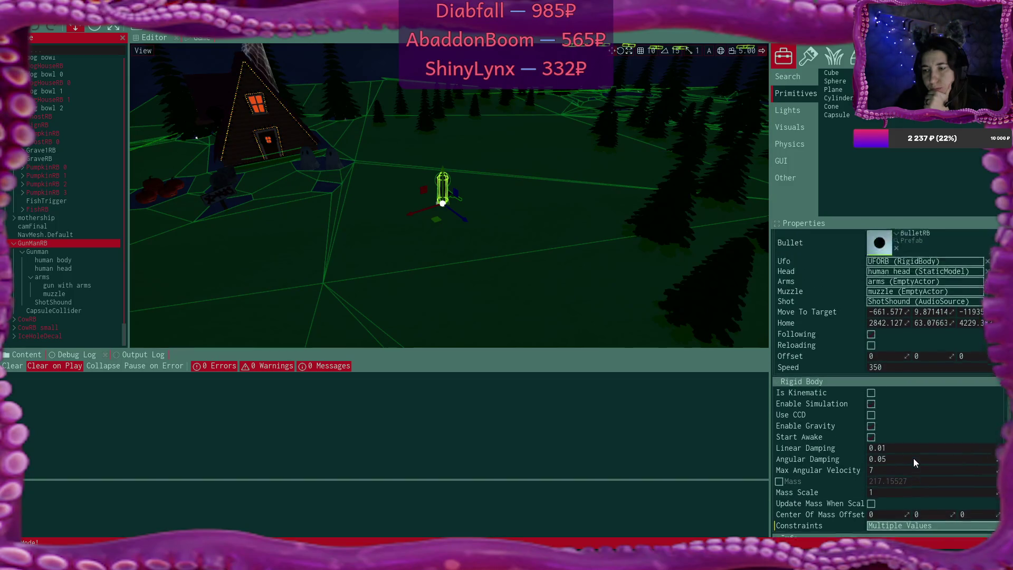
{"action": "scroll", "coordinate": [914, 462], "scroll_direction": "up", "scroll_amount": 1}
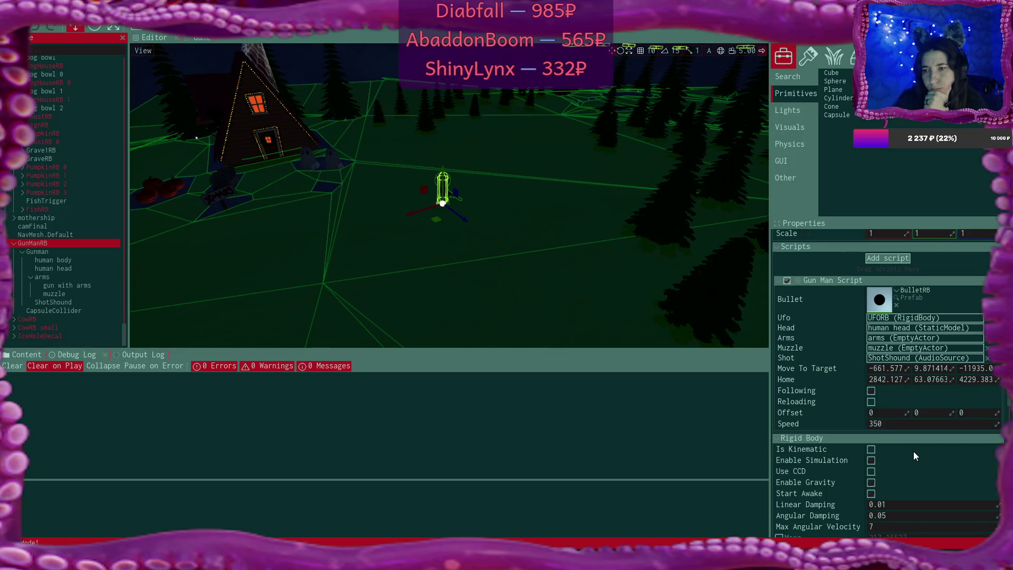
{"action": "scroll", "coordinate": [55, 236], "scroll_direction": "up", "scroll_amount": 7}
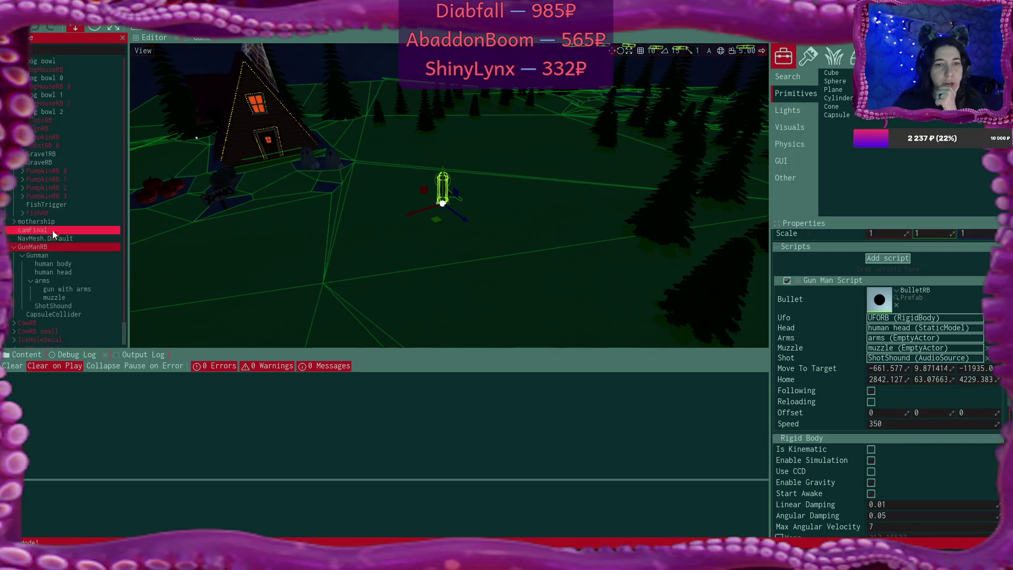
{"action": "scroll", "coordinate": [55, 236], "scroll_direction": "up", "scroll_amount": 10}
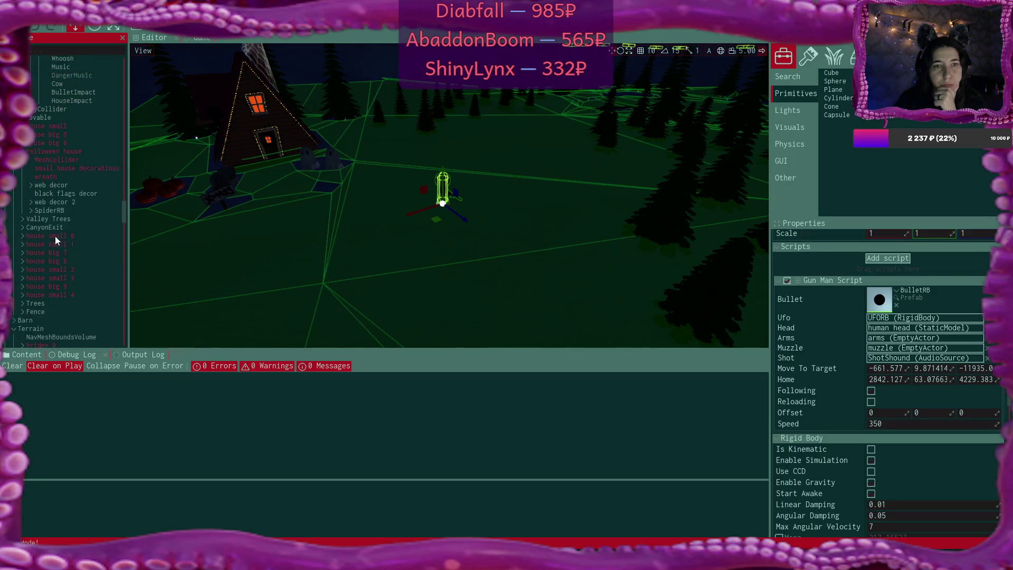
{"action": "scroll", "coordinate": [55, 235], "scroll_direction": "up", "scroll_amount": 3}
{"action": "left_click", "coordinate": [47, 210]}
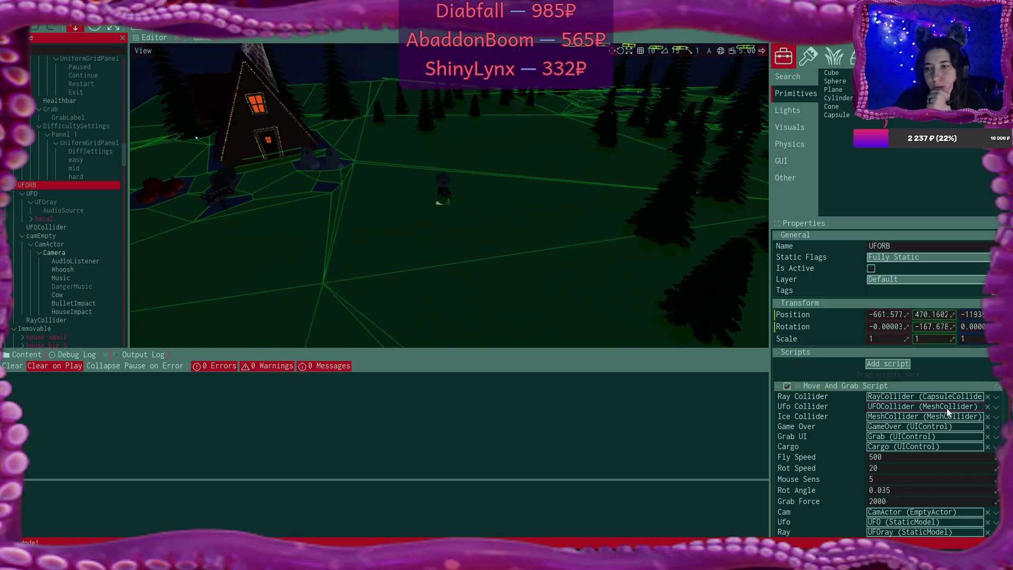
- Select GunManRB again to view its Gun Man Script (speed 350) and damping 0.01/0.05
{"action": "scroll", "coordinate": [946, 408], "scroll_direction": "down", "scroll_amount": 5}
{"action": "scroll", "coordinate": [947, 411], "scroll_direction": "down", "scroll_amount": 3}
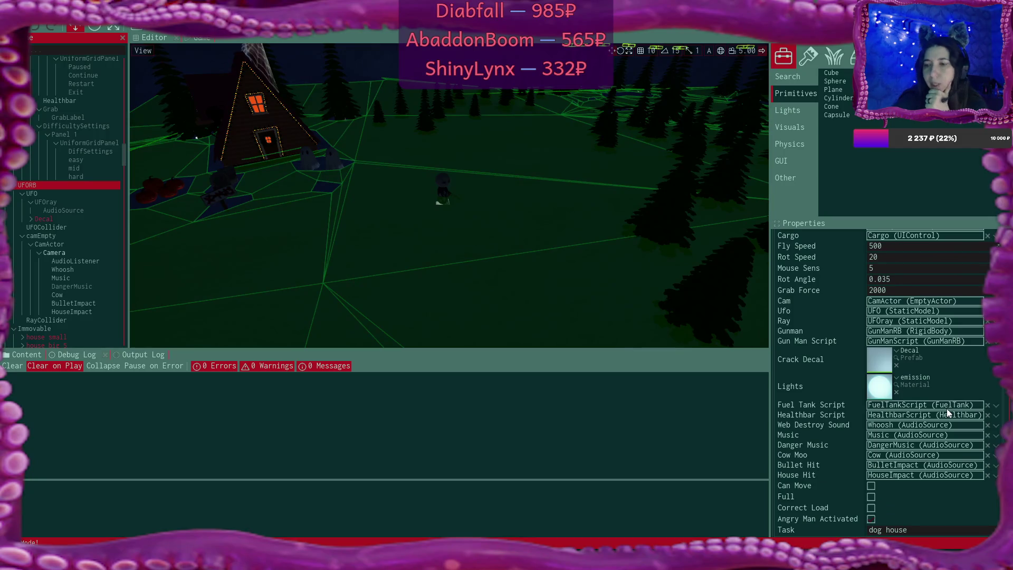
{"action": "scroll", "coordinate": [946, 413], "scroll_direction": "down", "scroll_amount": 9}
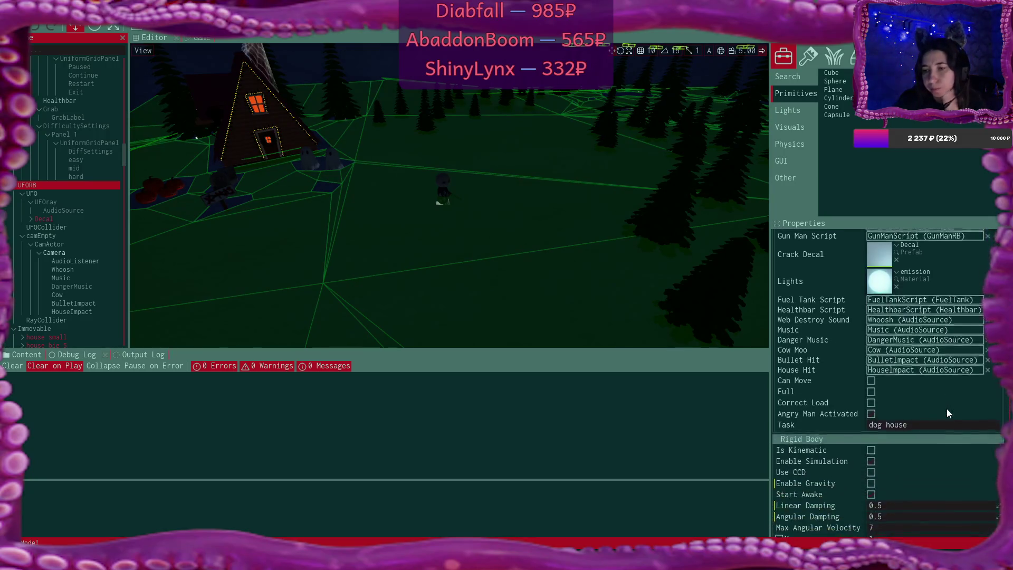
{"action": "scroll", "coordinate": [947, 413], "scroll_direction": "up", "scroll_amount": 4}
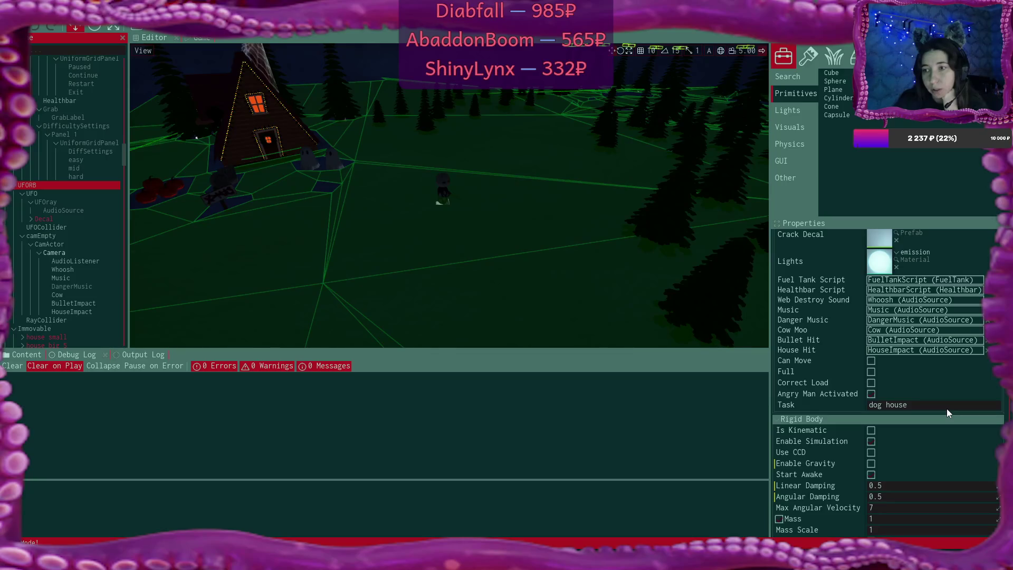
{"action": "scroll", "coordinate": [947, 409], "scroll_direction": "up", "scroll_amount": 1}
{"action": "scroll", "coordinate": [77, 257], "scroll_direction": "down", "scroll_amount": 9}
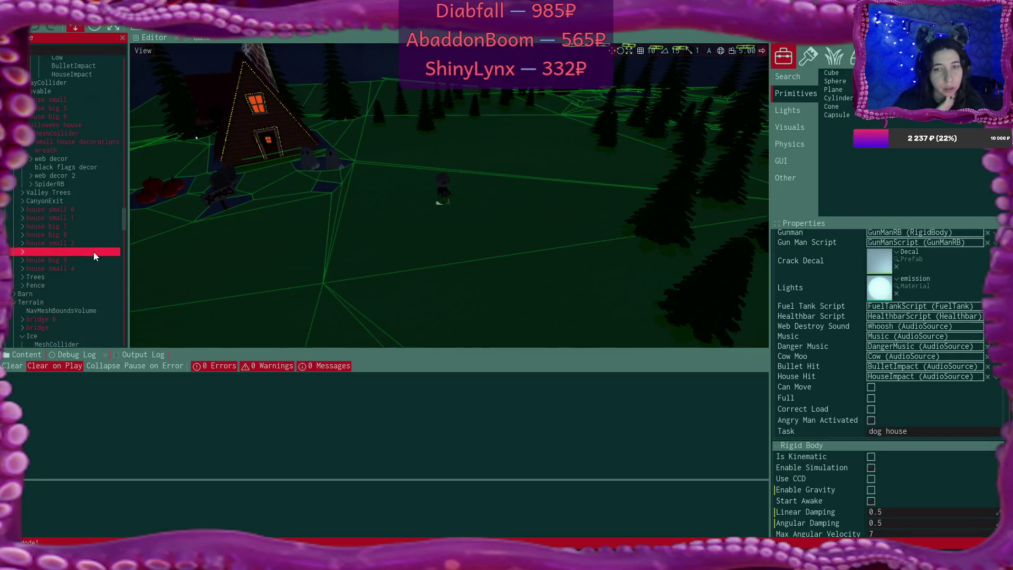
{"action": "scroll", "coordinate": [92, 242], "scroll_direction": "down", "scroll_amount": 2}
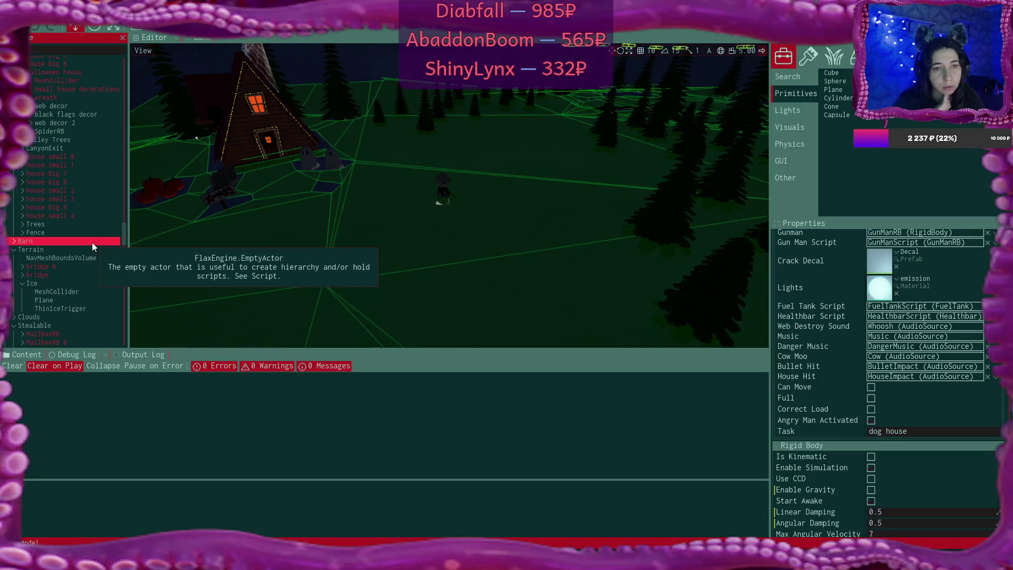
{"action": "scroll", "coordinate": [91, 243], "scroll_direction": "down", "scroll_amount": 7}
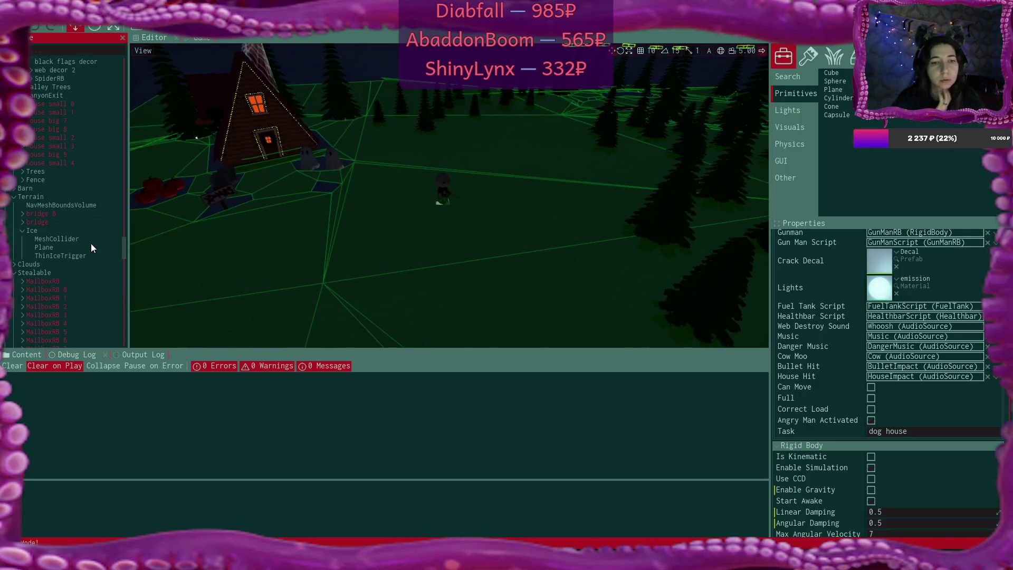
{"action": "scroll", "coordinate": [91, 243], "scroll_direction": "down", "scroll_amount": 6}
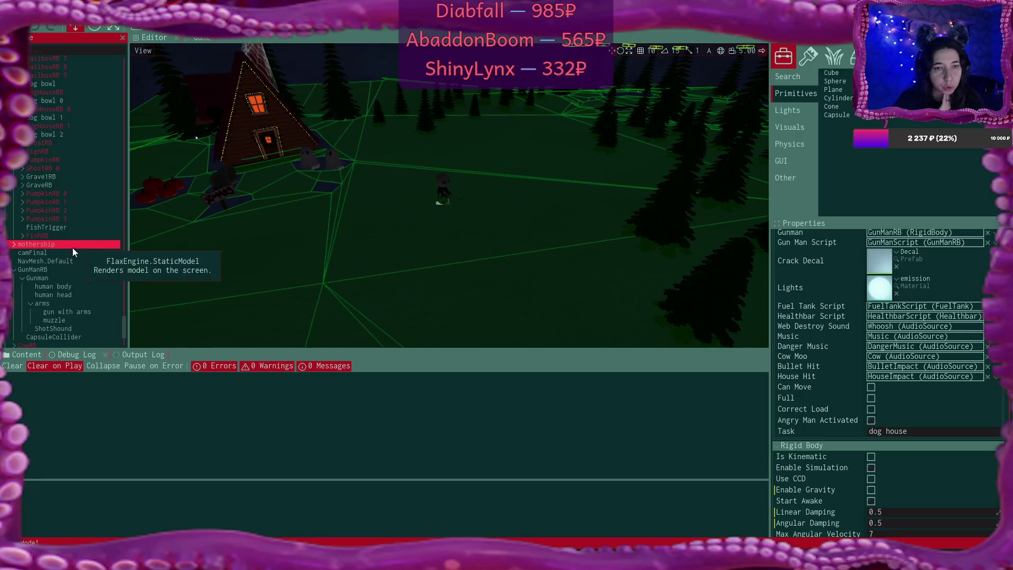
{"action": "left_click", "coordinate": [60, 266]}
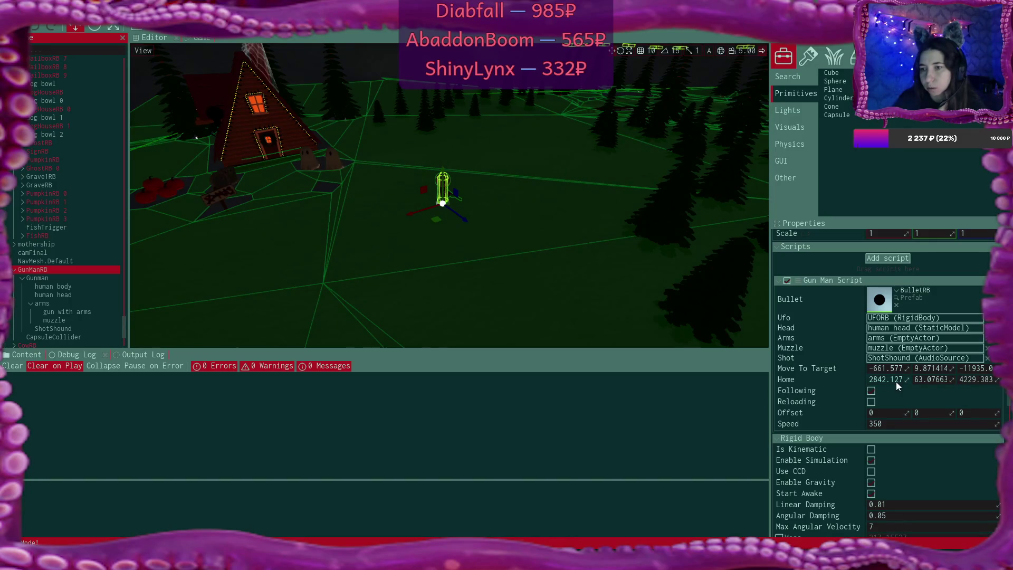
{"action": "left_click", "coordinate": [790, 379]}
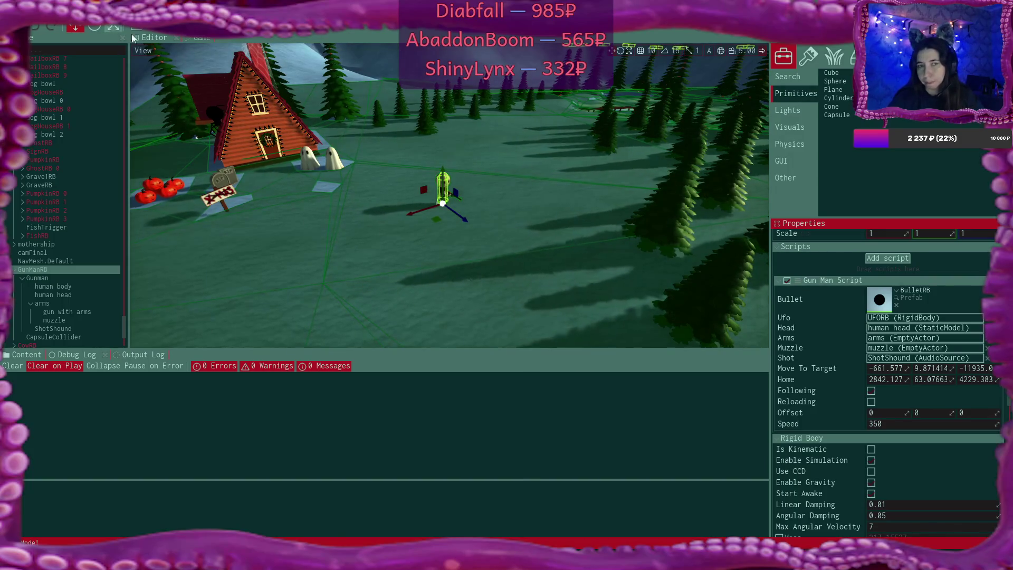
- Switch to the running game and advance the alien's dialogue to the Fuel prompt
{"action": "left_click", "coordinate": [192, 38]}
{"action": "left_click", "coordinate": [588, 334]}
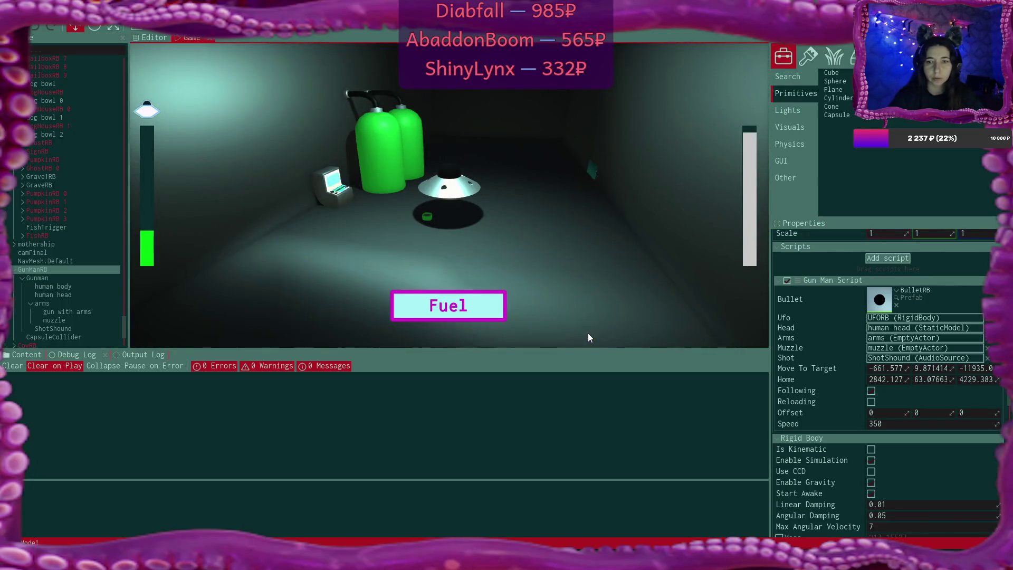
- Pick the Fuel task and complete the fuel mission
{"action": "left_click", "coordinate": [495, 319]}
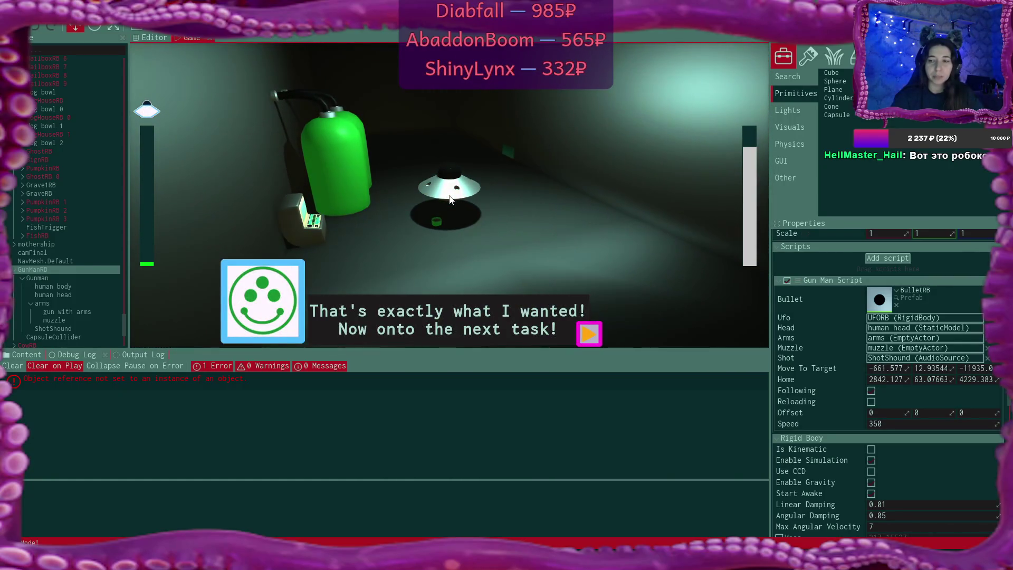
- Advance to the next task and view the TreeSoundScript.cs line 40 null-reference stack trace
{"action": "left_click", "coordinate": [592, 332]}
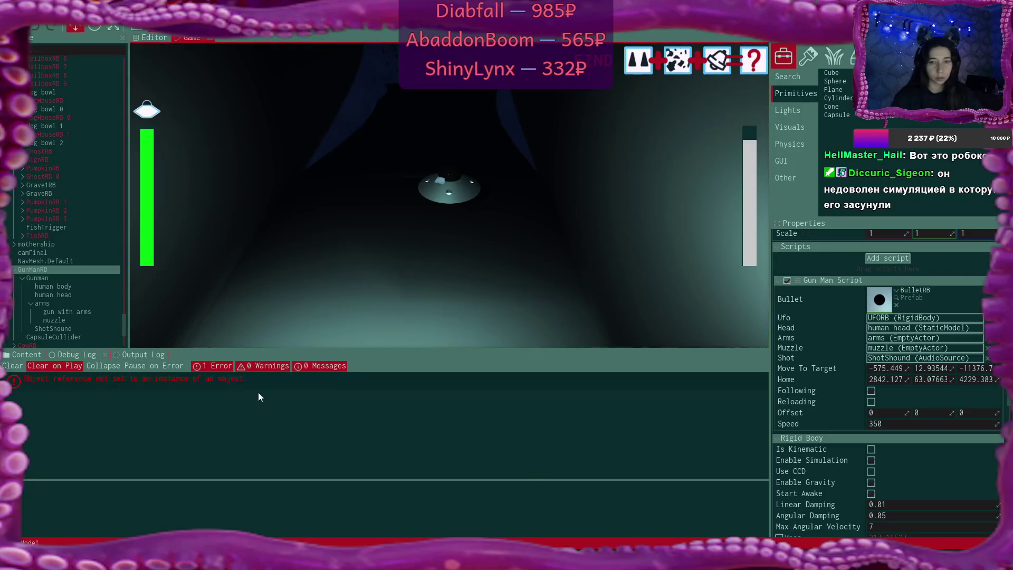
{"action": "left_click", "coordinate": [224, 378]}
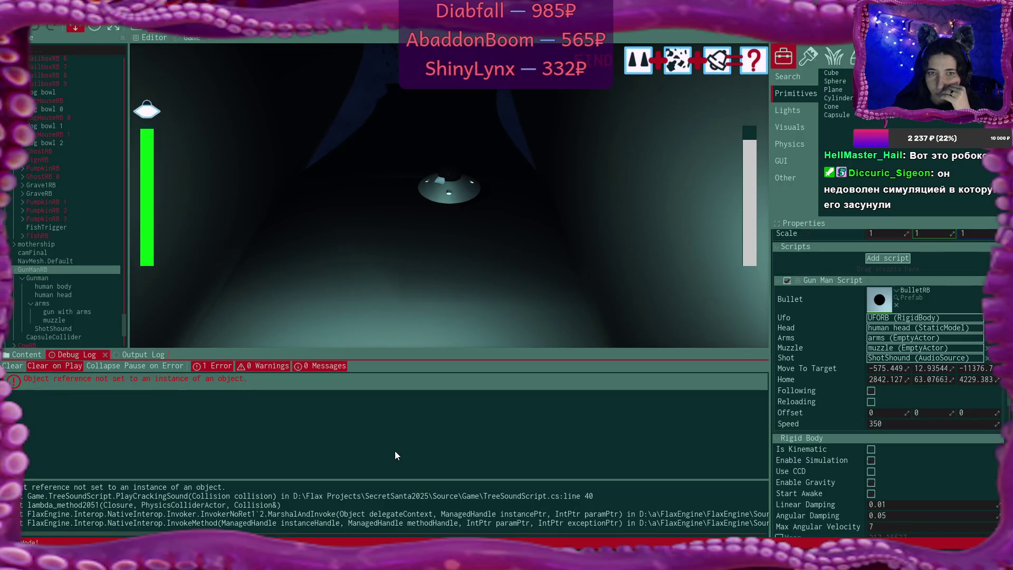
- Resume the game, finish the current task, and continue past the completion message
{"action": "left_click", "coordinate": [429, 277]}
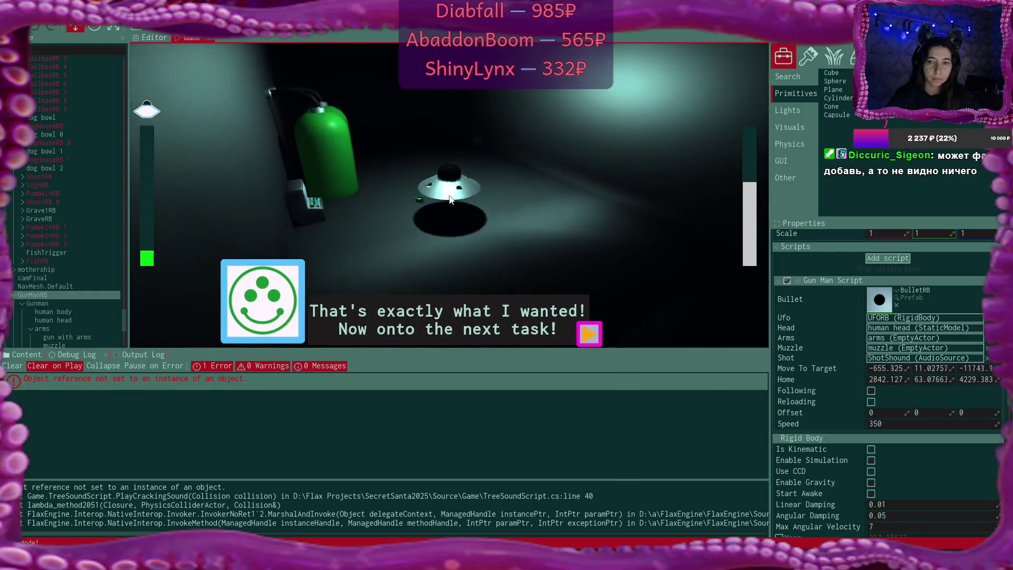
{"action": "left_click", "coordinate": [585, 340]}
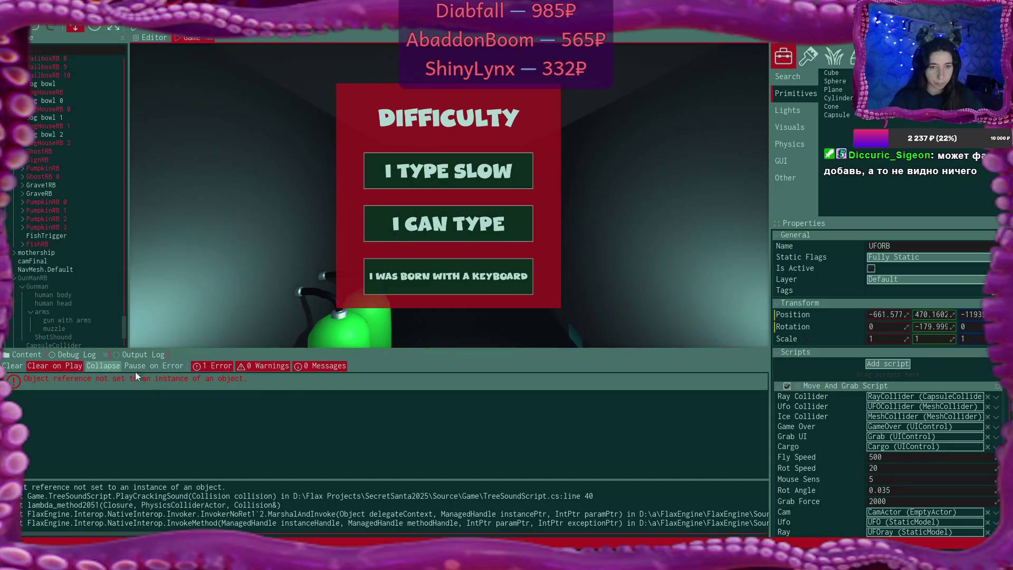
{"action": "scroll", "coordinate": [62, 176], "scroll_direction": "down", "scroll_amount": 3}
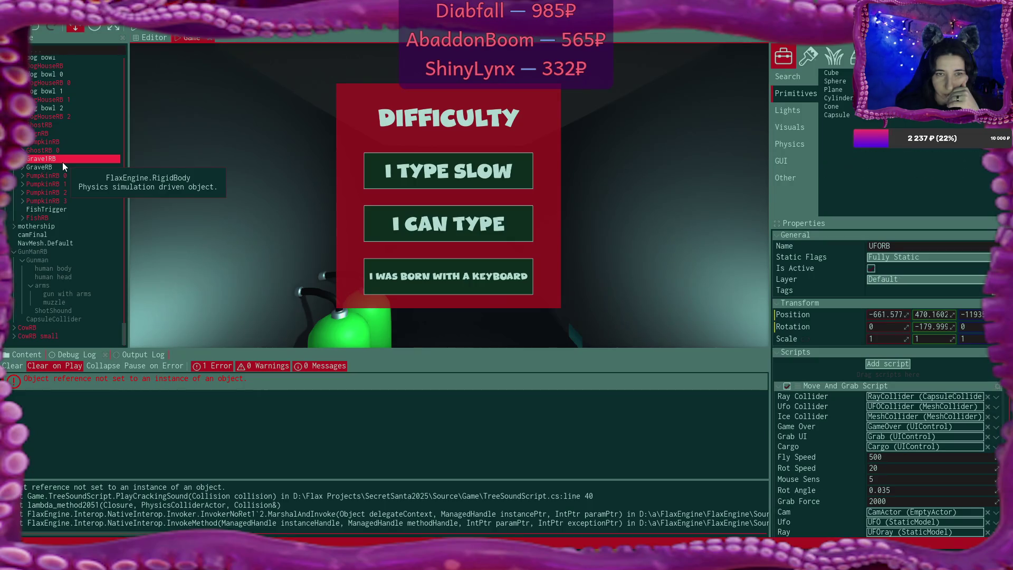
{"action": "scroll", "coordinate": [62, 162], "scroll_direction": "up", "scroll_amount": 5}
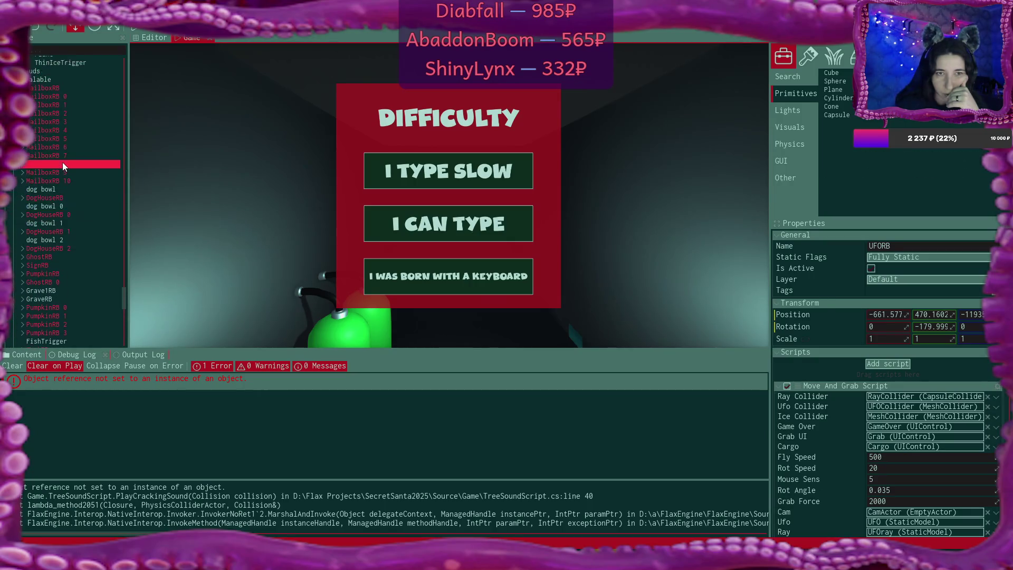
{"action": "scroll", "coordinate": [62, 163], "scroll_direction": "up", "scroll_amount": 2}
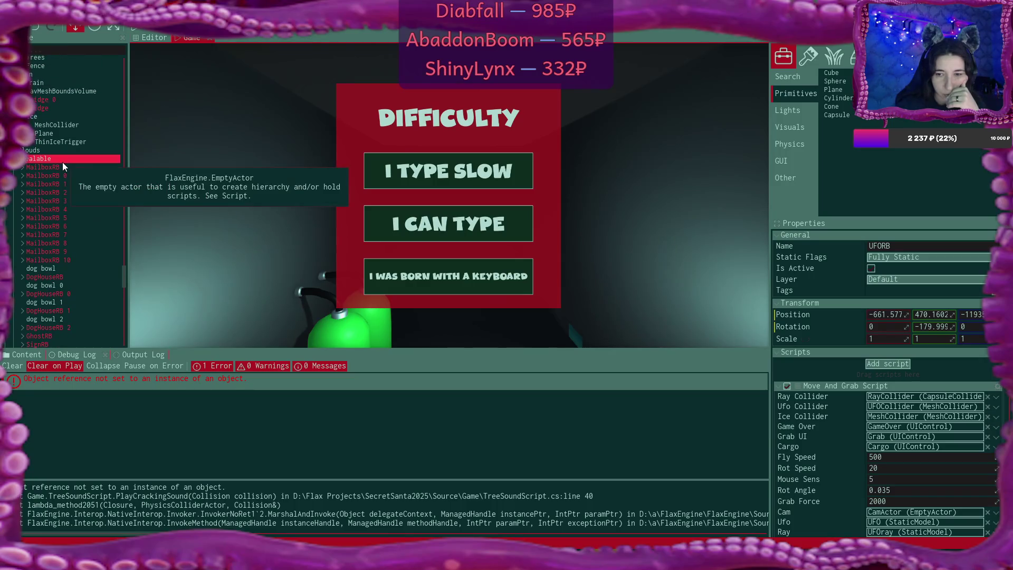
{"action": "scroll", "coordinate": [63, 163], "scroll_direction": "up", "scroll_amount": 1}
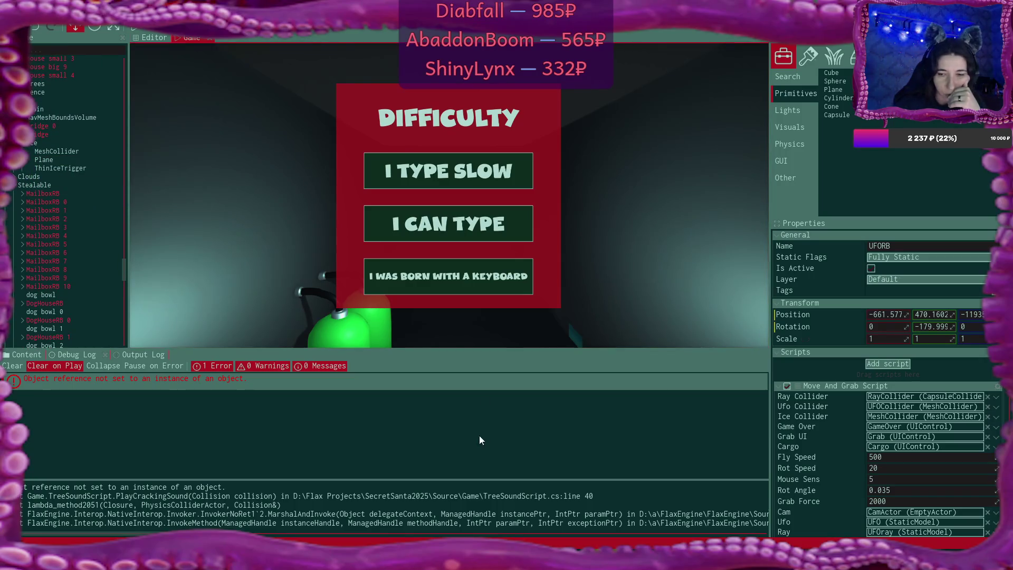
{"action": "mouse_move", "coordinate": [604, 561]}
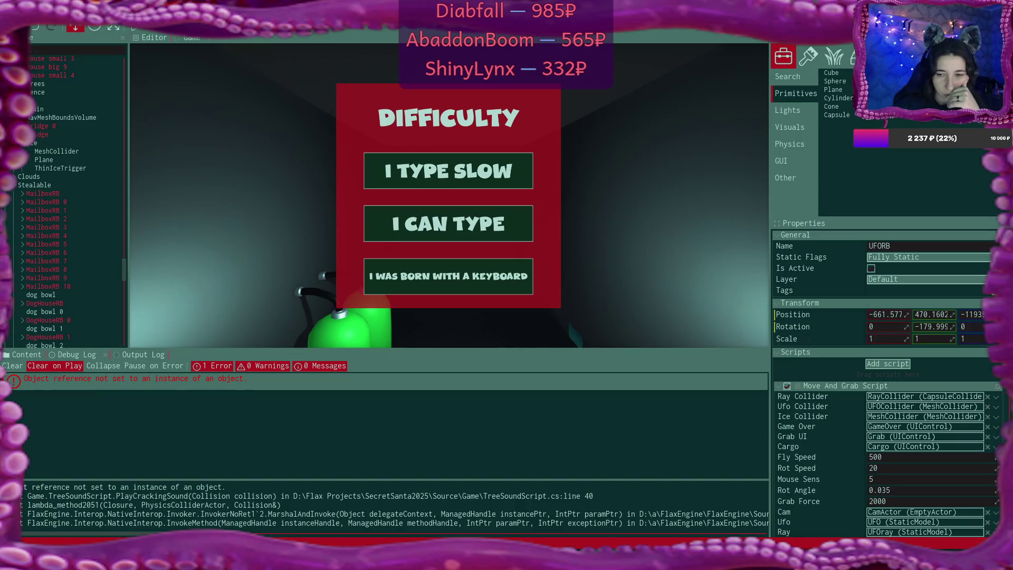
- Open the FishRB prefab from the Content browser, review its rigid body settings, then close it
{"action": "left_click", "coordinate": [84, 354]}
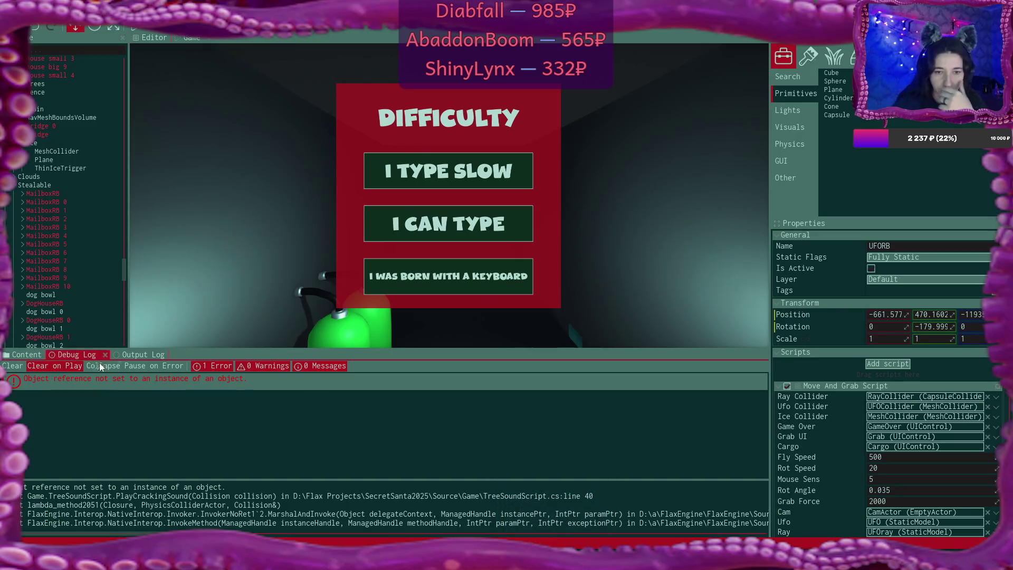
{"action": "left_click", "coordinate": [24, 355]}
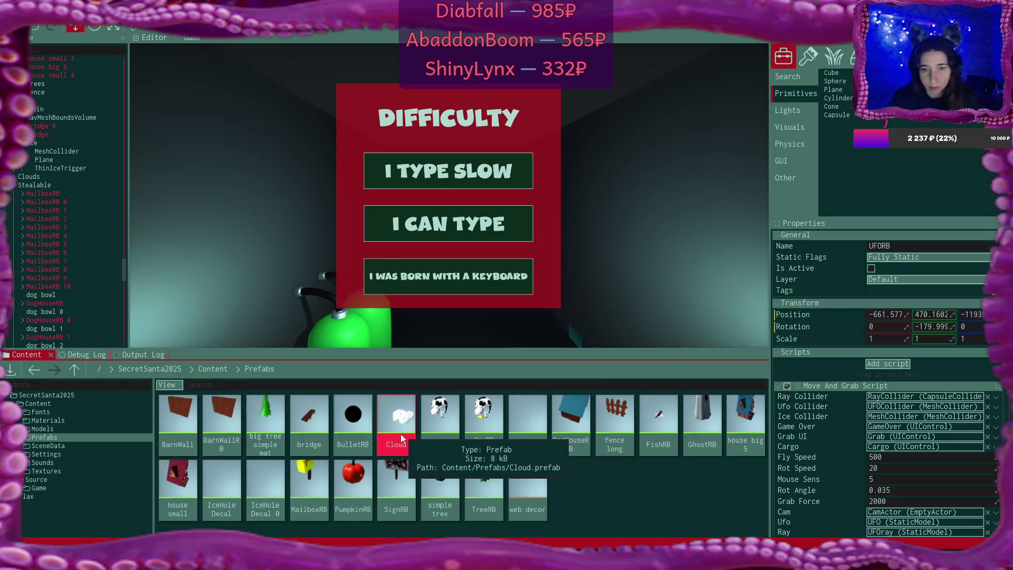
{"action": "left_click", "coordinate": [658, 416]}
{"action": "double_click", "coordinate": [657, 413]}
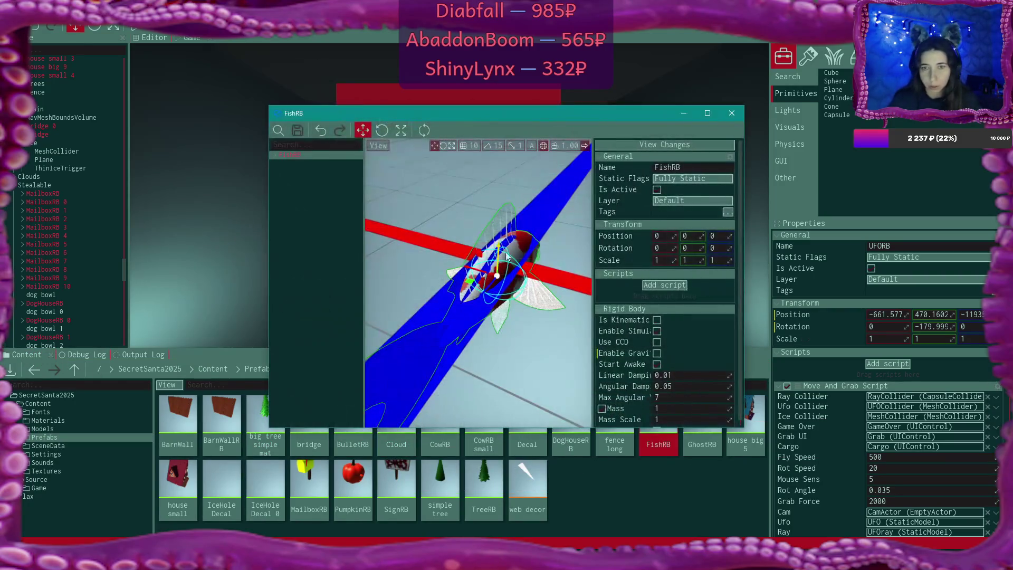
{"action": "scroll", "coordinate": [691, 315], "scroll_direction": "down", "scroll_amount": 2}
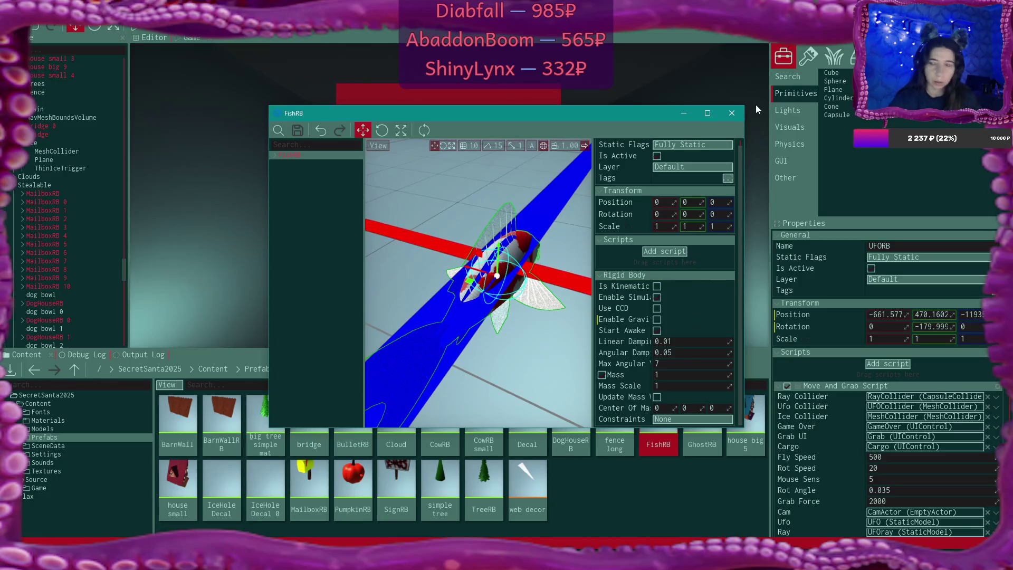
{"action": "left_click", "coordinate": [733, 113]}
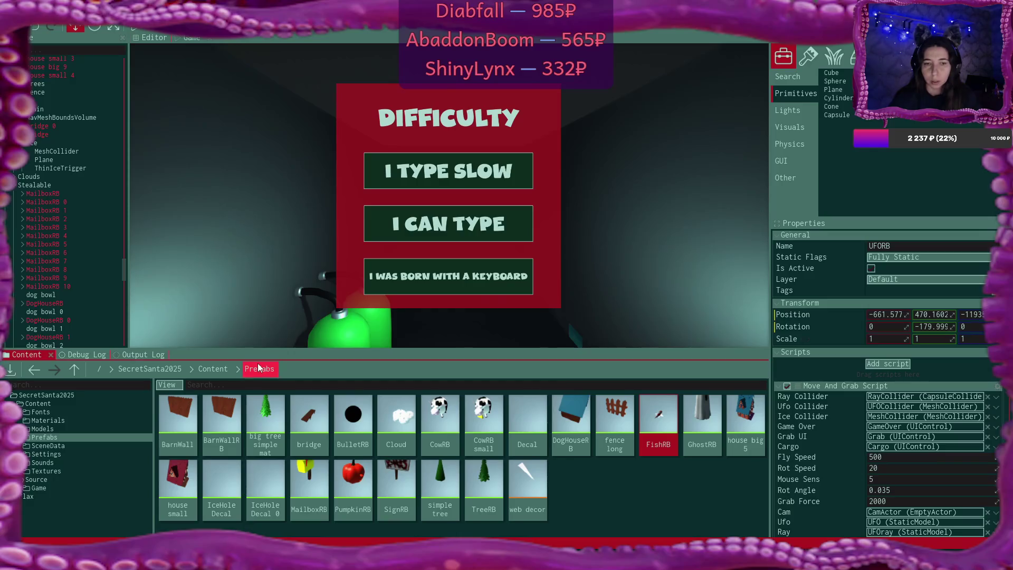
- Scroll MoveAndGrabScript.cs down to the SwitchMusic code, then show GunManScript.cs and its ArmsDown method
{"action": "key", "text": "alt+Tab"}
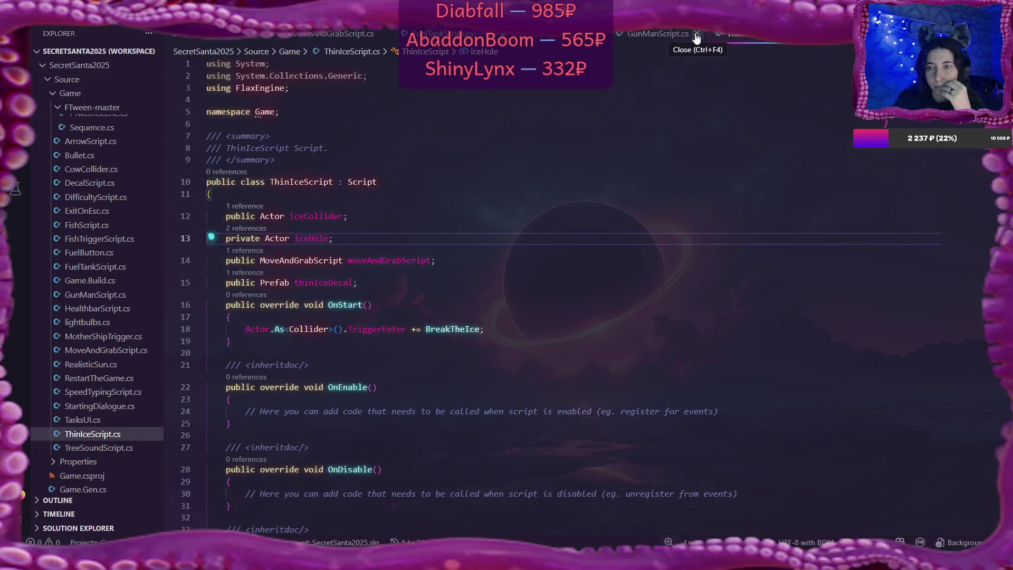
{"action": "left_click", "coordinate": [335, 33]}
{"action": "scroll", "coordinate": [588, 244], "scroll_direction": "down", "scroll_amount": 13}
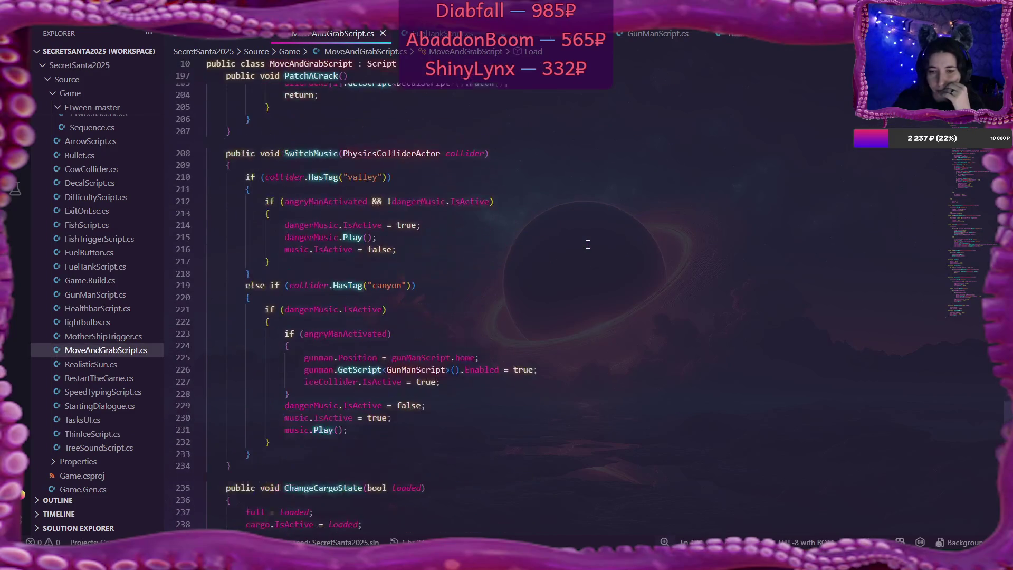
{"action": "scroll", "coordinate": [587, 244], "scroll_direction": "down", "scroll_amount": 1}
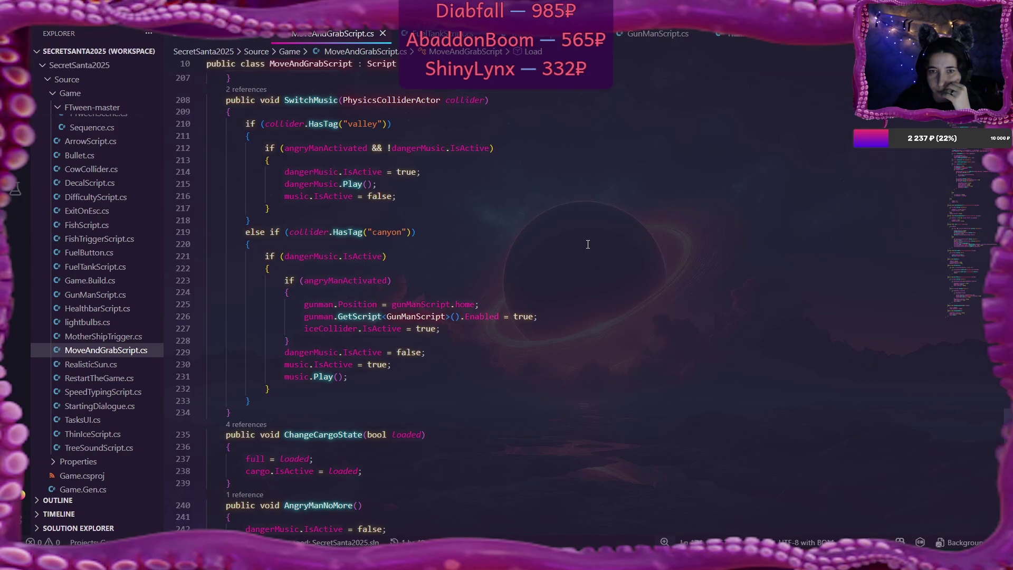
{"action": "scroll", "coordinate": [468, 267], "scroll_direction": "down", "scroll_amount": 1}
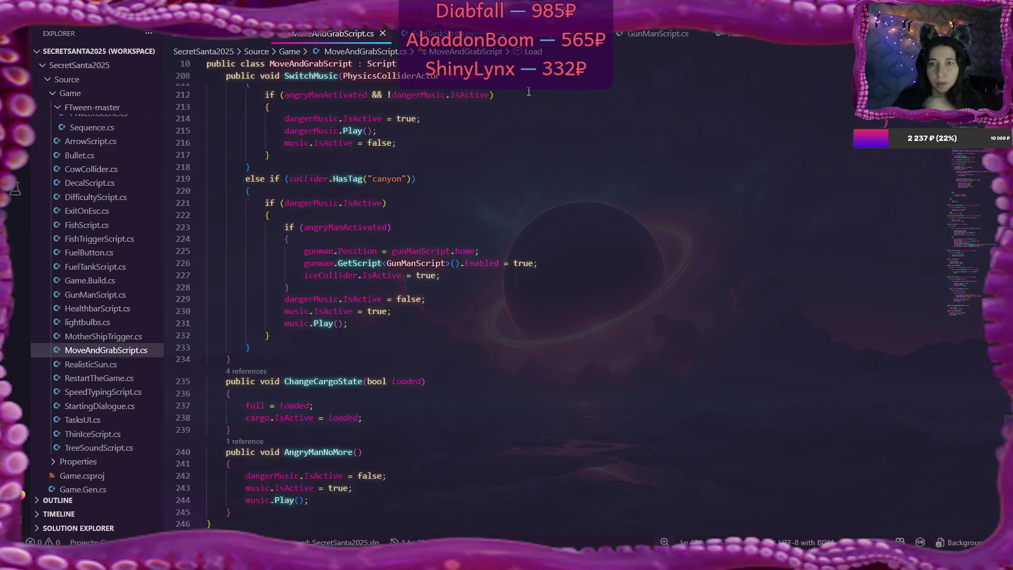
{"action": "left_click", "coordinate": [657, 35]}
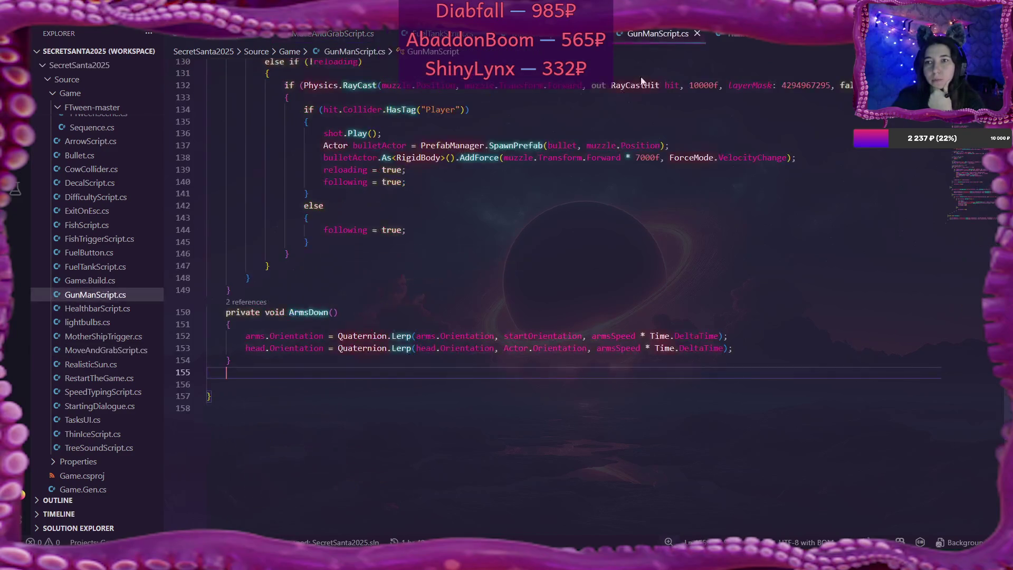
{"action": "scroll", "coordinate": [628, 215], "scroll_direction": "up", "scroll_amount": 15}
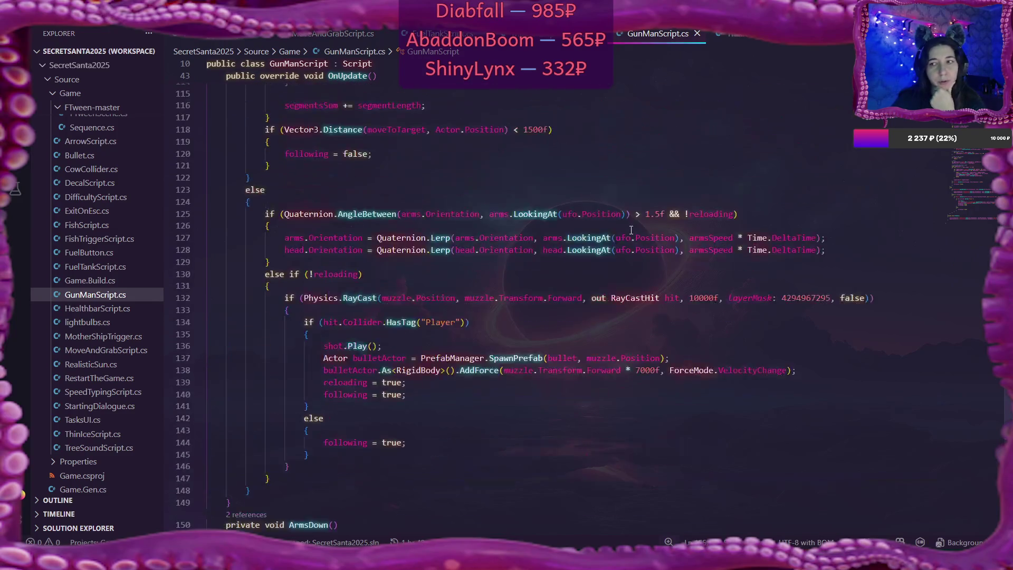
{"action": "scroll", "coordinate": [630, 233], "scroll_direction": "up", "scroll_amount": 10}
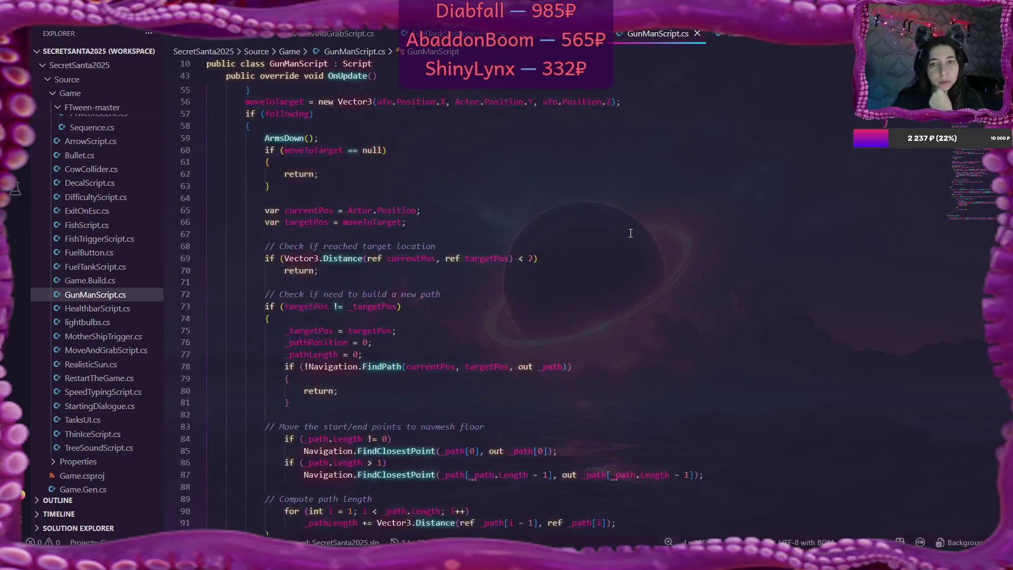
{"action": "scroll", "coordinate": [630, 233], "scroll_direction": "up", "scroll_amount": 1}
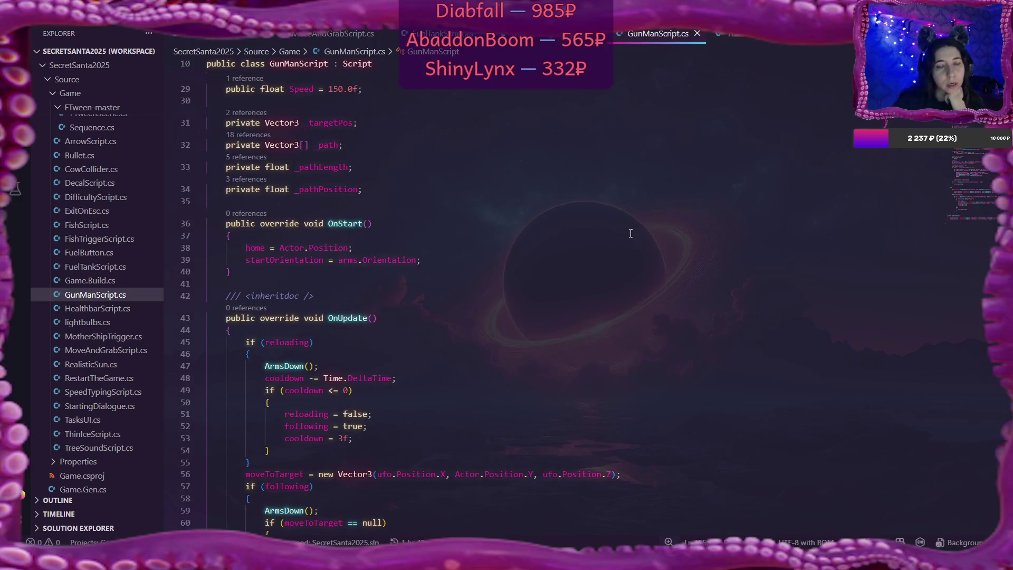
{"action": "scroll", "coordinate": [597, 256], "scroll_direction": "up", "scroll_amount": 2}
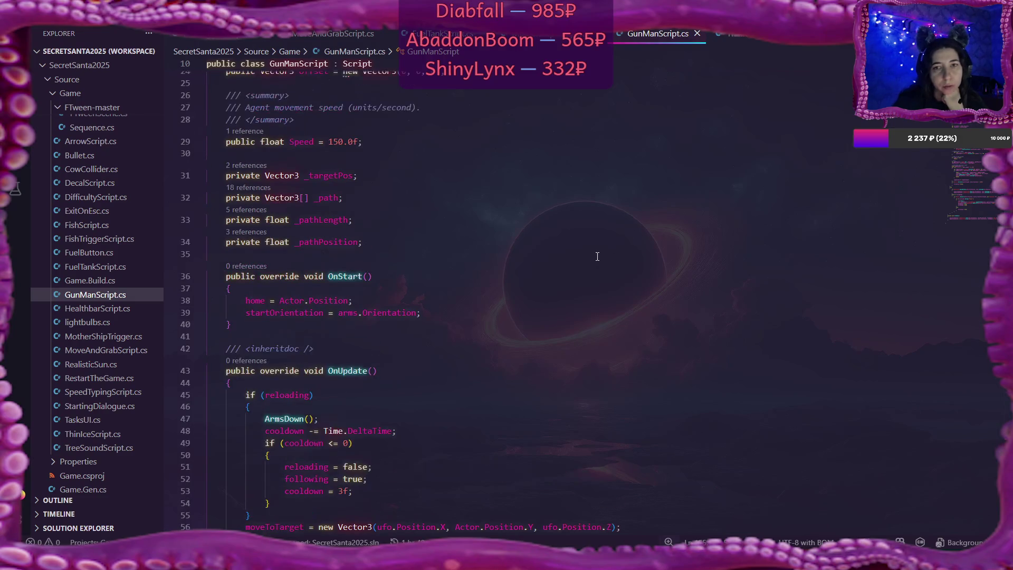
{"action": "scroll", "coordinate": [597, 257], "scroll_direction": "down", "scroll_amount": 3}
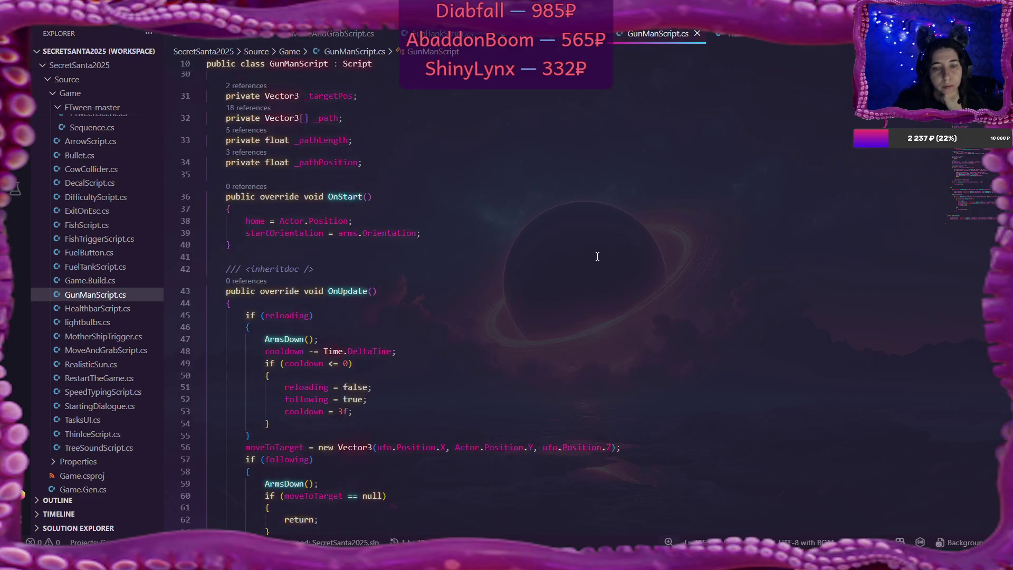
{"action": "scroll", "coordinate": [597, 256], "scroll_direction": "down", "scroll_amount": 2}
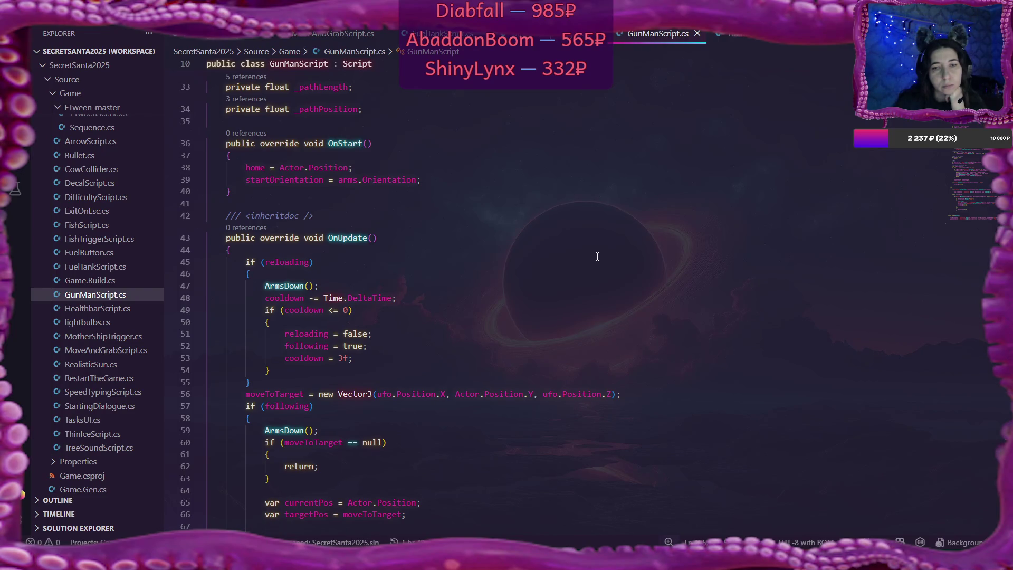
{"action": "scroll", "coordinate": [597, 256], "scroll_direction": "down", "scroll_amount": 4}
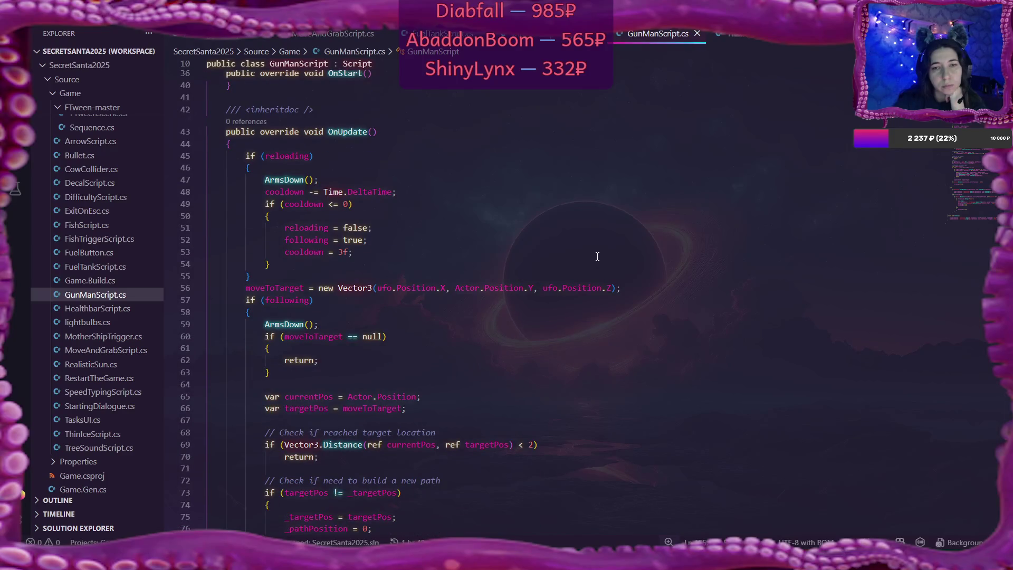
{"action": "scroll", "coordinate": [597, 256], "scroll_direction": "down", "scroll_amount": 15}
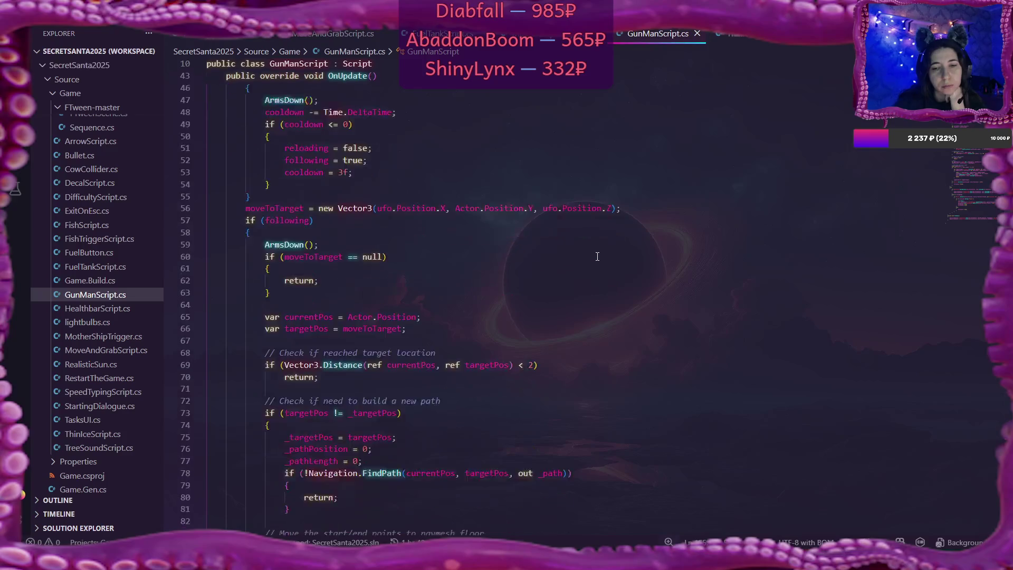
{"action": "scroll", "coordinate": [597, 256], "scroll_direction": "down", "scroll_amount": 11}
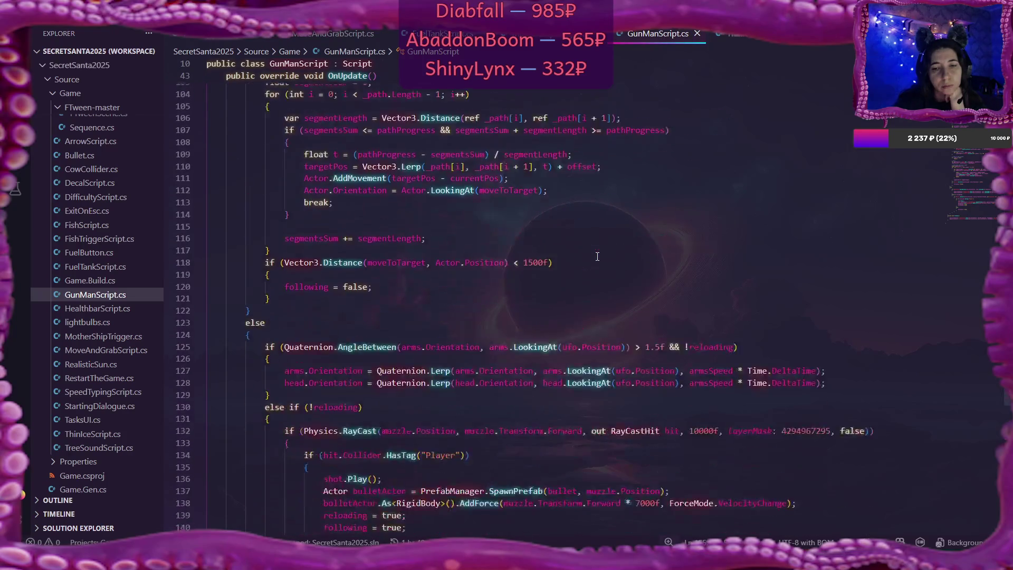
{"action": "scroll", "coordinate": [597, 257], "scroll_direction": "down", "scroll_amount": 5}
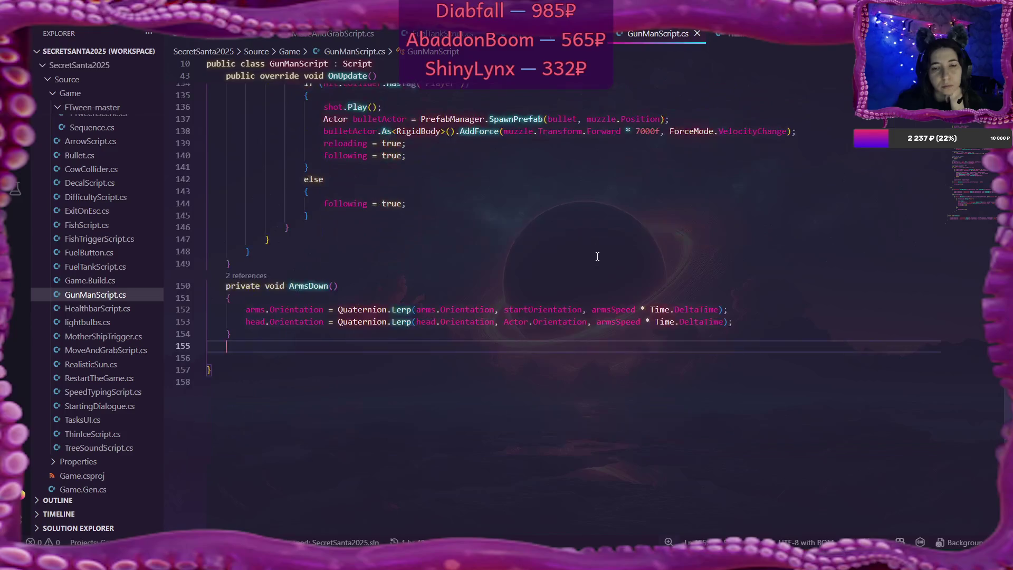
{"action": "scroll", "coordinate": [597, 256], "scroll_direction": "up", "scroll_amount": 1}
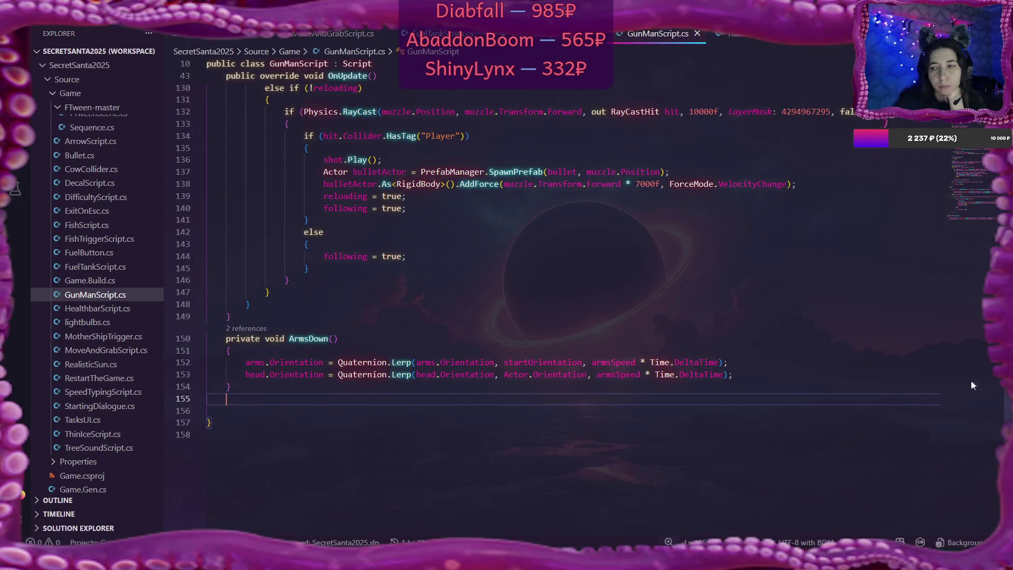
{"action": "scroll", "coordinate": [597, 256], "scroll_direction": "up", "scroll_amount": 20}
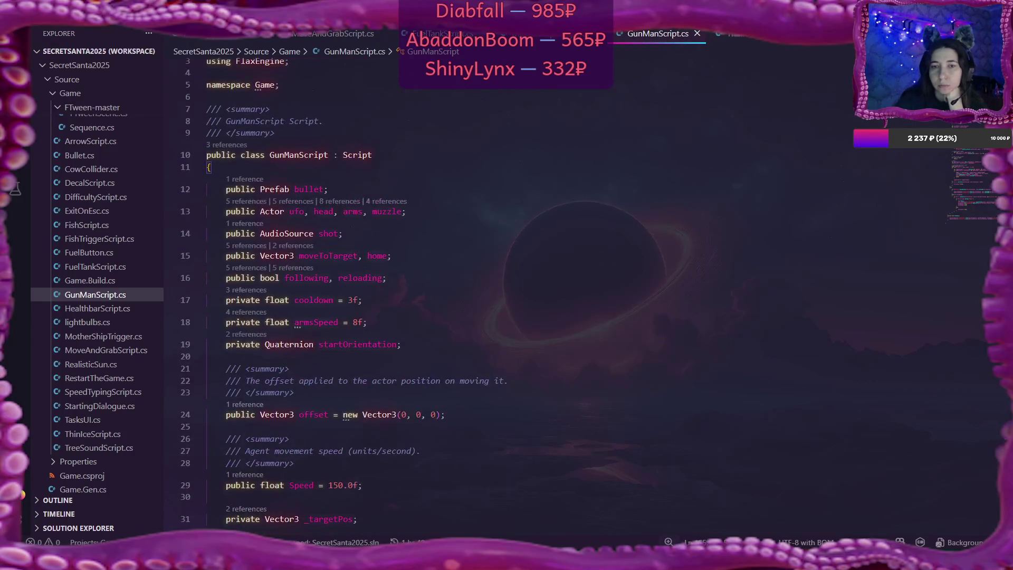
{"action": "scroll", "coordinate": [597, 257], "scroll_direction": "down", "scroll_amount": 1}
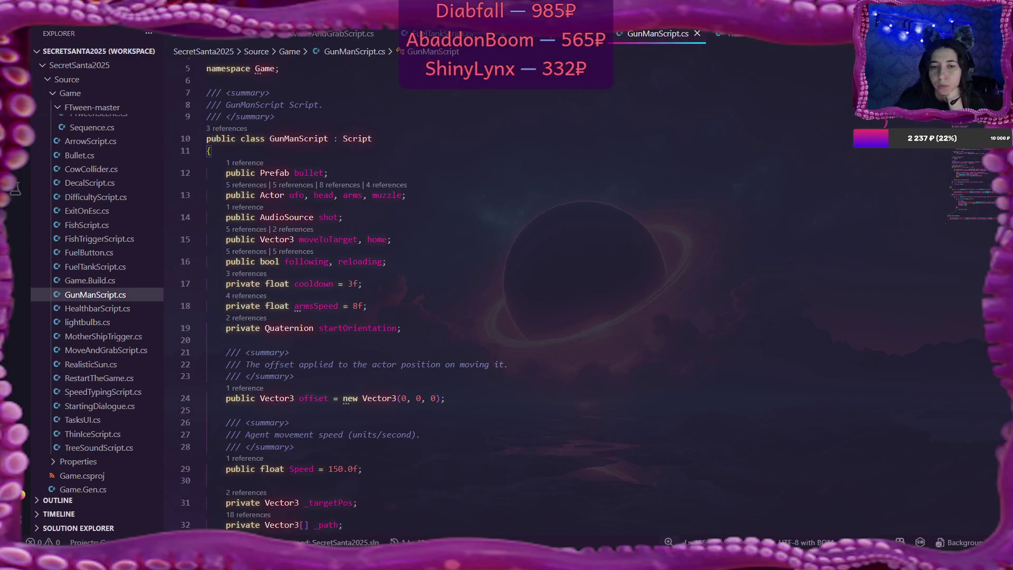
{"action": "scroll", "coordinate": [342, 302], "scroll_direction": "down", "scroll_amount": 5}
- Insert an if (home == null) line at the top of OnStart in GunManScript.cs
{"action": "left_click", "coordinate": [278, 353]}
{"action": "key", "text": "Return"}
{"action": "type", "text": "if "}
{"action": "type", "text": "("}
{"action": "type", "text": "home "}
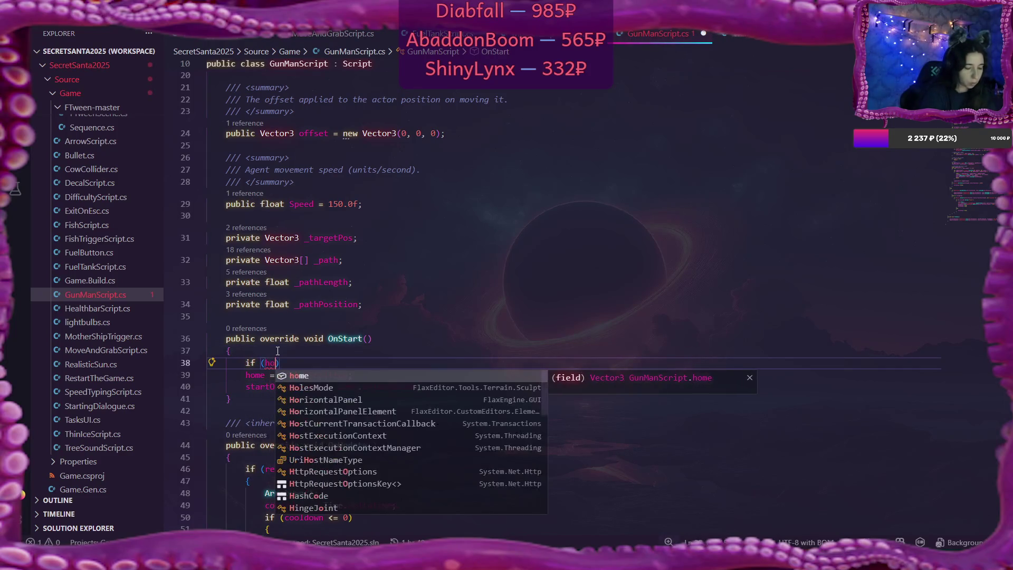
{"action": "type", "text": "== null)"}
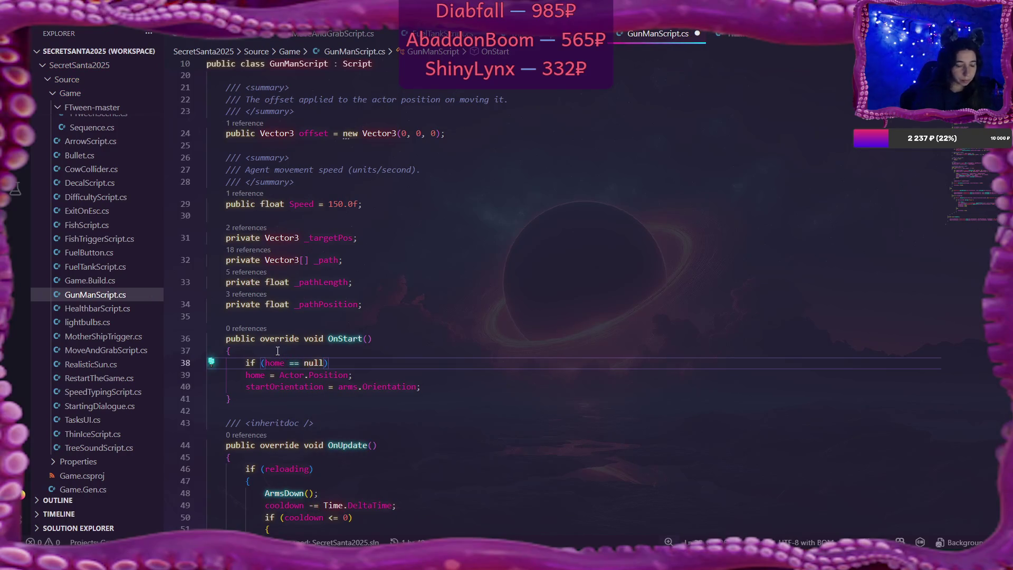
{"action": "scroll", "coordinate": [402, 277], "scroll_direction": "up", "scroll_amount": 5}
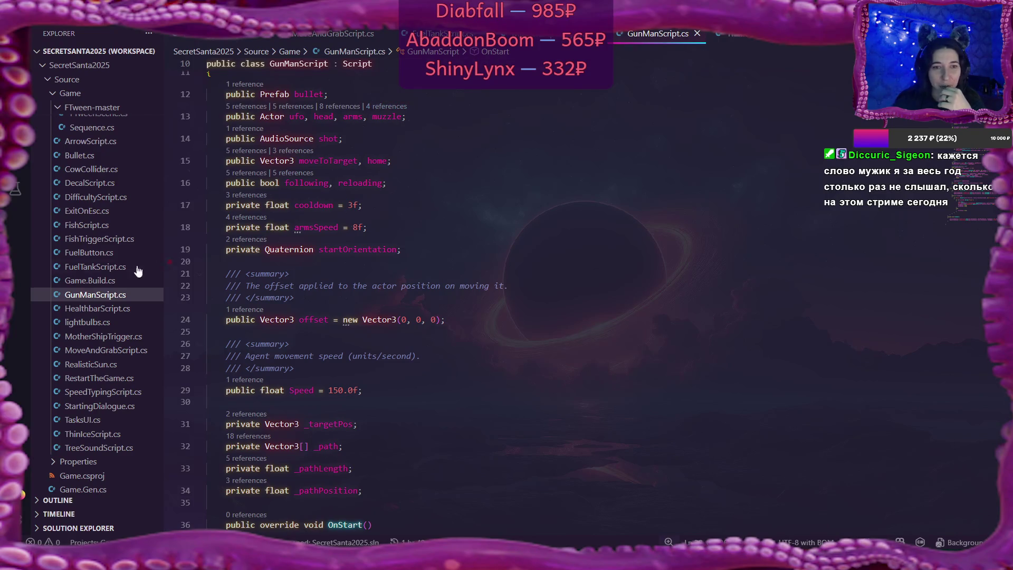
- Read the PlayCrackingSound code in TreeSoundScript.cs, then return to the Flax editor
{"action": "left_click", "coordinate": [102, 447]}
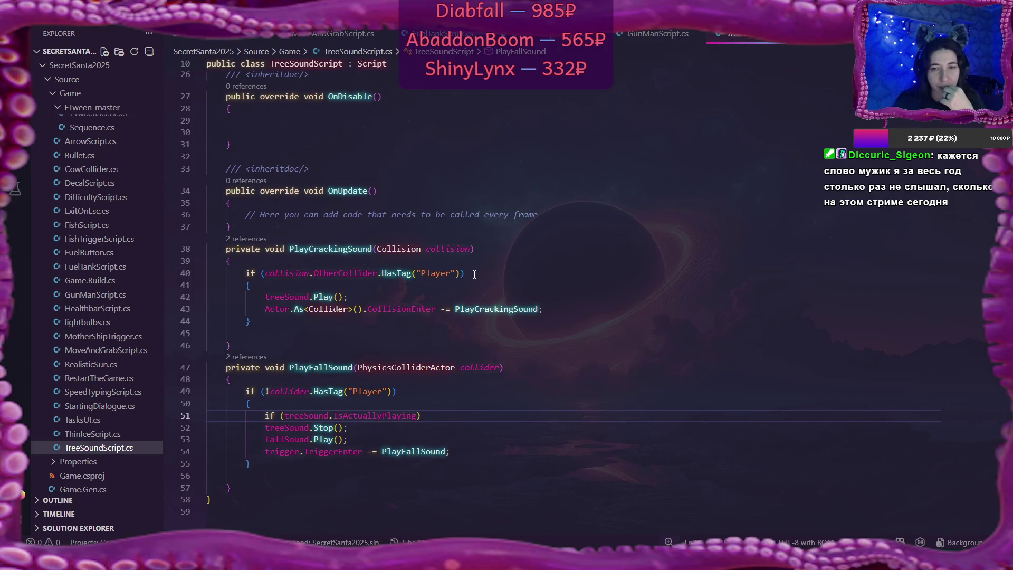
{"action": "mouse_move", "coordinate": [469, 252]}
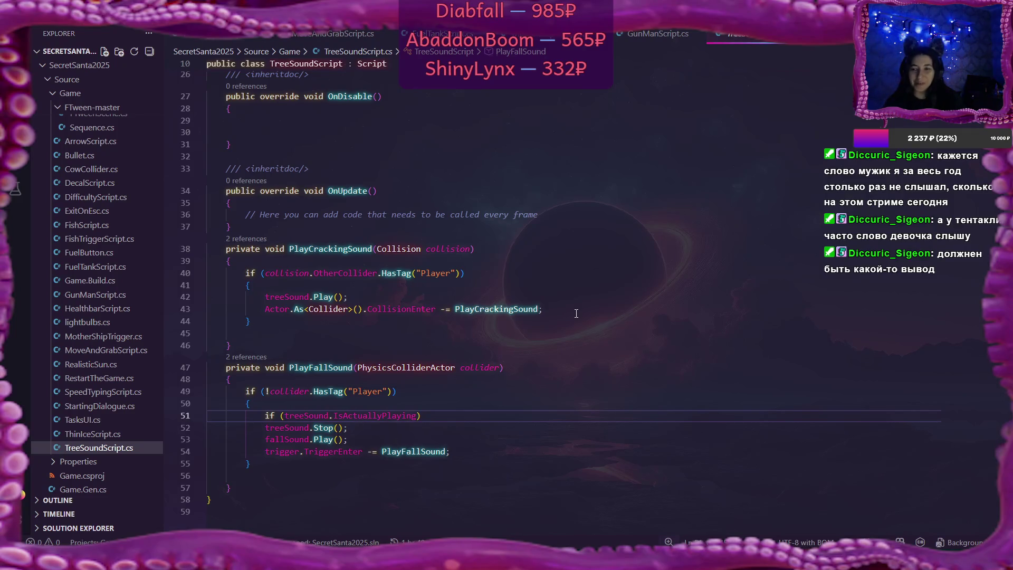
{"action": "key", "text": "alt+Tab"}
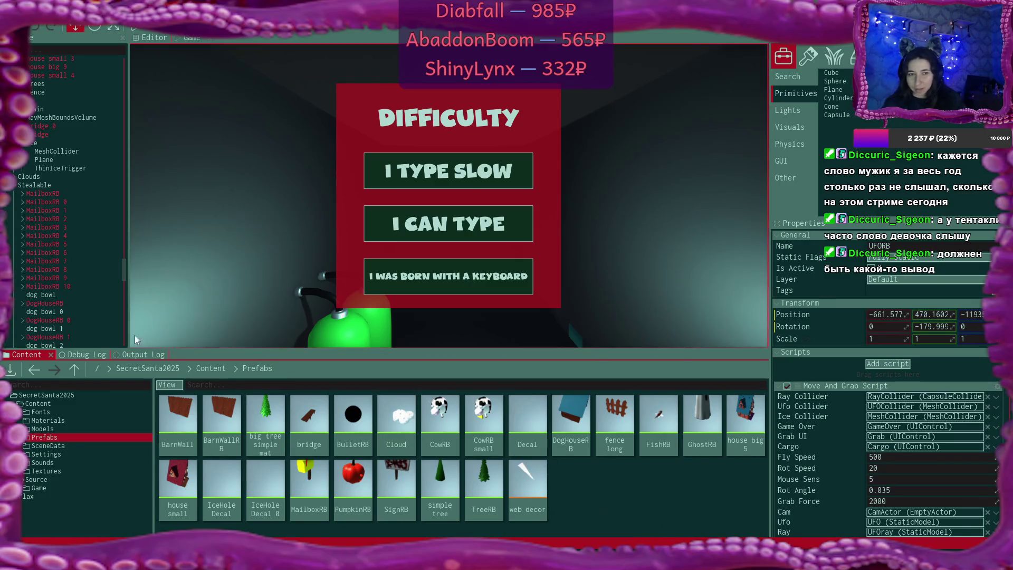
- Check the Object reference not set error at TreeSoundScript line 40, then bring back TreeSoundScript.cs
{"action": "left_click", "coordinate": [92, 355]}
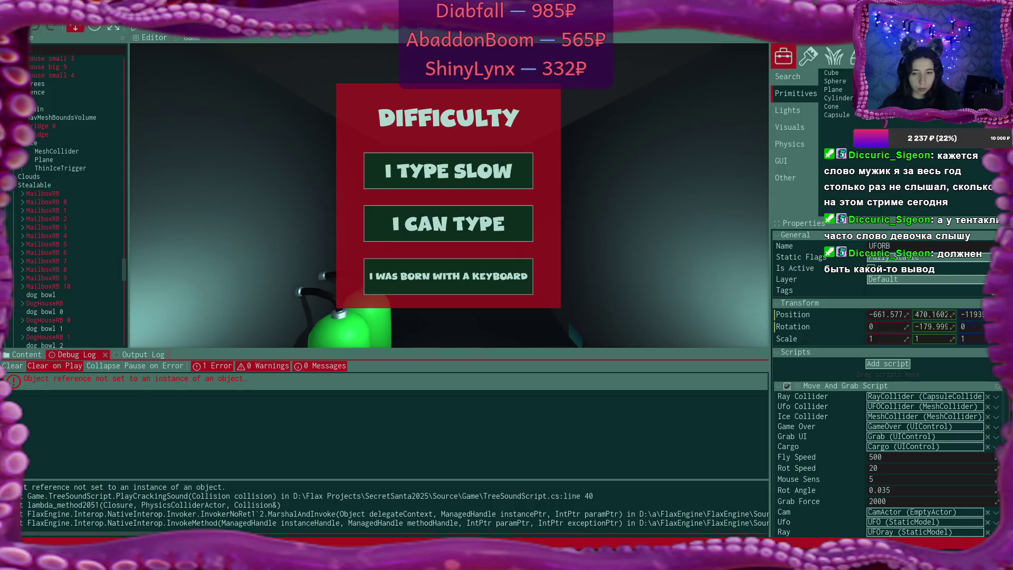
{"action": "mouse_move", "coordinate": [553, 559]}
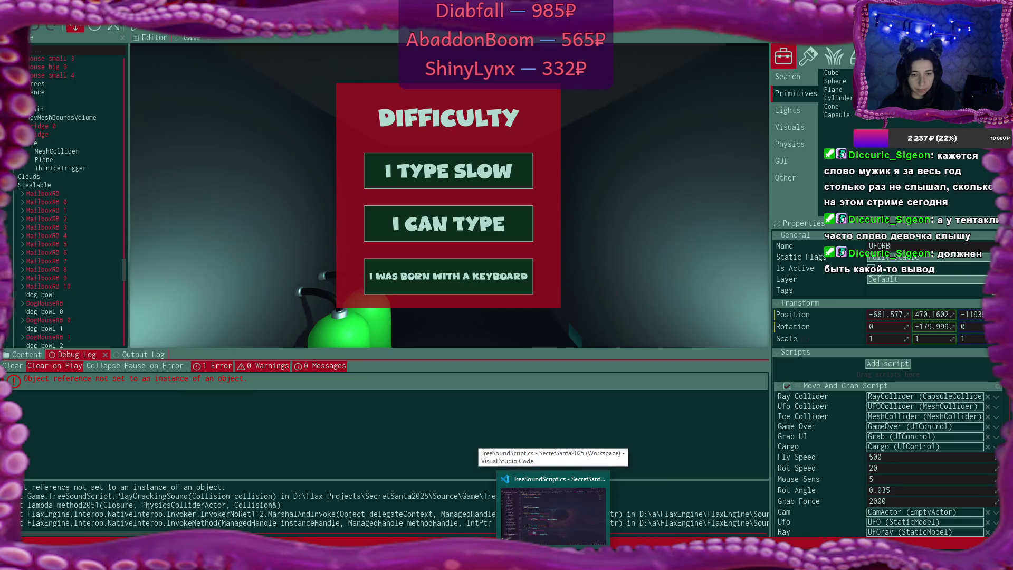
{"action": "left_click", "coordinate": [552, 509]}
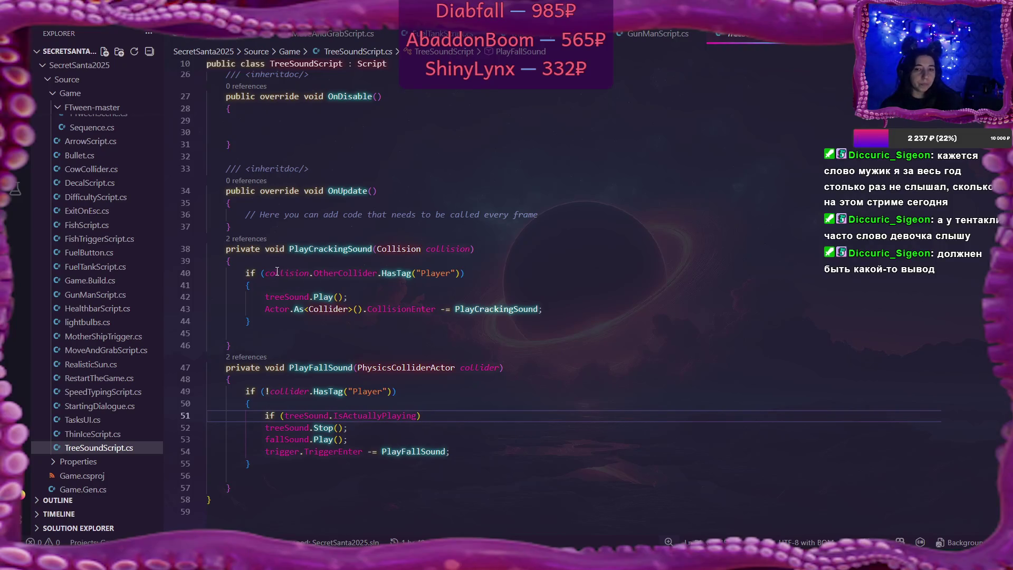
- Select collision.OtherCollider on line 40 and insert an empty line after line 39's brace
{"action": "mouse_move", "coordinate": [376, 269]}
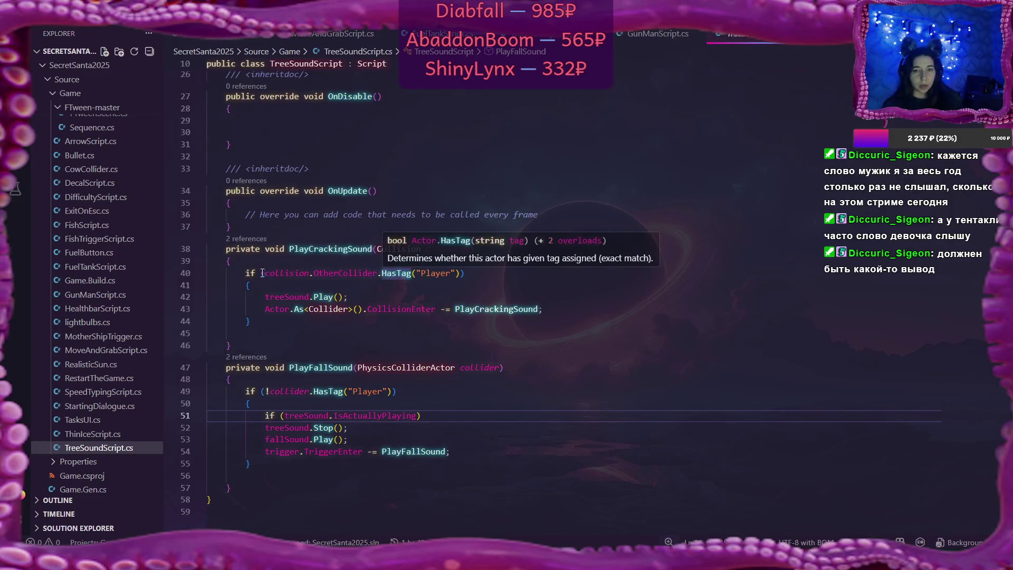
{"action": "left_click_drag", "start_coordinate": [264, 273], "coordinate": [378, 273]}
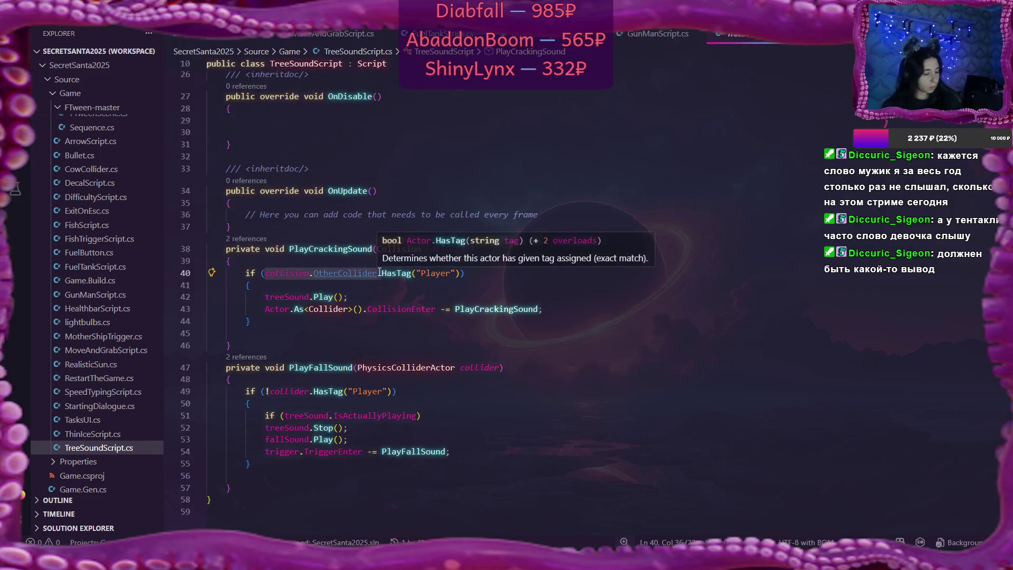
{"action": "left_click", "coordinate": [275, 262]}
{"action": "key", "text": "Return"}
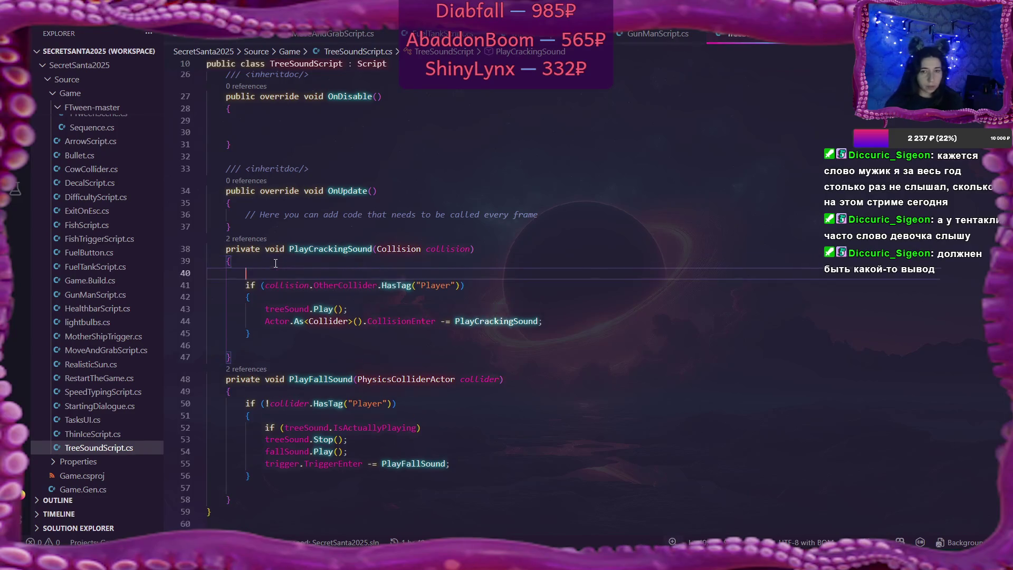
{"action": "type", "text": "deb"}
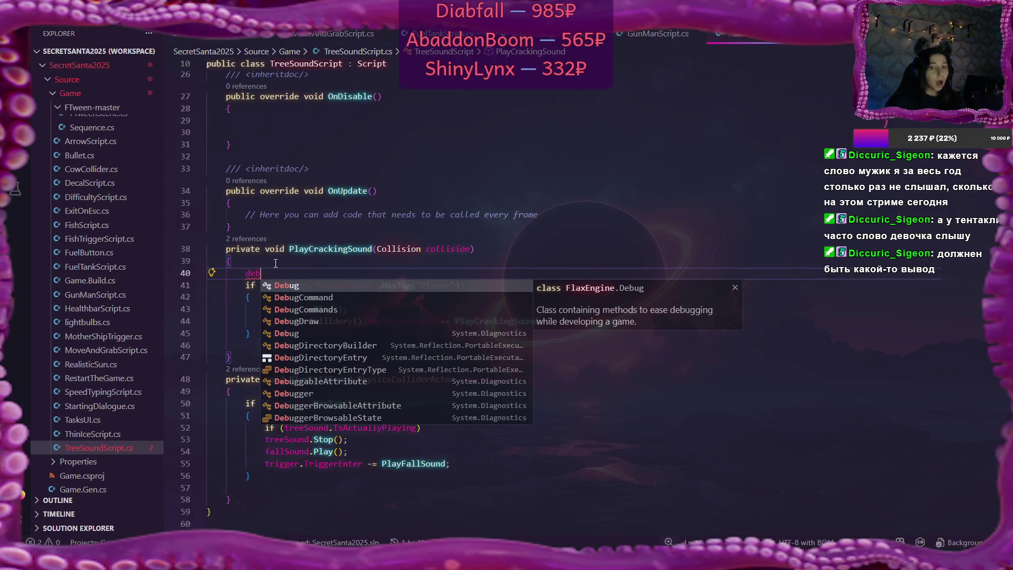
{"action": "key", "text": "BackSpace"}
{"action": "key", "text": "BackSpace"}
{"action": "key", "text": "BackSpace"}
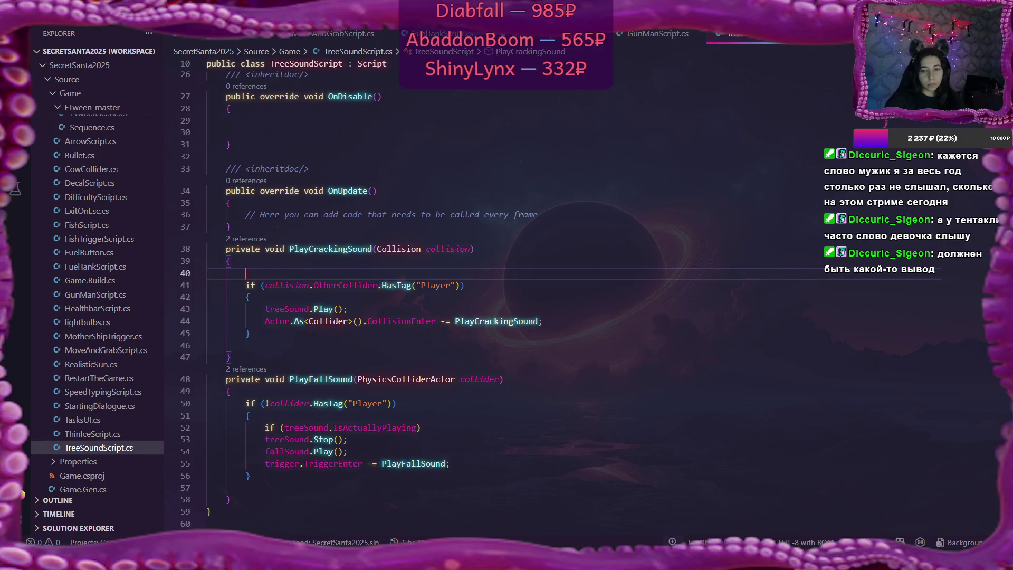
{"action": "key", "text": "alt+Tab"}
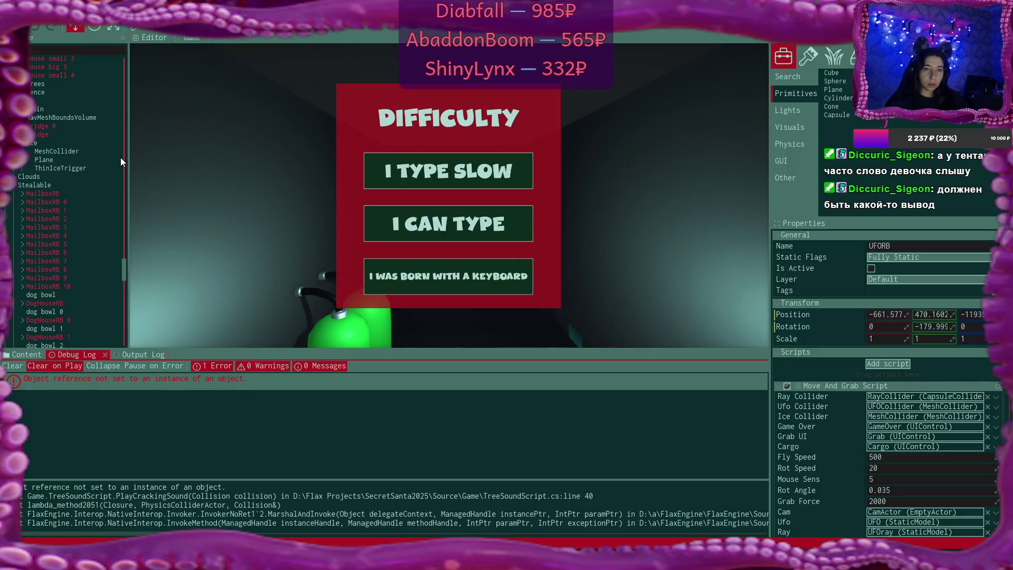
- Add the Player tag to the UFORB actor, then return to the Debug Log and Prefabs content
{"action": "scroll", "coordinate": [61, 178], "scroll_direction": "up", "scroll_amount": 5}
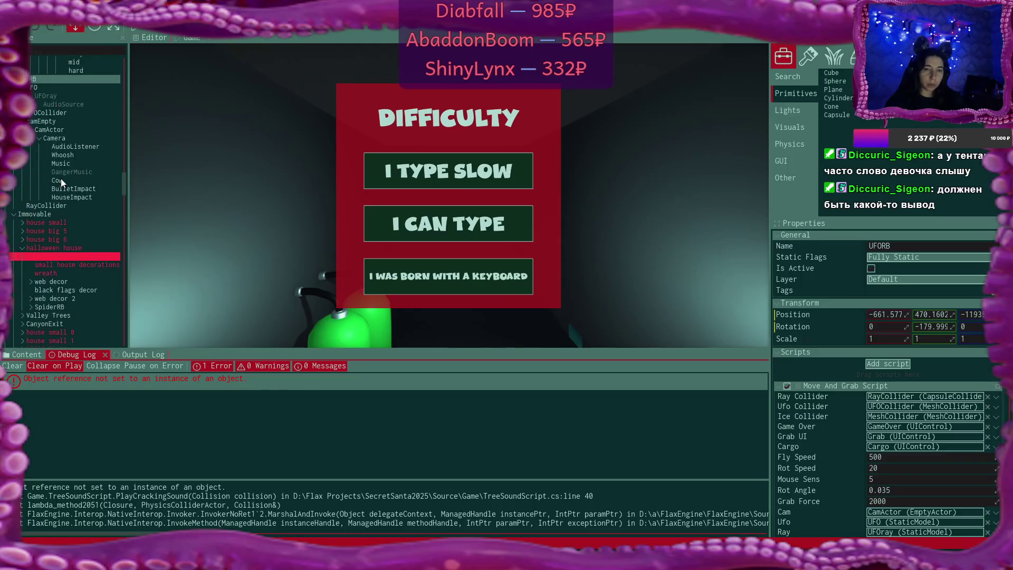
{"action": "scroll", "coordinate": [61, 180], "scroll_direction": "up", "scroll_amount": 2}
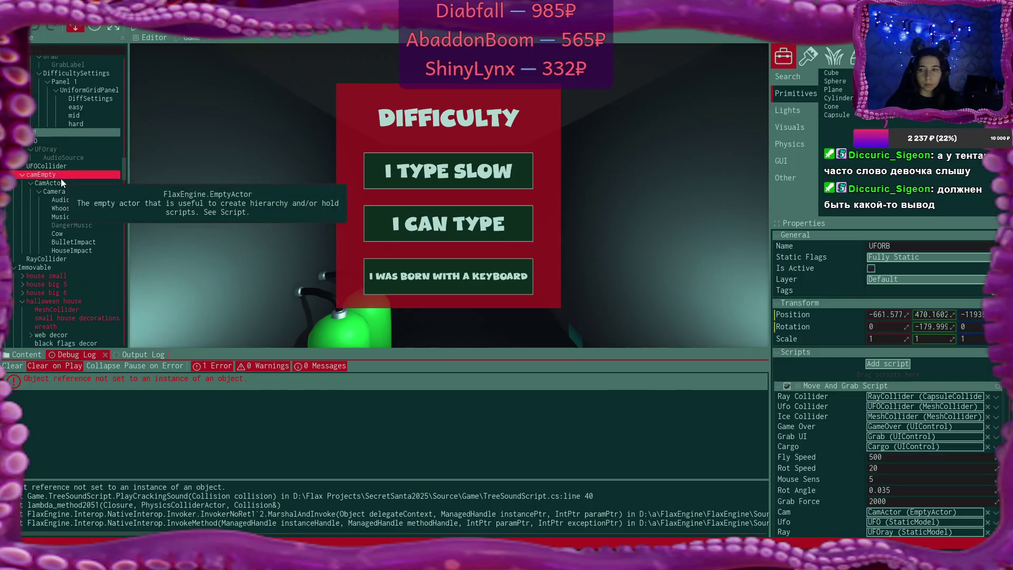
{"action": "left_click", "coordinate": [928, 290]}
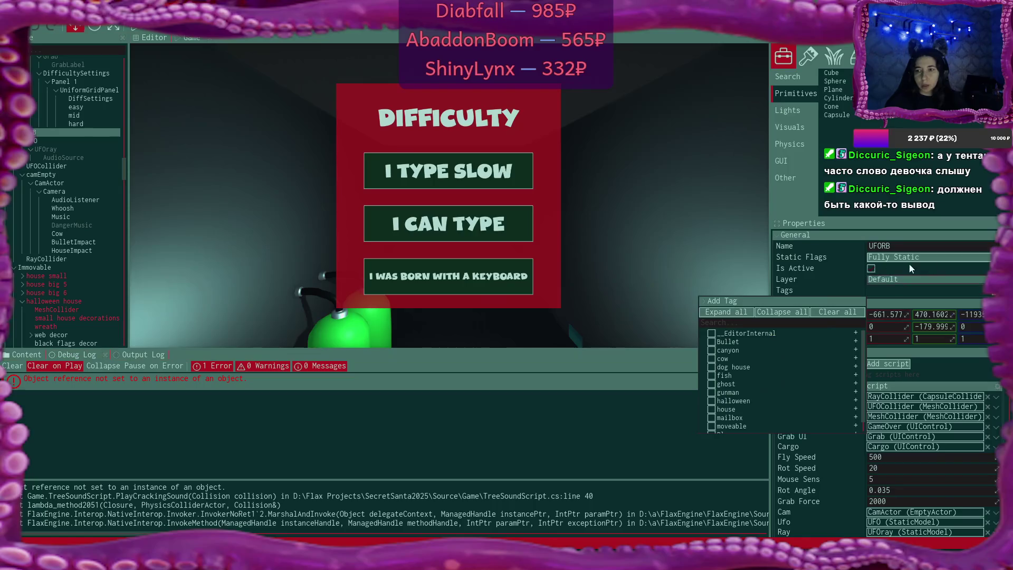
{"action": "scroll", "coordinate": [745, 376], "scroll_direction": "down", "scroll_amount": 1}
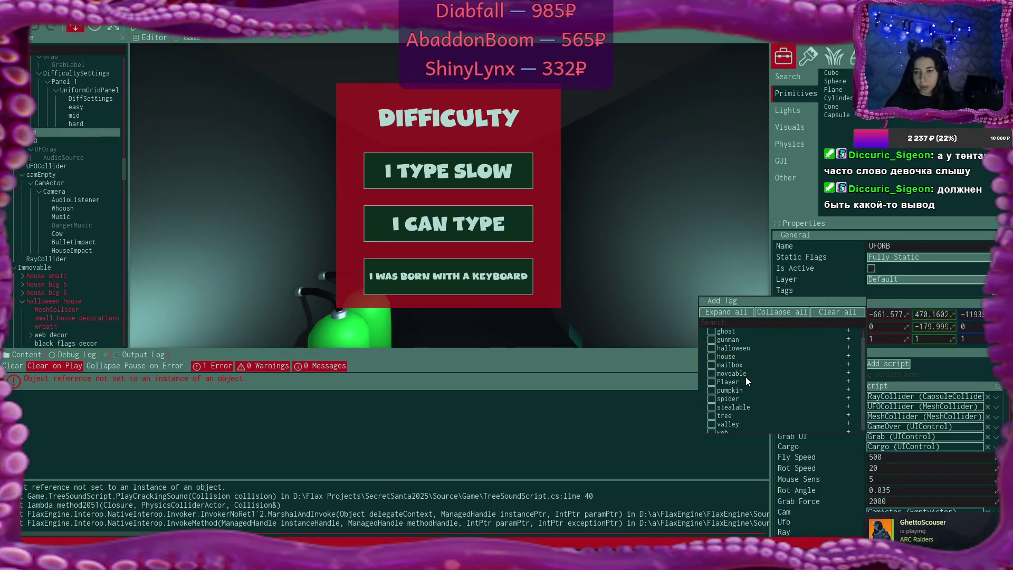
{"action": "left_click", "coordinate": [712, 382]}
{"action": "left_click", "coordinate": [426, 452]}
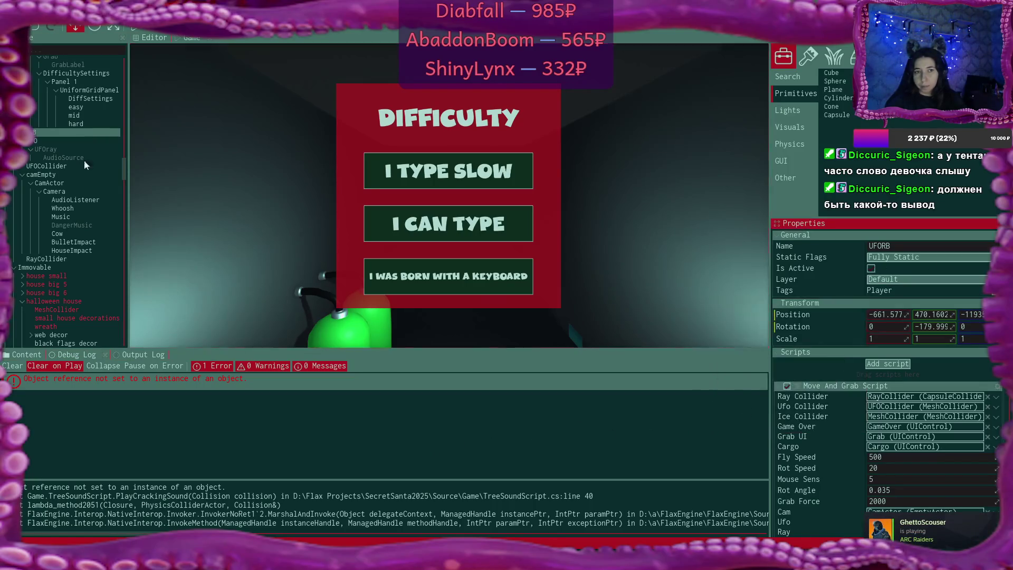
{"action": "left_click", "coordinate": [69, 357]}
{"action": "left_click", "coordinate": [24, 354]}
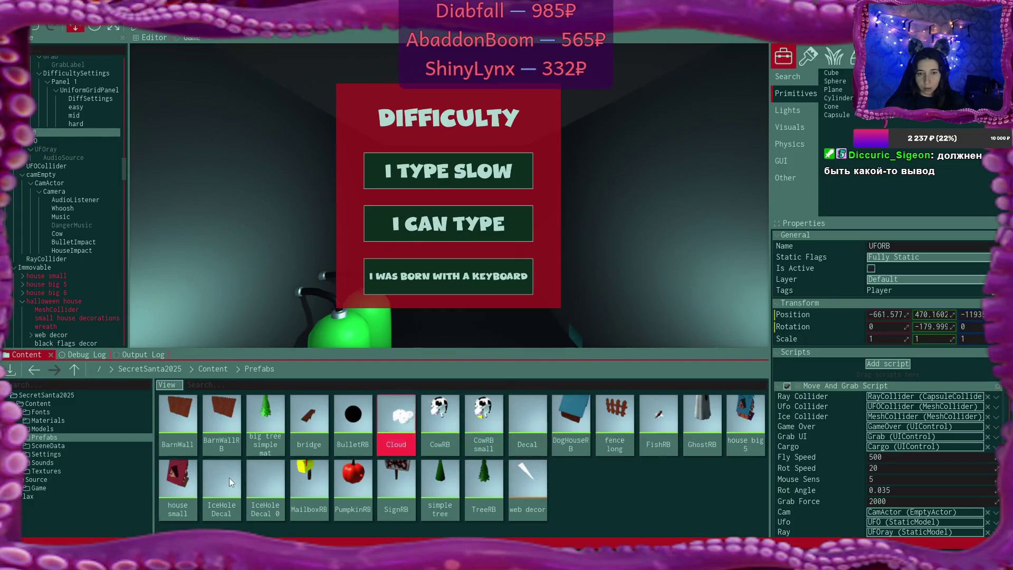
- Delete IceHole Decal 0, then set CrackDecal's X and Z position to 0 in IceHoleDecal and save
{"action": "key", "text": "Delete"}
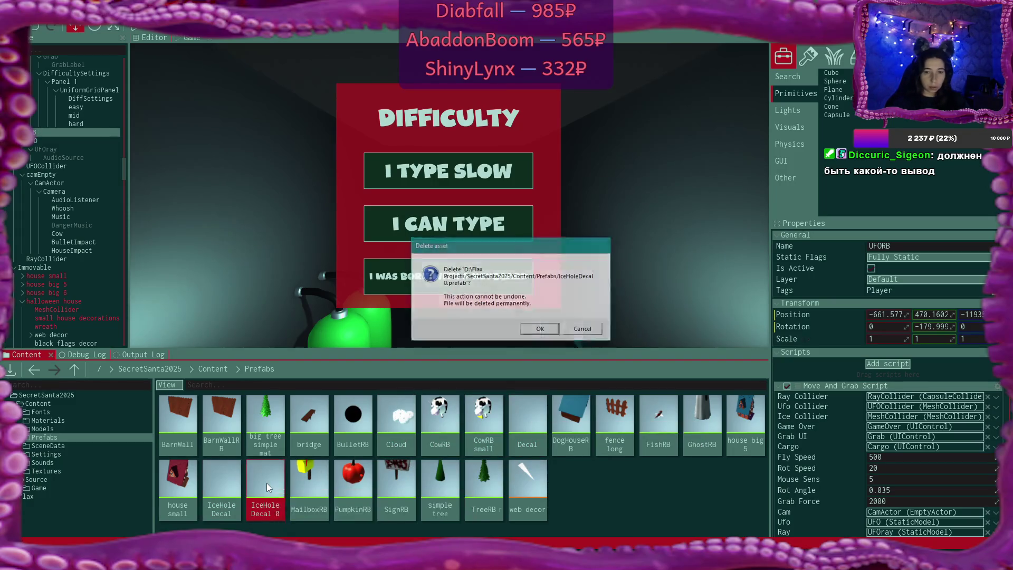
{"action": "key", "text": "Return"}
{"action": "double_click", "coordinate": [223, 480]}
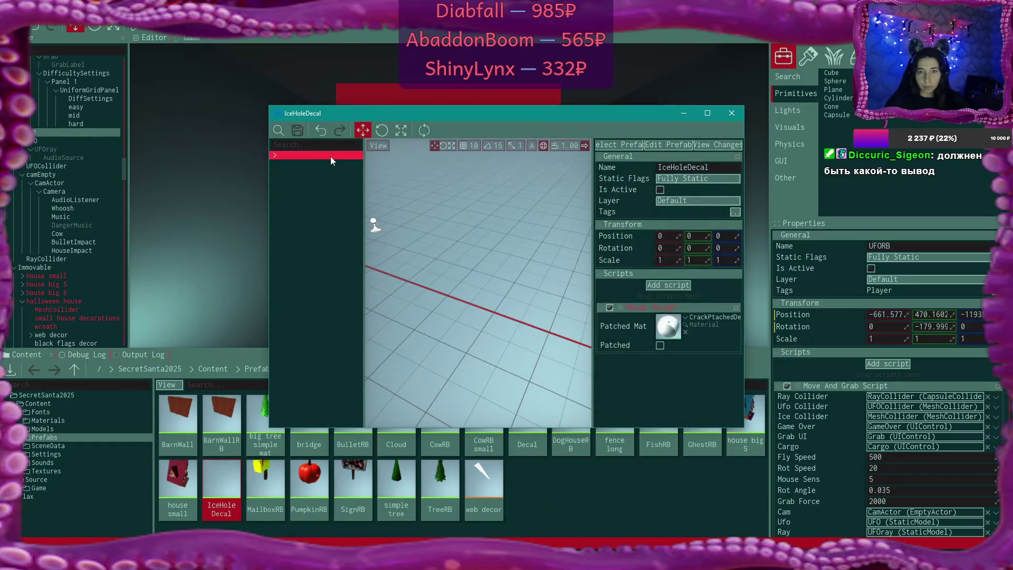
{"action": "left_click", "coordinate": [274, 154]}
{"action": "left_click", "coordinate": [319, 165]}
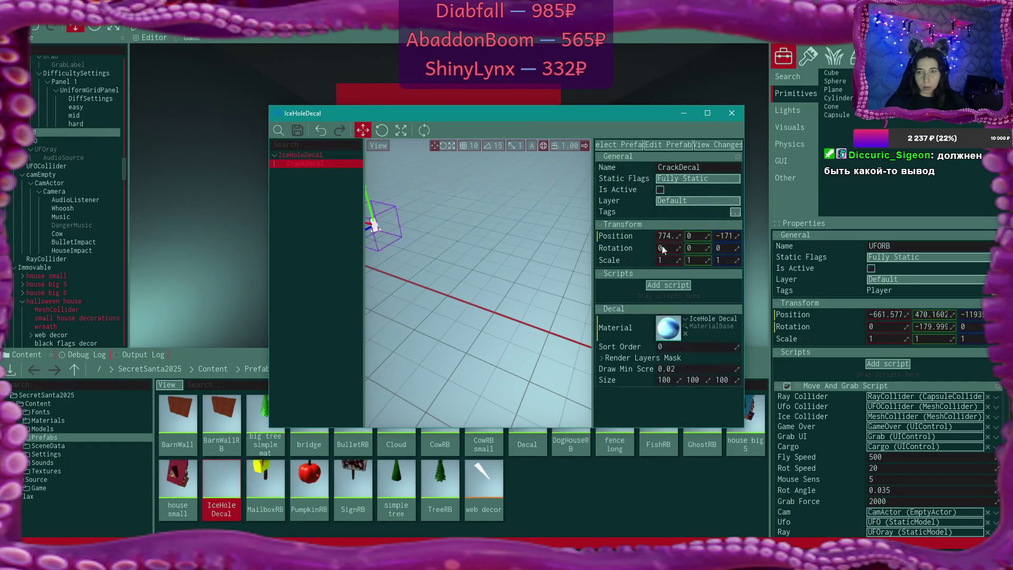
{"action": "double_click", "coordinate": [665, 236]}
{"action": "type", "text": "0"}
{"action": "key", "text": "Tab"}
{"action": "key", "text": "Tab"}
{"action": "type", "text": "0"}
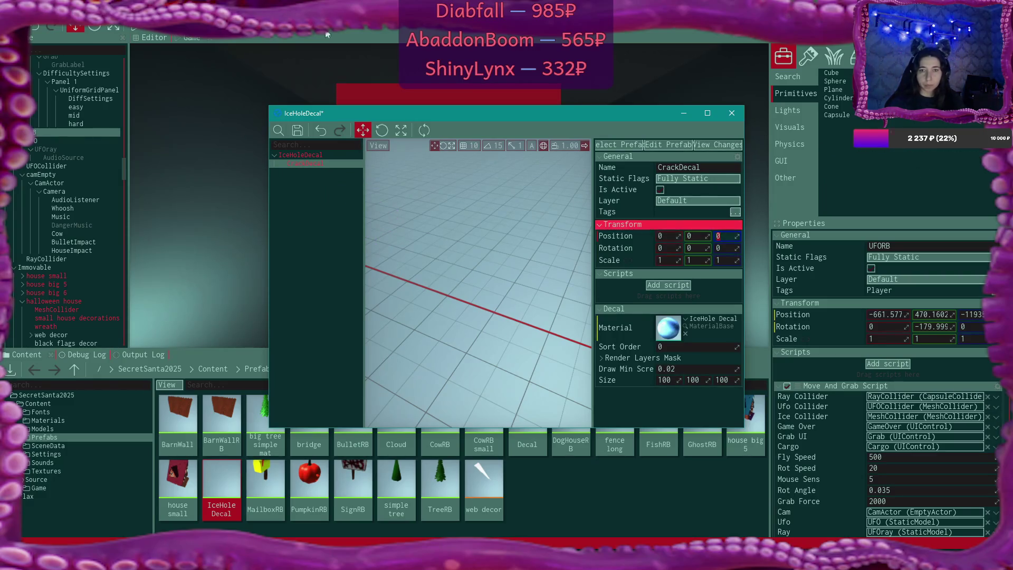
{"action": "key", "text": "ctrl+s"}
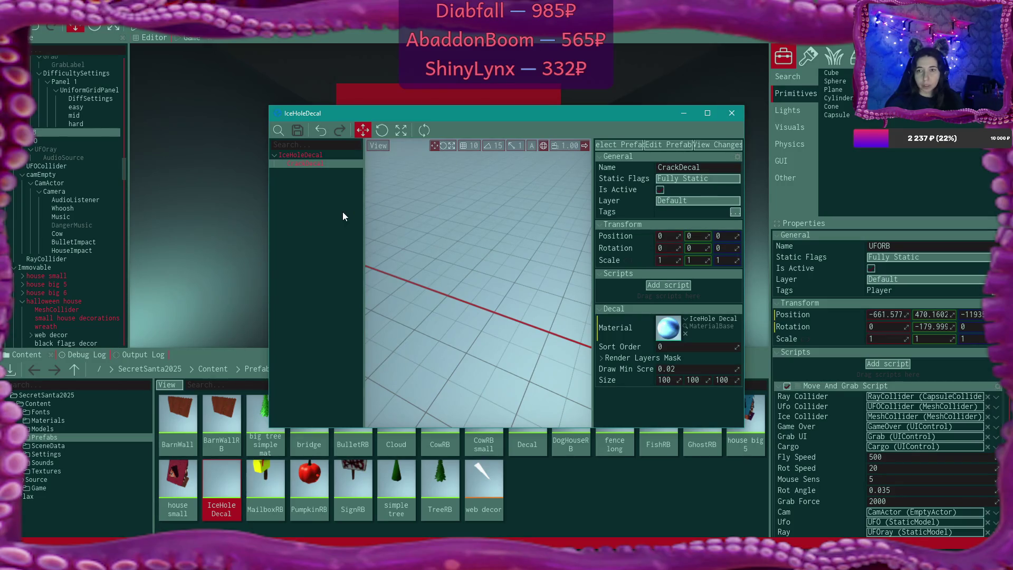
{"action": "left_click", "coordinate": [302, 157]}
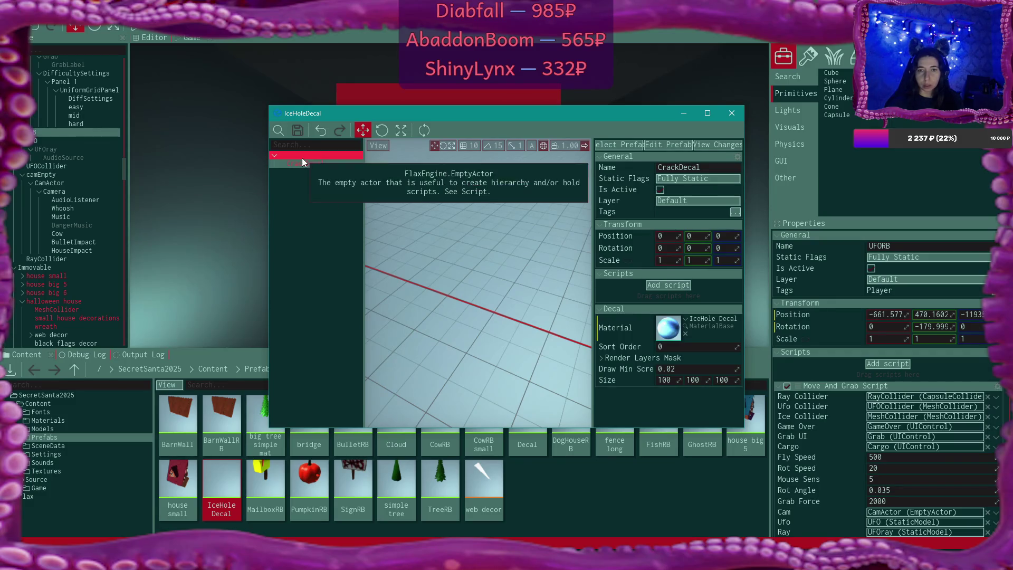
- Add a new Audio Source child under the IceHoleDecal root actor
{"action": "right_click", "coordinate": [302, 158]}
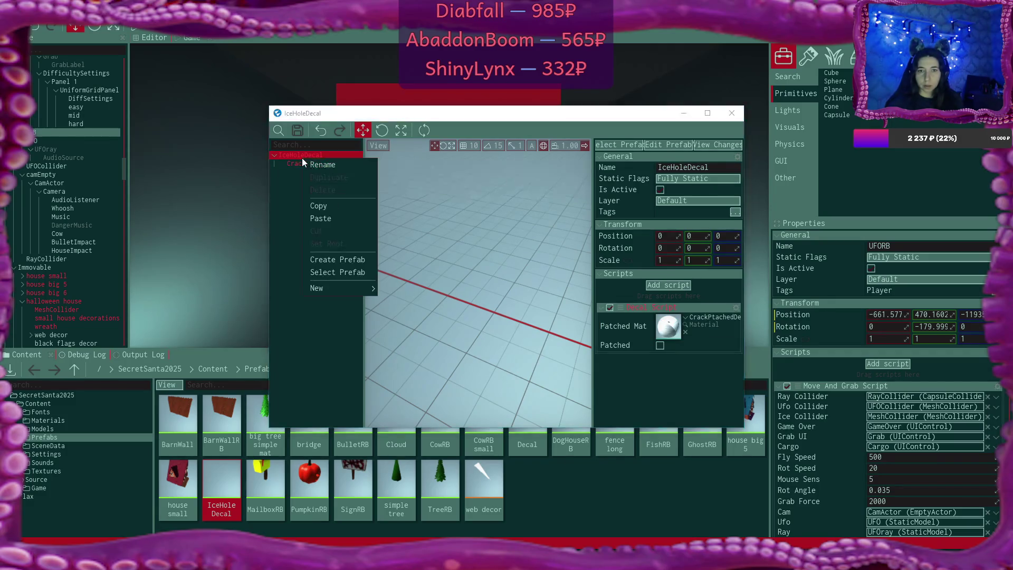
{"action": "mouse_move", "coordinate": [350, 289]}
{"action": "mouse_move", "coordinate": [420, 312]}
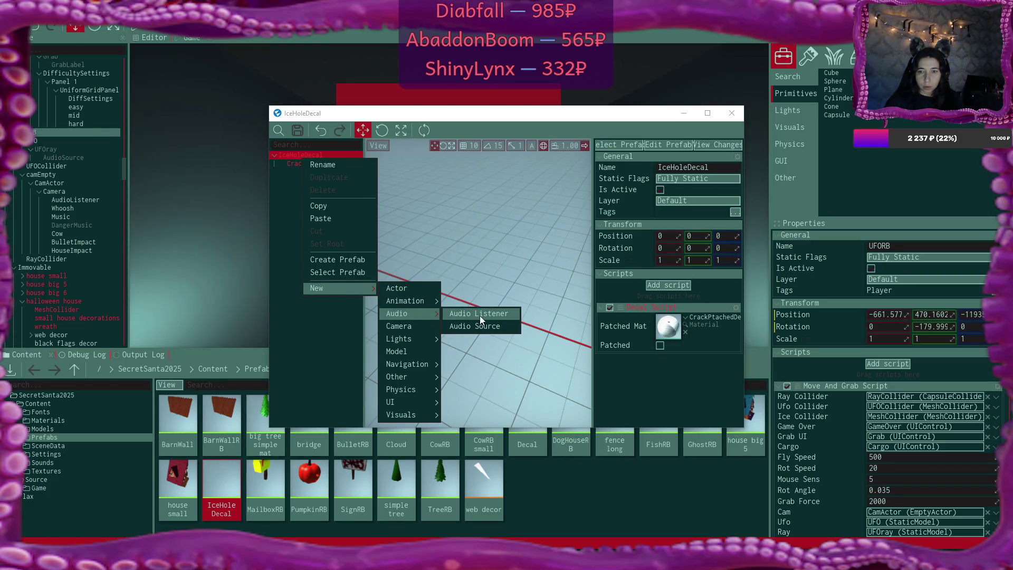
{"action": "left_click", "coordinate": [486, 326]}
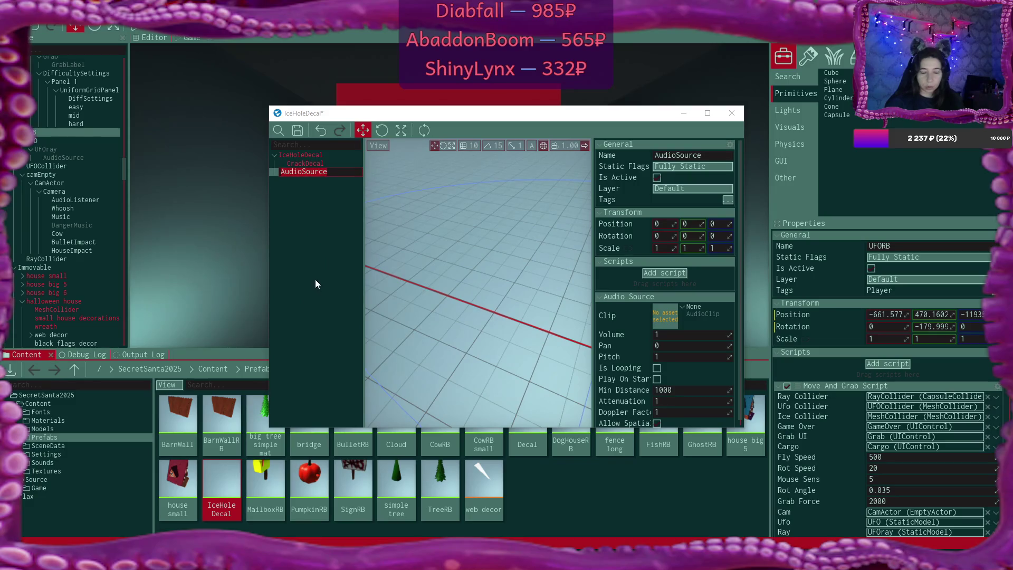
- Assign the destruction_ice clip with Play On Start enabled, then save and close the prefab
{"action": "left_click", "coordinate": [680, 306]}
{"action": "type", "text": "destruction"}
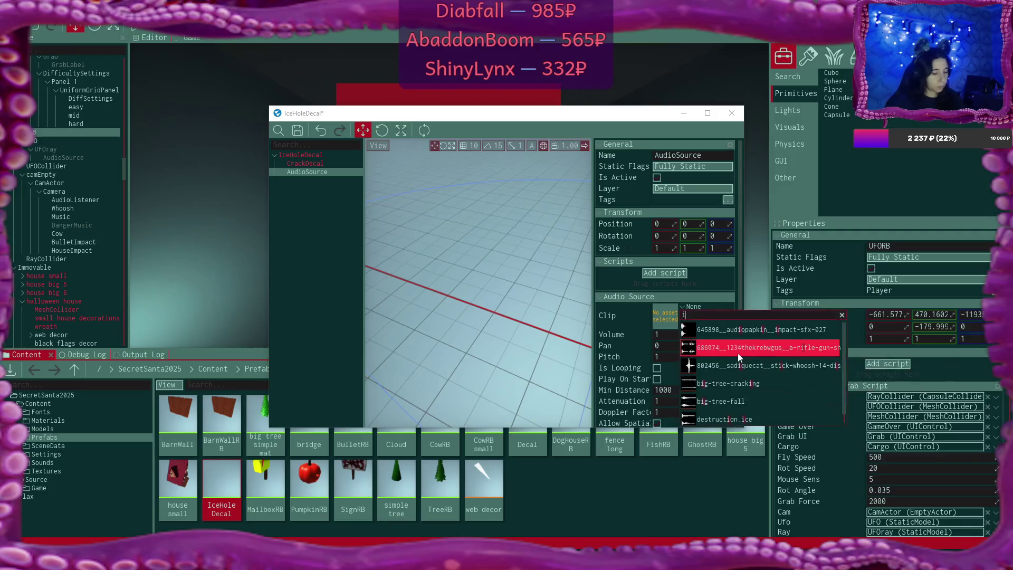
{"action": "left_click", "coordinate": [730, 330]}
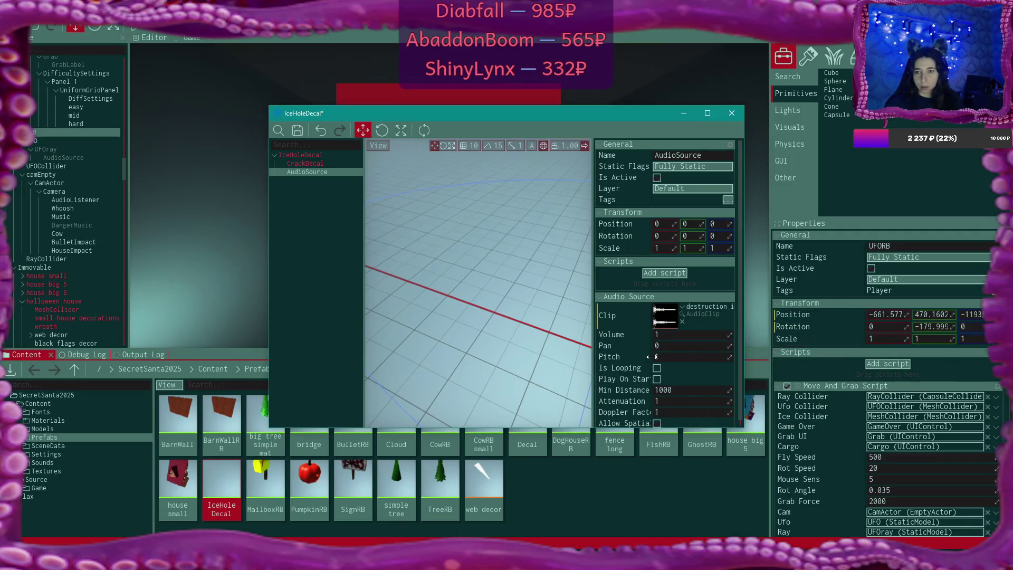
{"action": "left_click", "coordinate": [656, 379]}
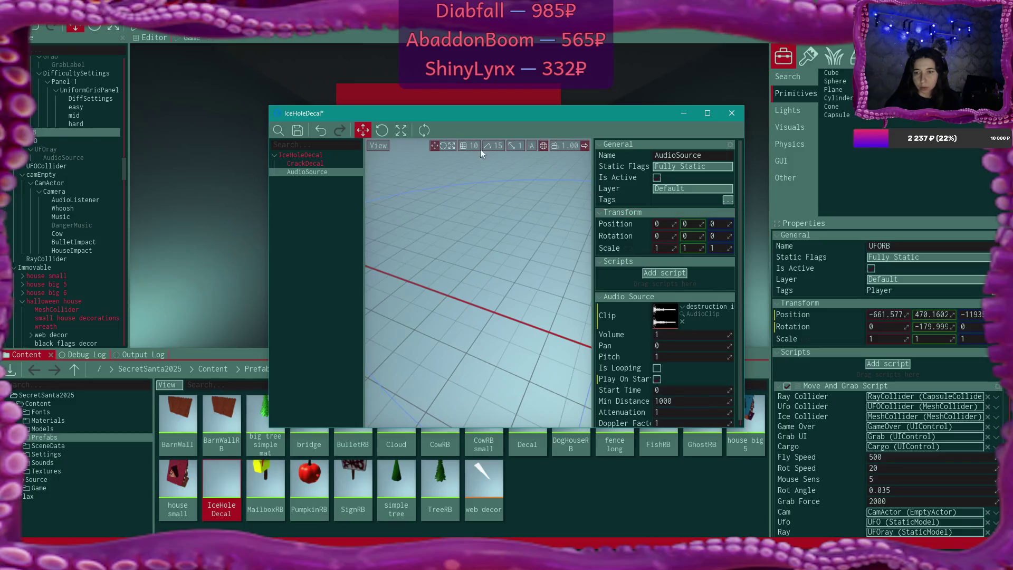
{"action": "left_click", "coordinate": [302, 134]}
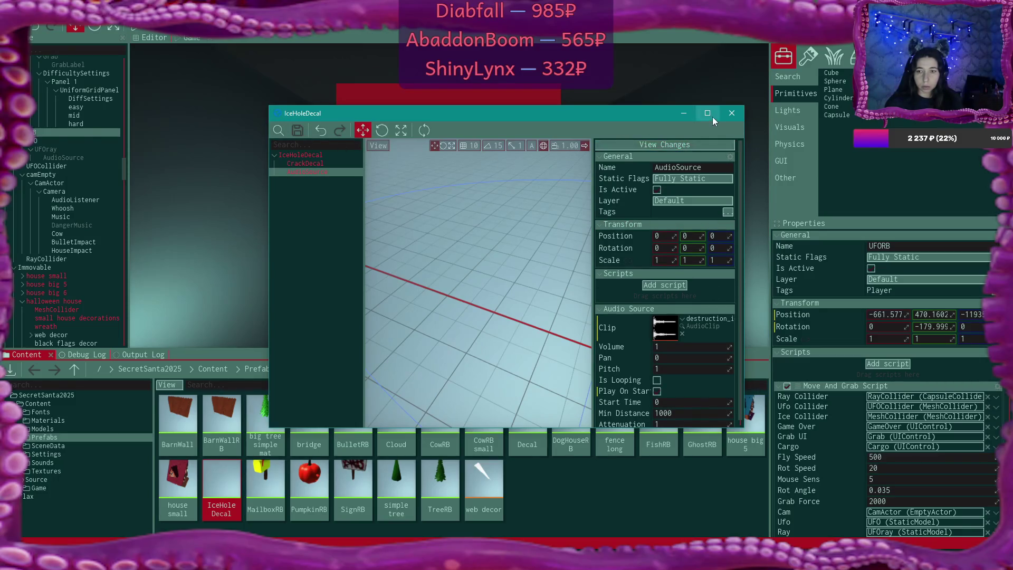
{"action": "left_click", "coordinate": [730, 114]}
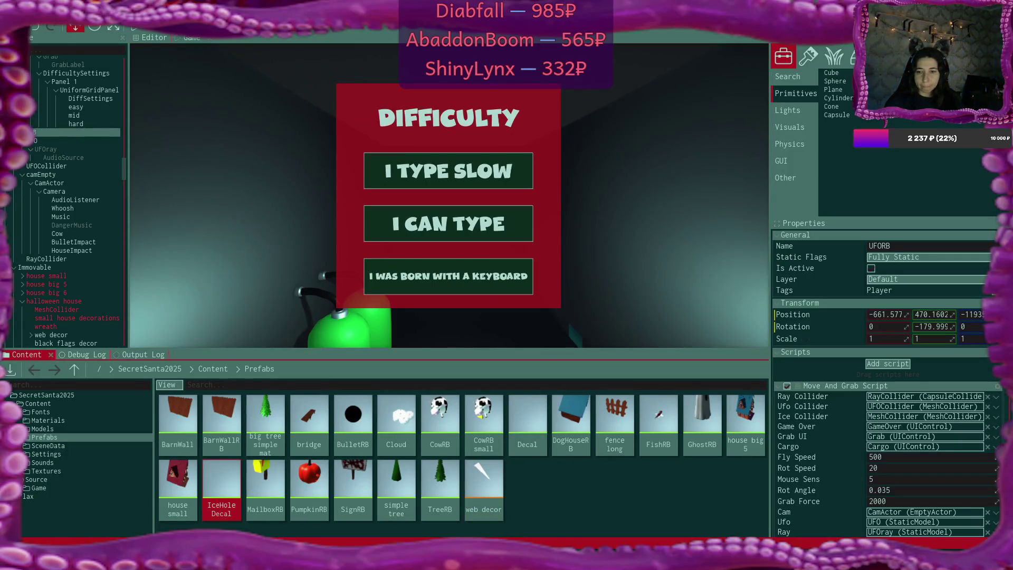
- Replace OtherCollider with OtherActor in the Player check and delete blank line 40 in TreeSoundScript.cs
{"action": "key", "text": "alt+Tab"}
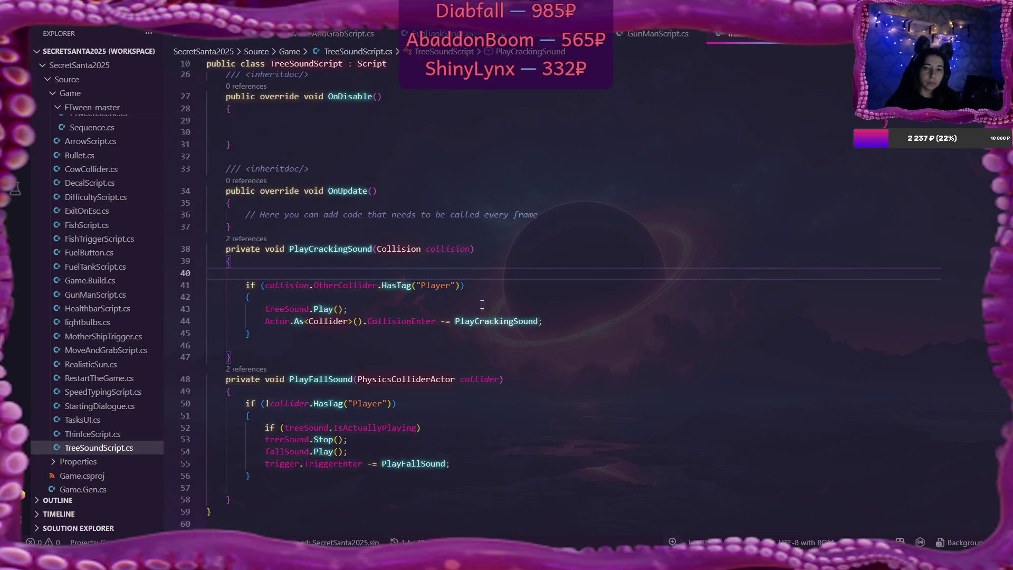
{"action": "double_click", "coordinate": [333, 285]}
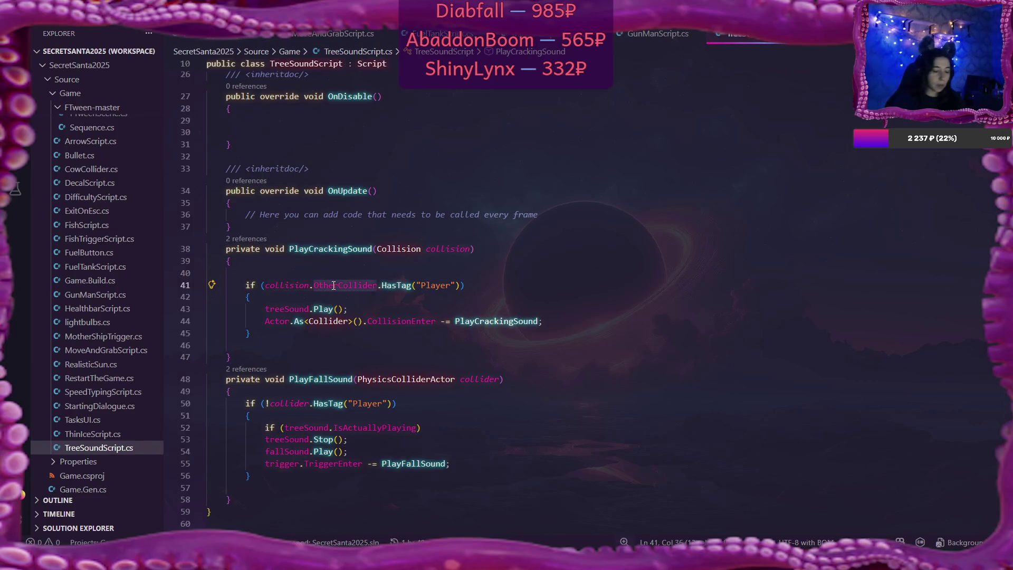
{"action": "type", "text": "Other"}
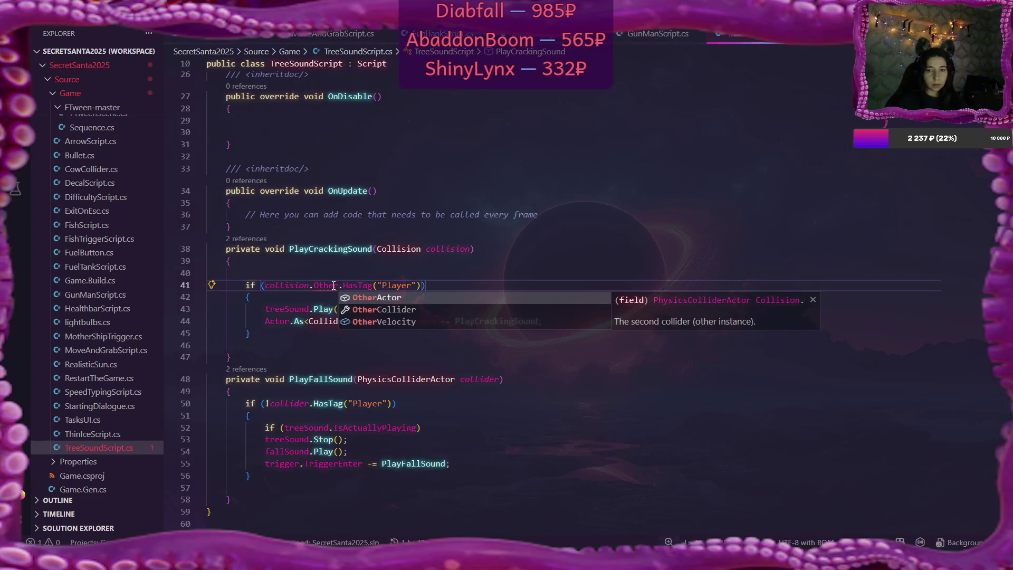
{"action": "key", "text": "Tab"}
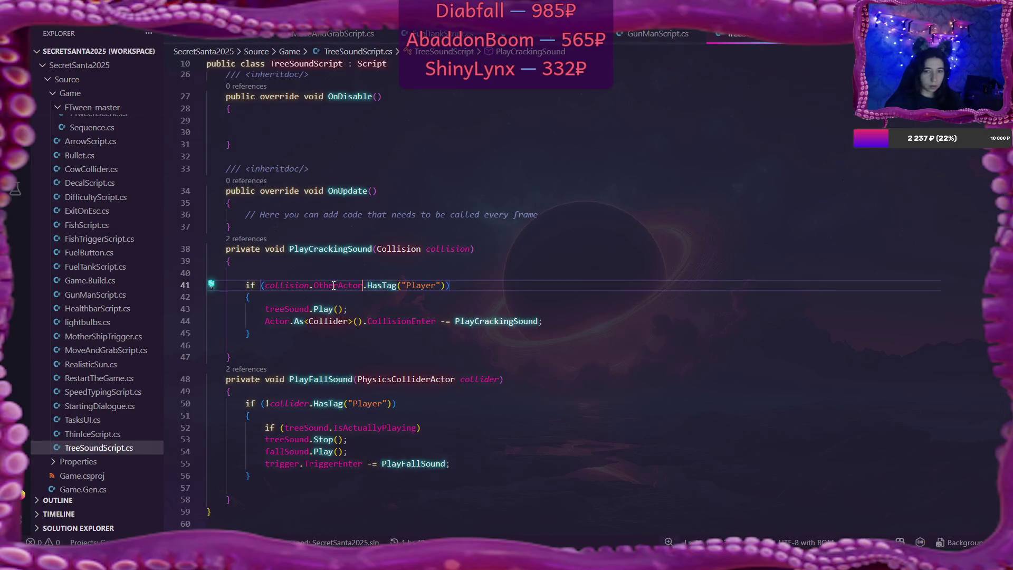
{"action": "left_click", "coordinate": [268, 260]}
{"action": "key", "text": "Delete"}
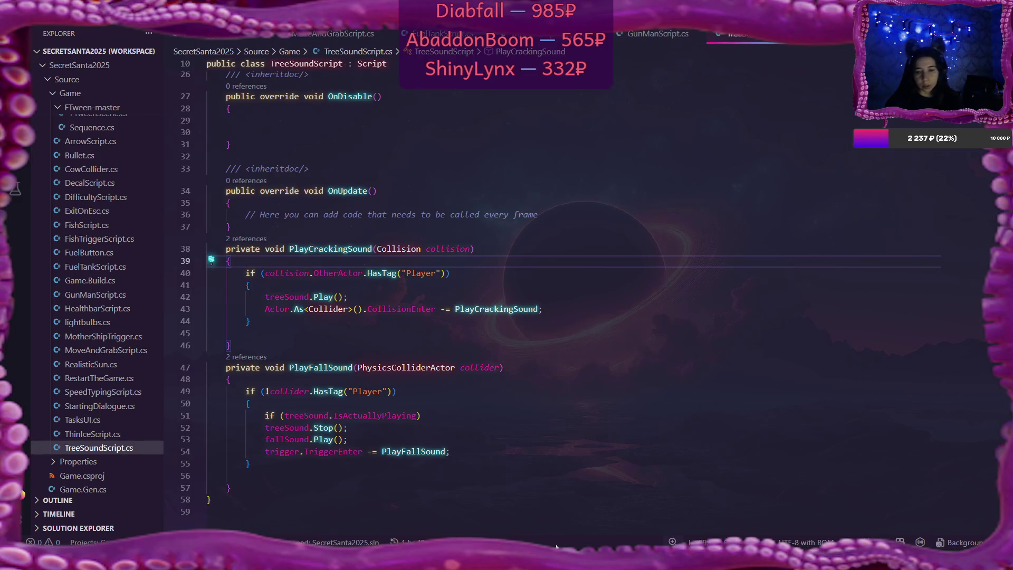
{"action": "key", "text": "alt+Tab"}
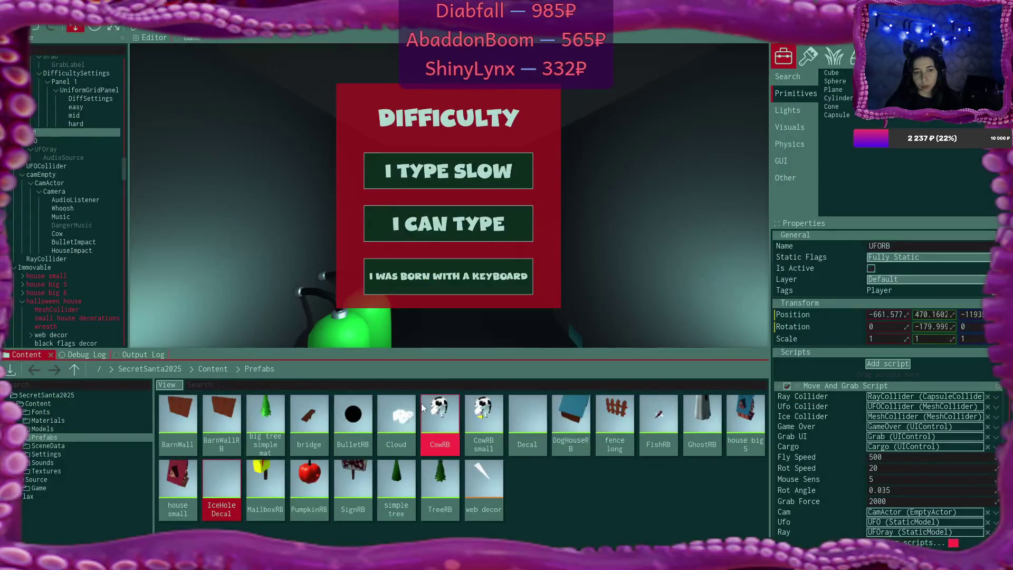
- With the Debug Log showing, play on I TYPE SLOW, skip the intro dialogue and fuel the shuttle
{"action": "left_click", "coordinate": [103, 356]}
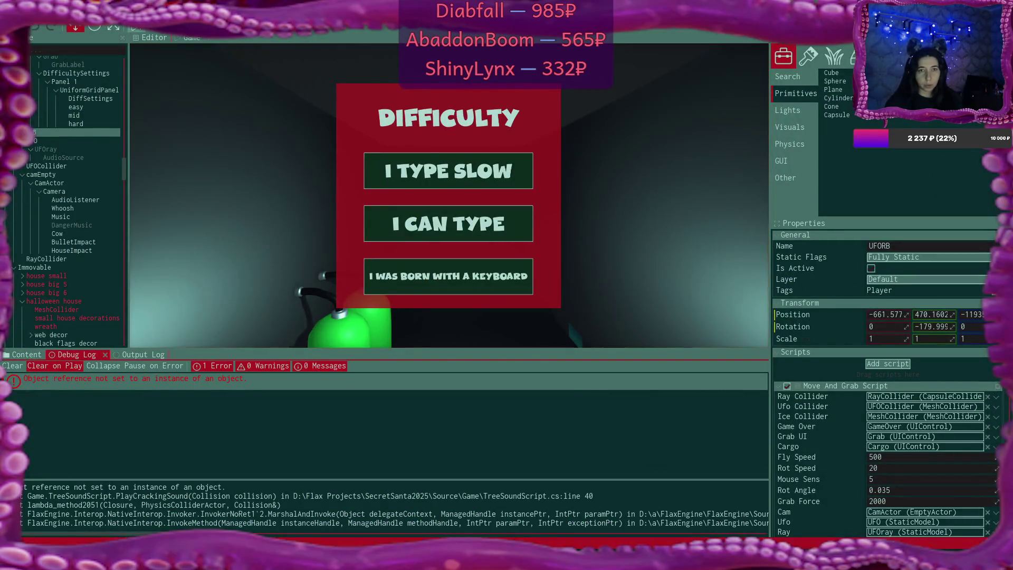
{"action": "left_click", "coordinate": [135, 26]}
{"action": "left_click", "coordinate": [447, 164]}
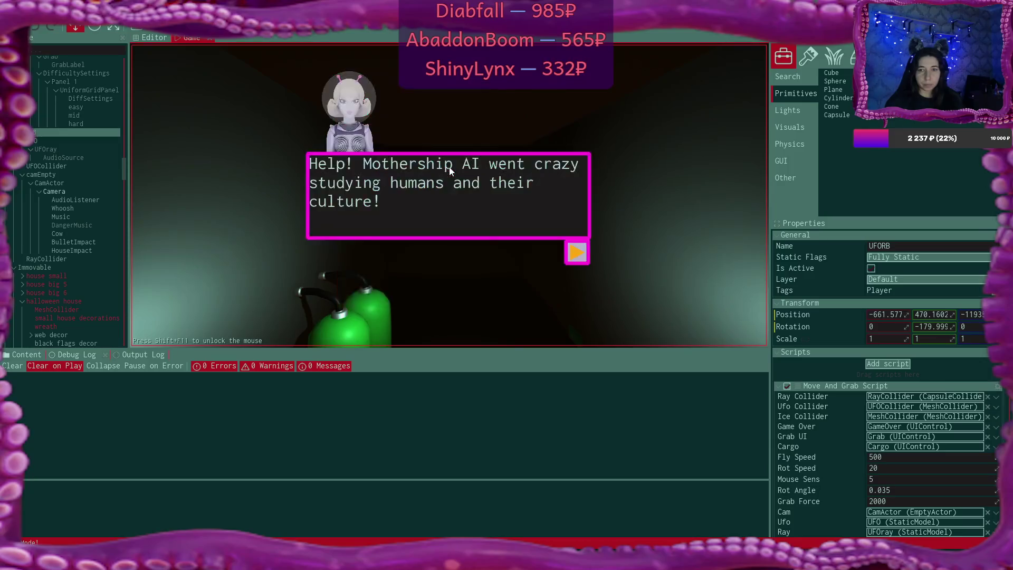
{"action": "left_click", "coordinate": [570, 243]}
{"action": "left_click", "coordinate": [571, 244]}
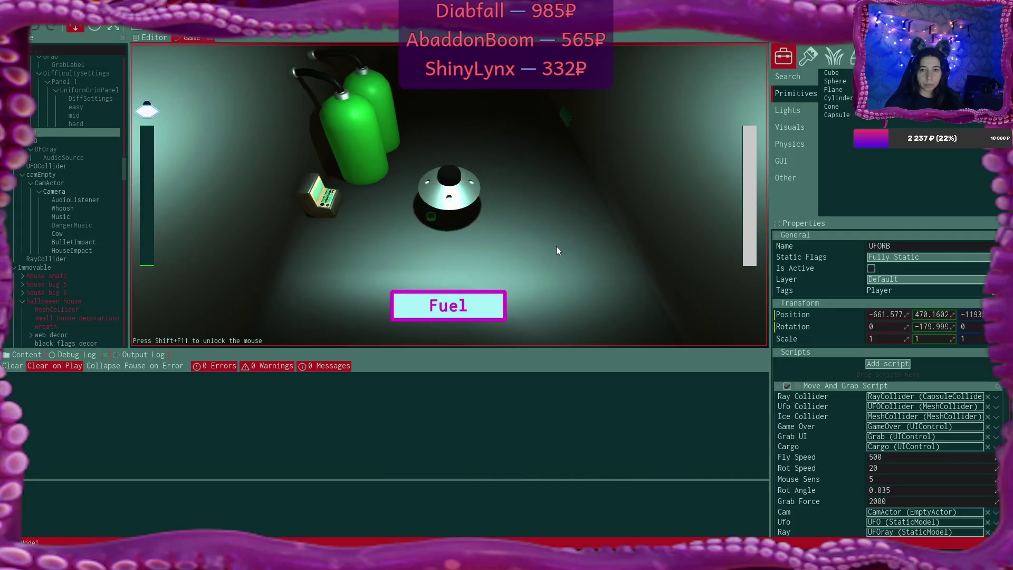
{"action": "left_click", "coordinate": [504, 305]}
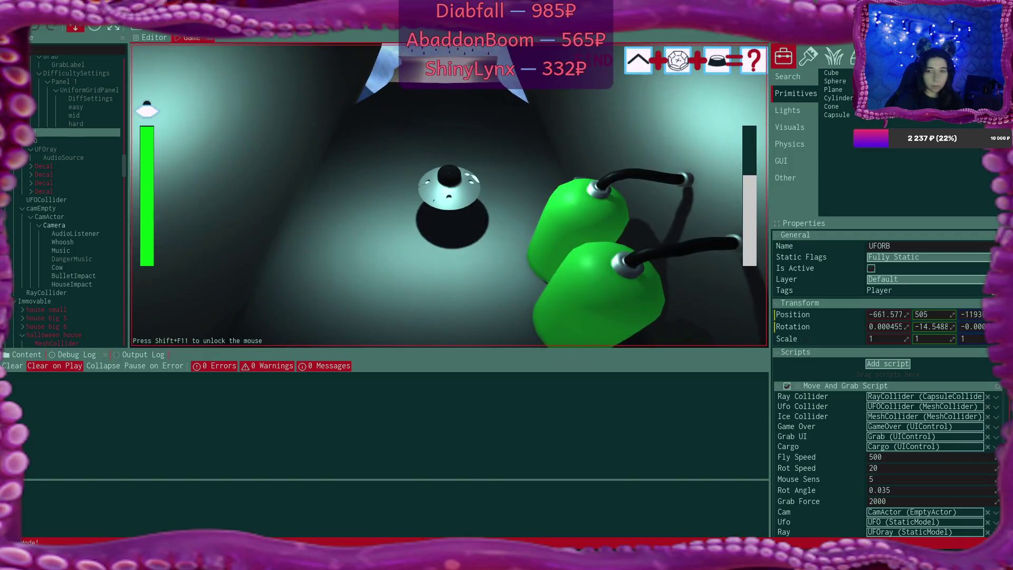
- Fly the UFO from the tunnel over the snowy field, forest and icy fog to the red houses
{"action": "key", "text": "w"}
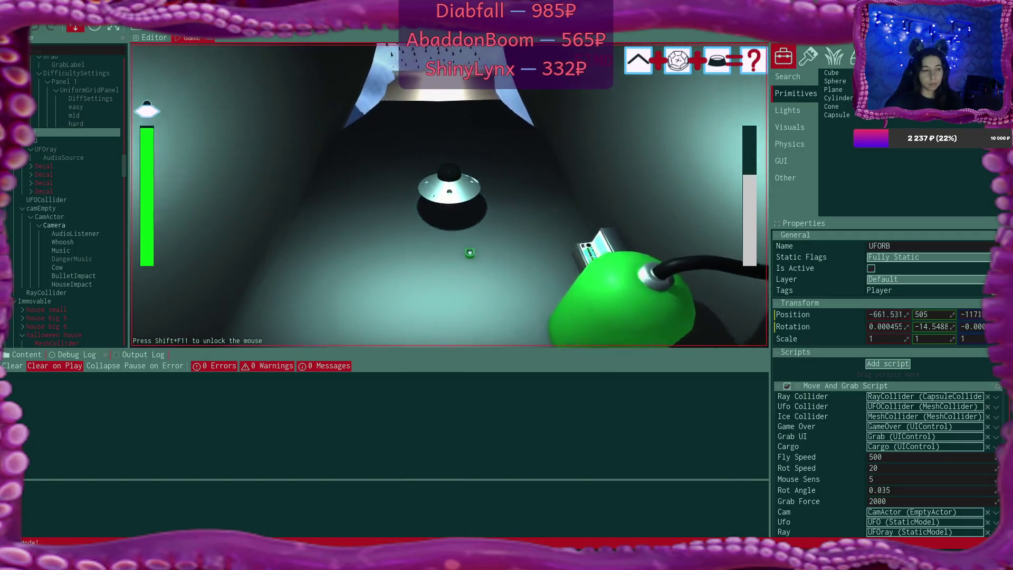
{"action": "key", "text": "w"}
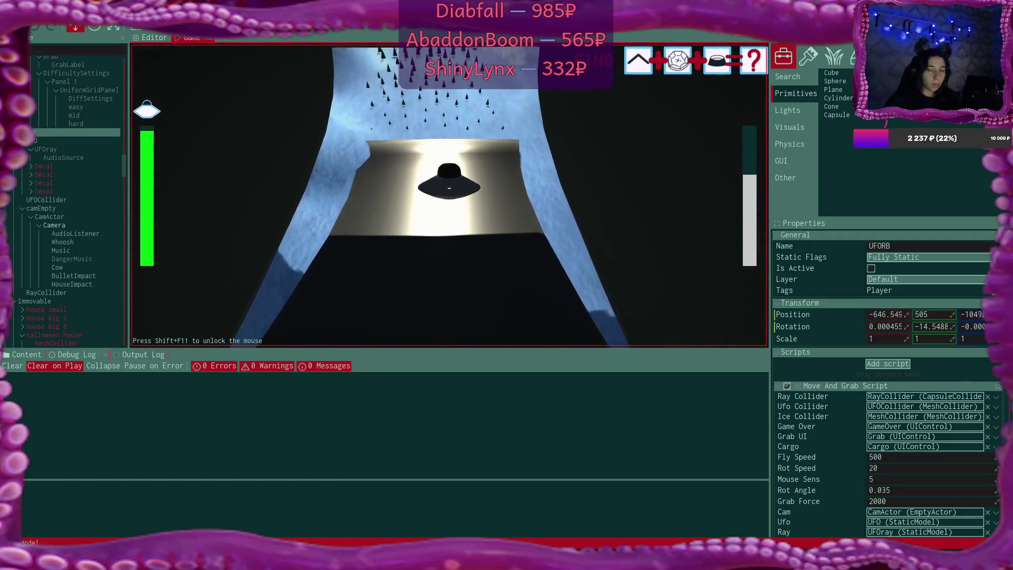
{"action": "key", "text": "w"}
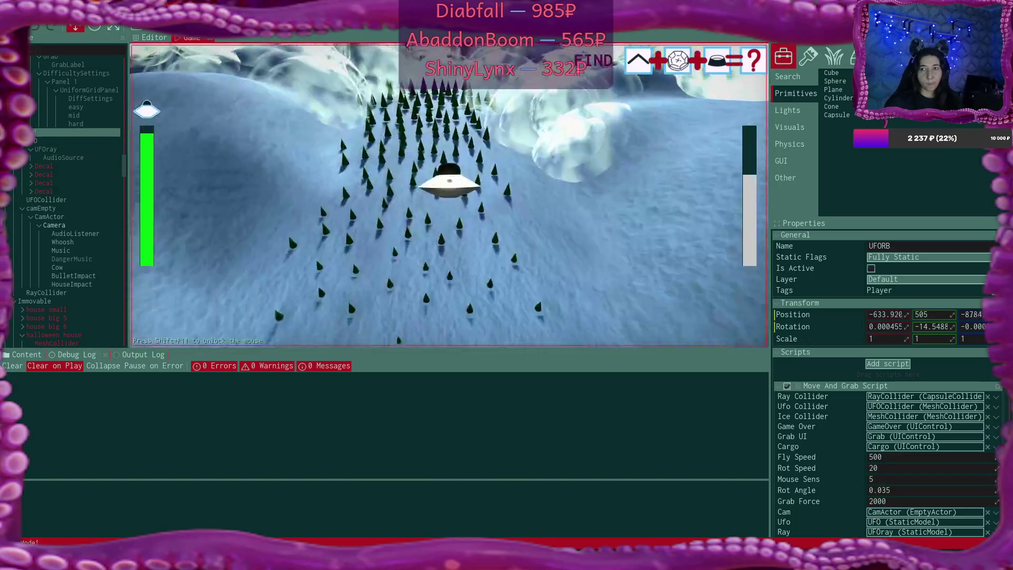
{"action": "key", "text": "w"}
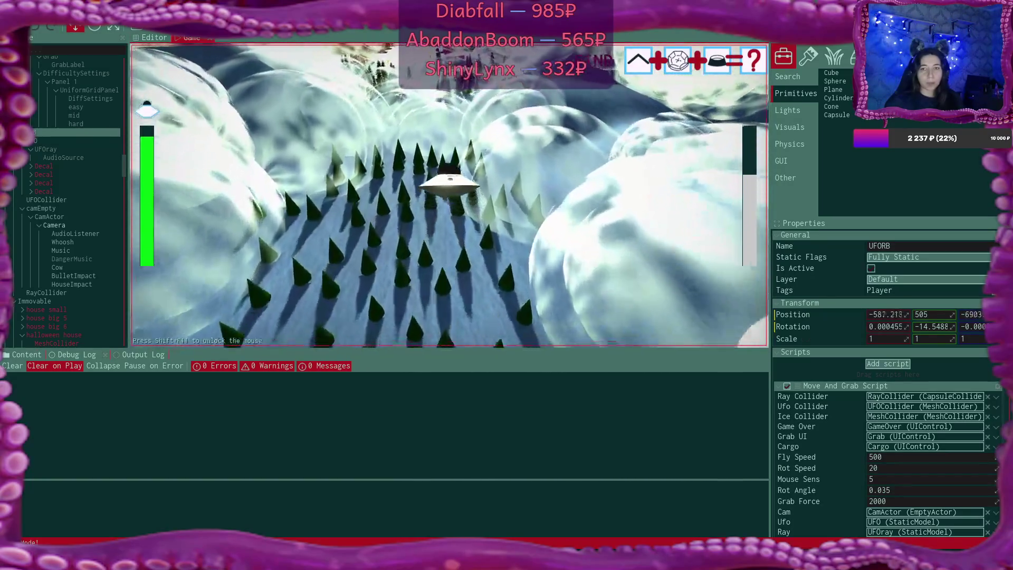
{"action": "key", "text": "w"}
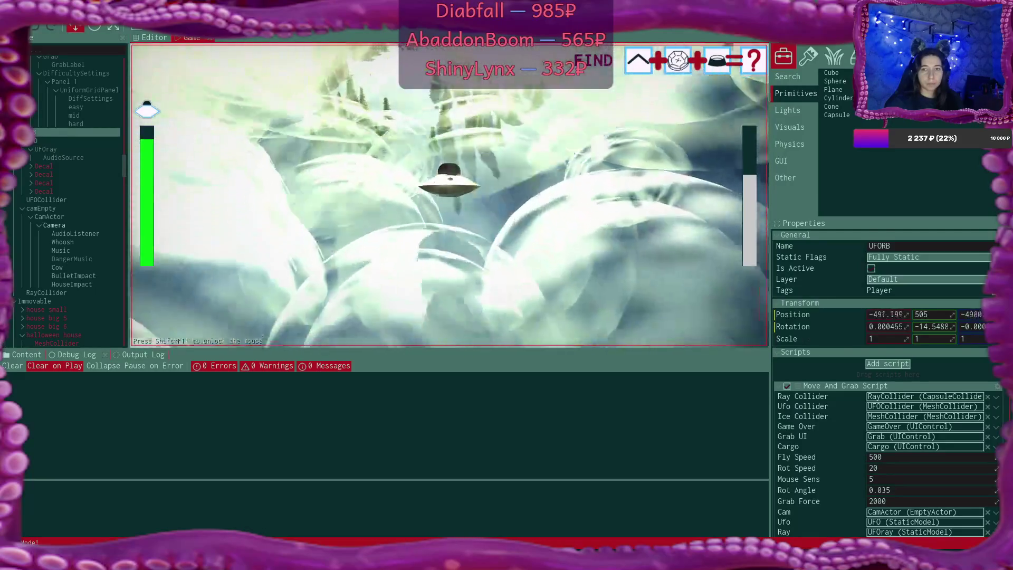
{"action": "key", "text": "w"}
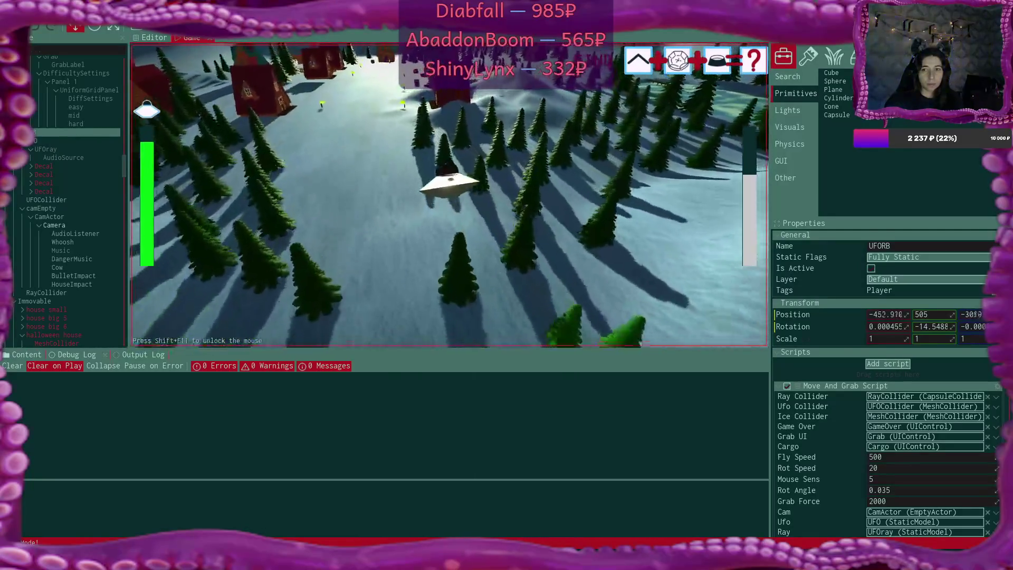
{"action": "key", "text": "w"}
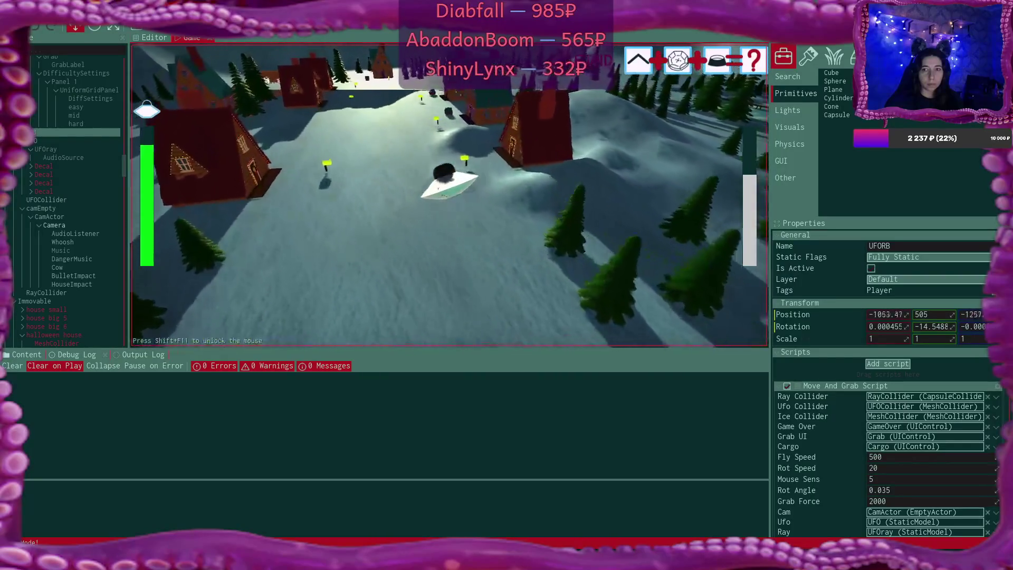
{"action": "key", "text": "w"}
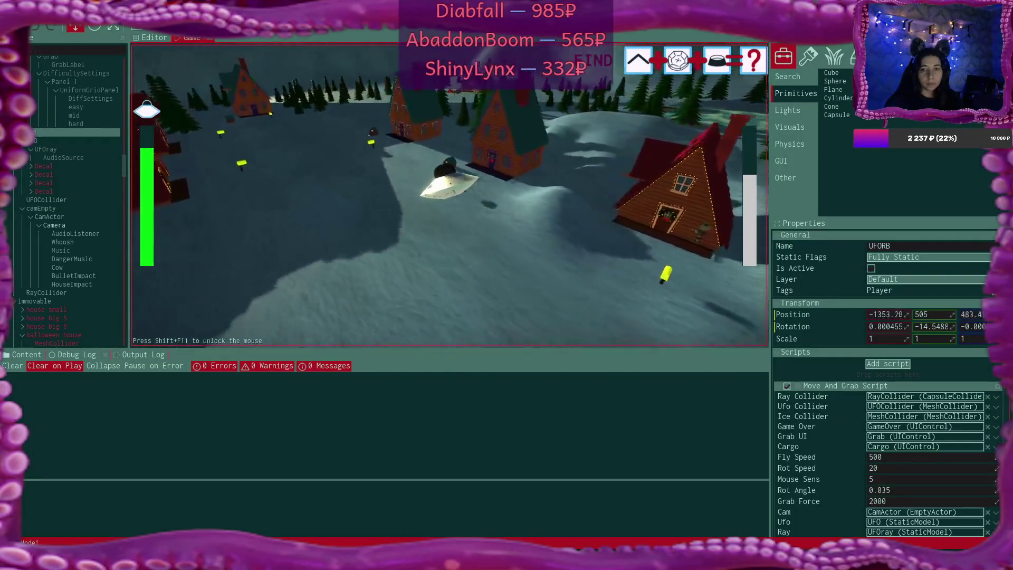
- Steer through the village to the lit house, fire the tractor beam, then turn away
{"action": "key", "text": "w"}
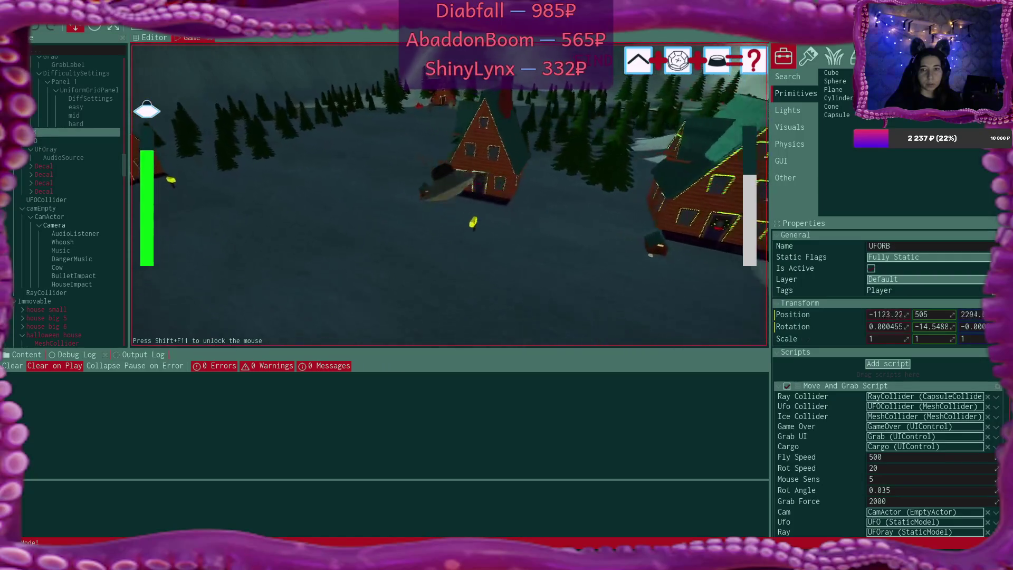
{"action": "key", "text": "w"}
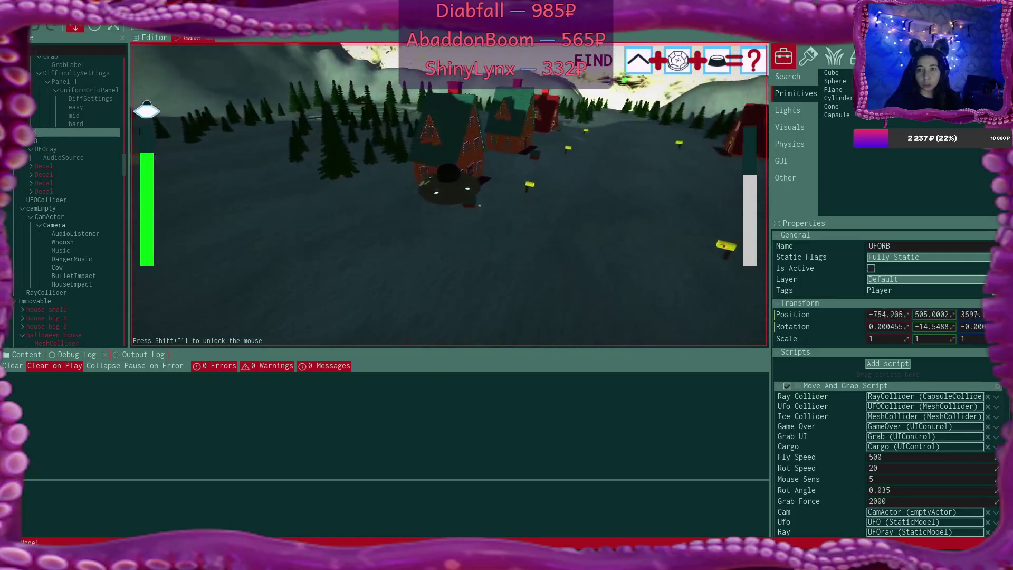
{"action": "key", "text": "w"}
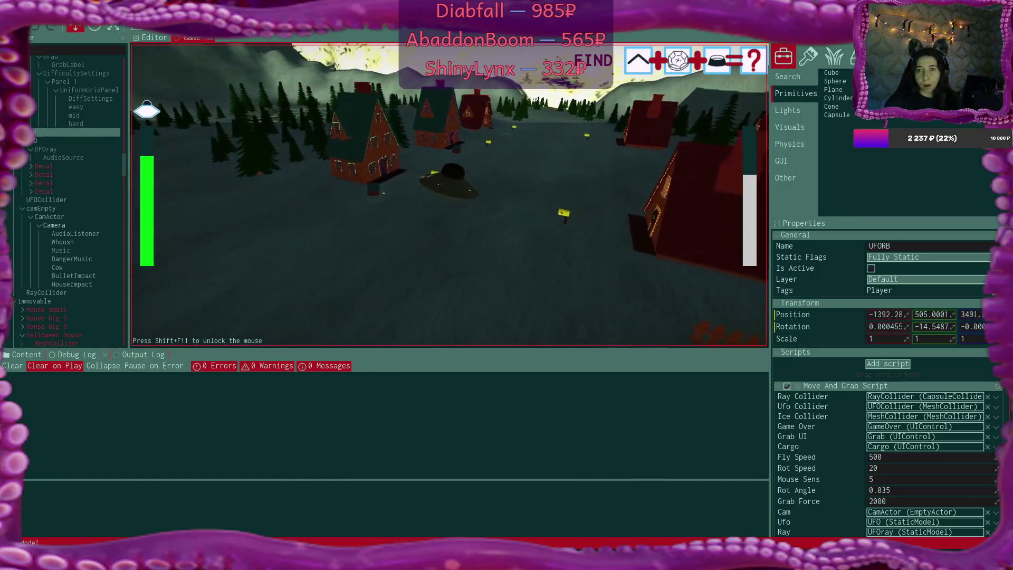
{"action": "key", "text": "w"}
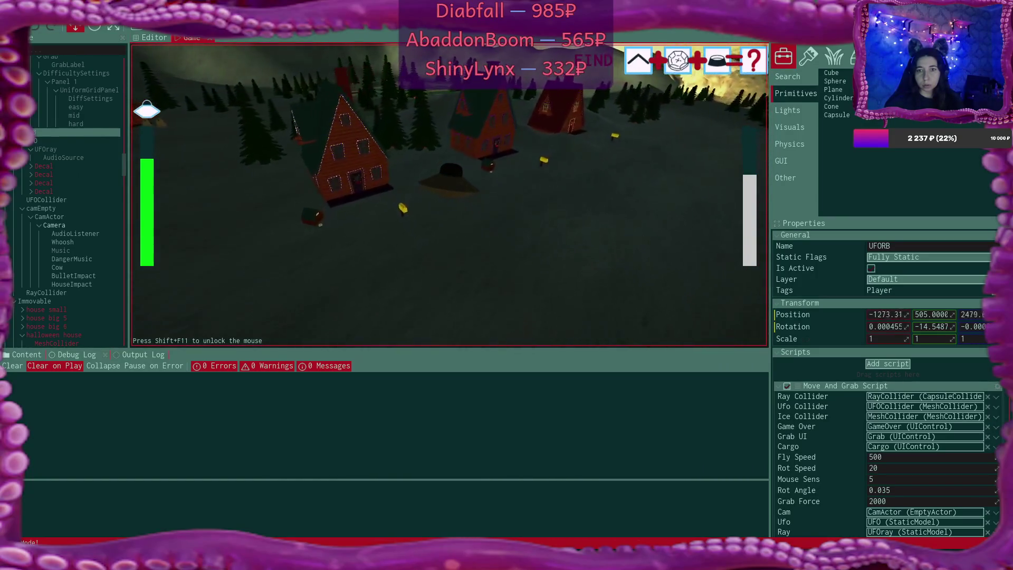
{"action": "key", "text": "w"}
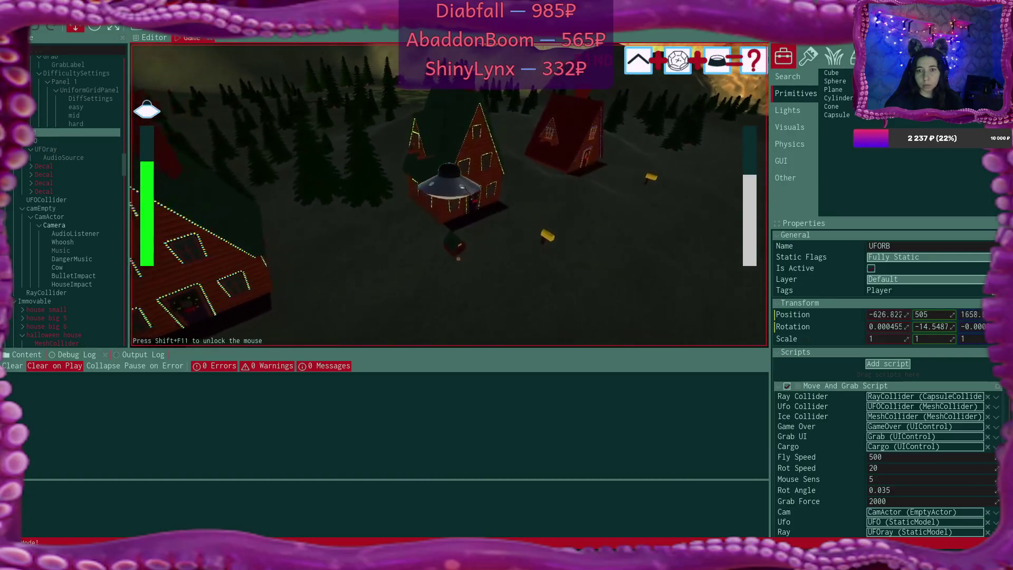
{"action": "key", "text": "w"}
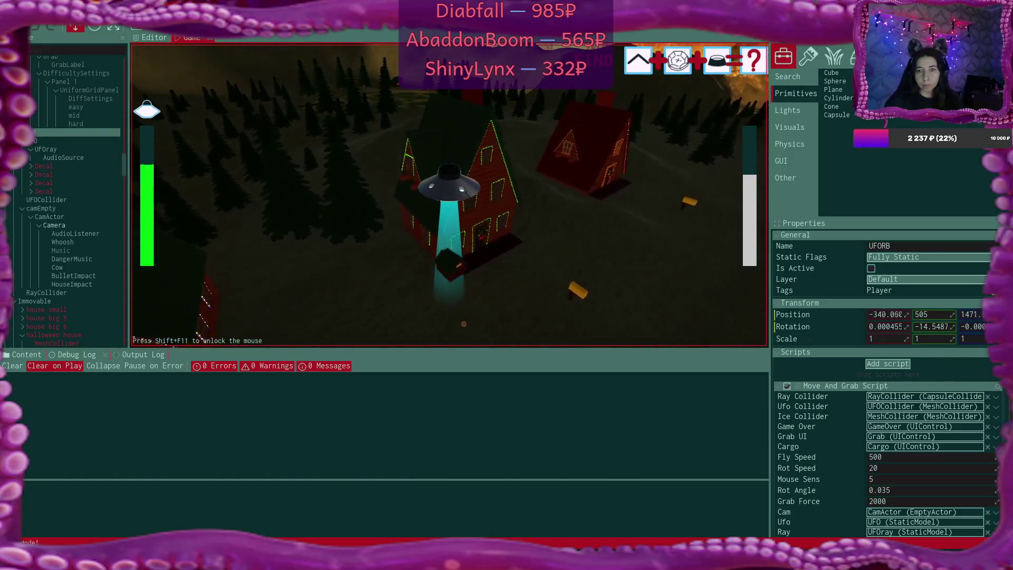
{"action": "key", "text": "s"}
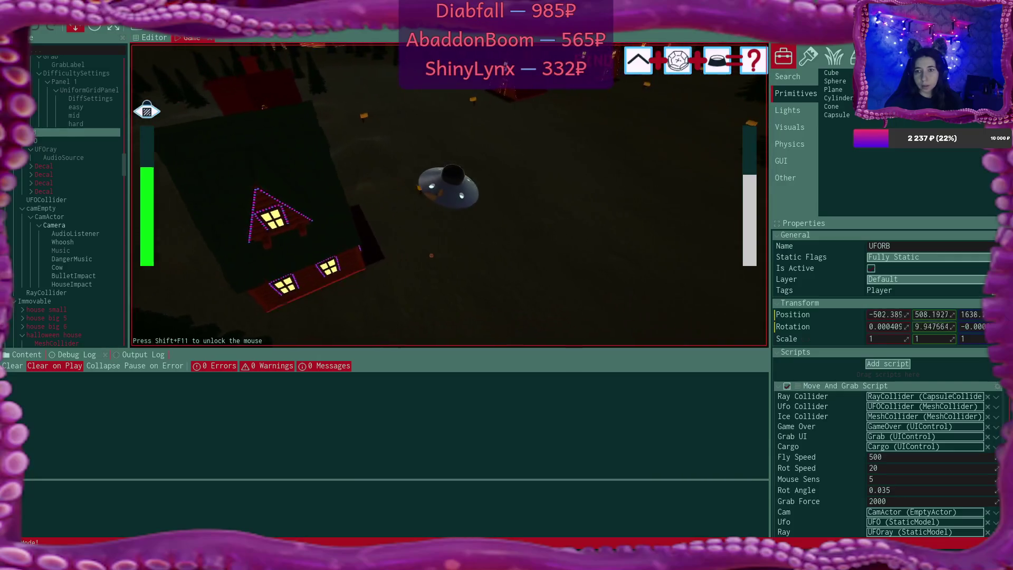
{"action": "key", "text": "s"}
{"action": "key", "text": "w"}
{"action": "key", "text": "w"}
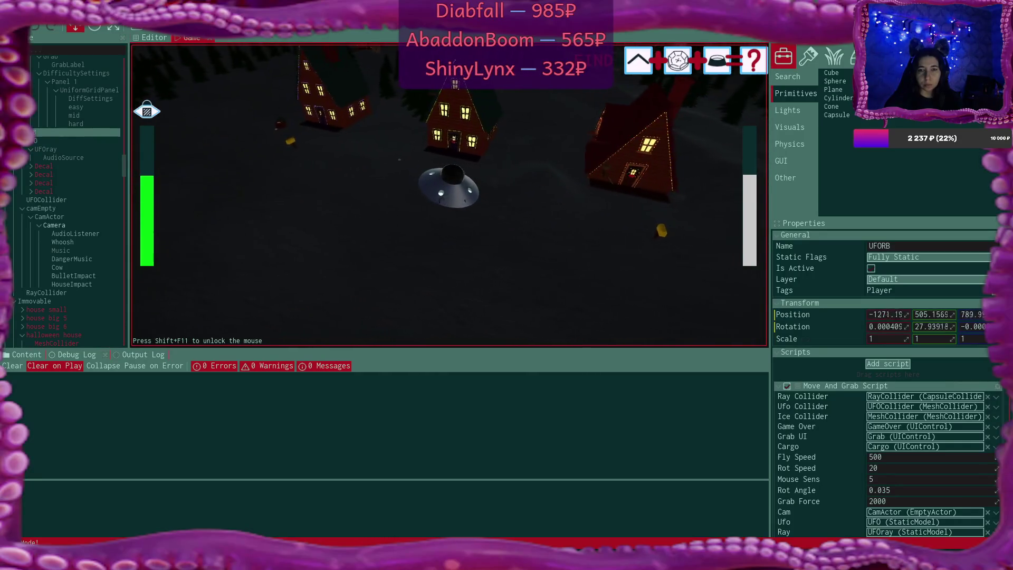
- Fly out of the village through the icy fog over the pine forest toward the dark structure
{"action": "key", "text": "w"}
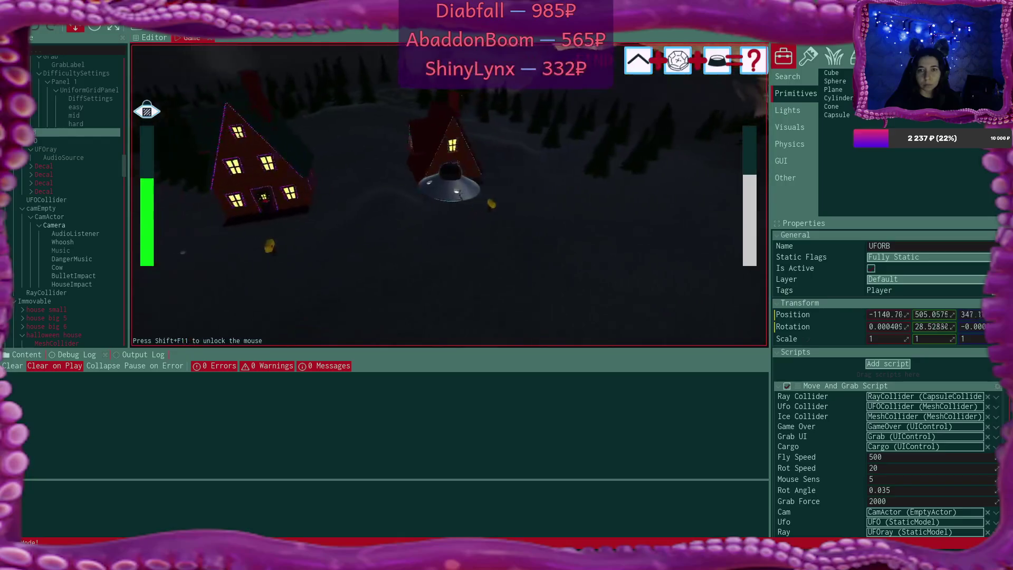
{"action": "key", "text": "w"}
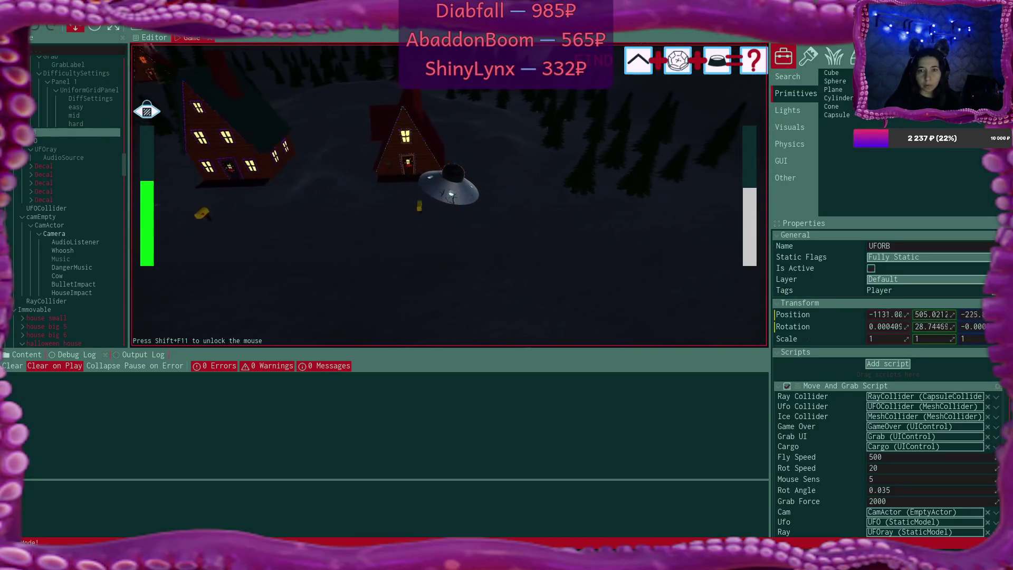
{"action": "key", "text": "w"}
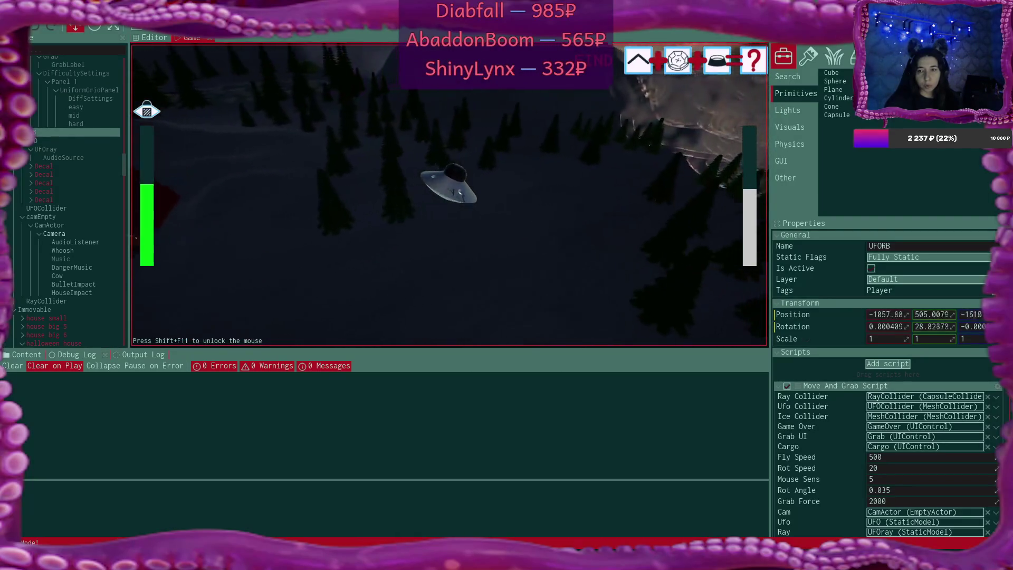
{"action": "key", "text": "w"}
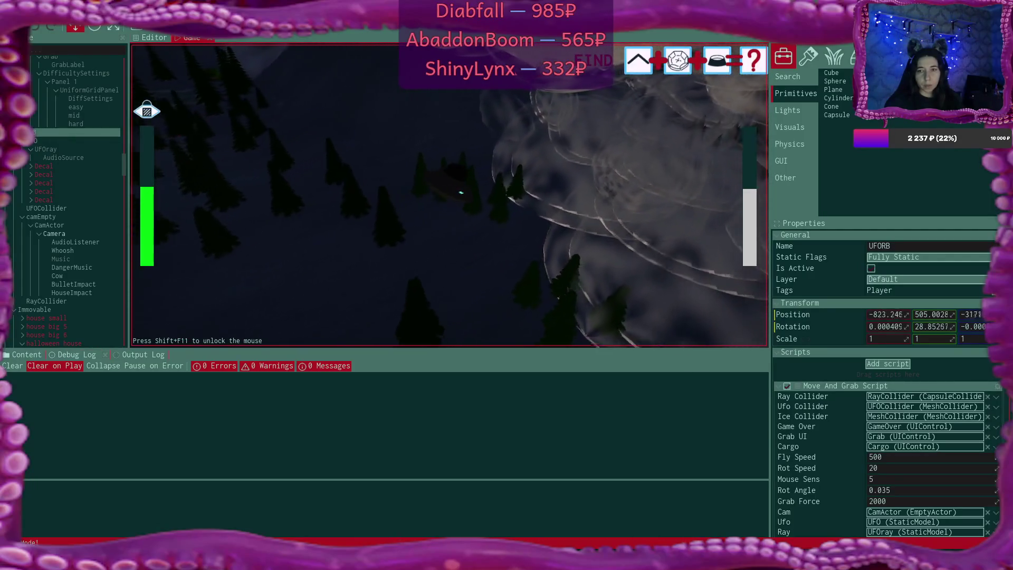
{"action": "key", "text": "w"}
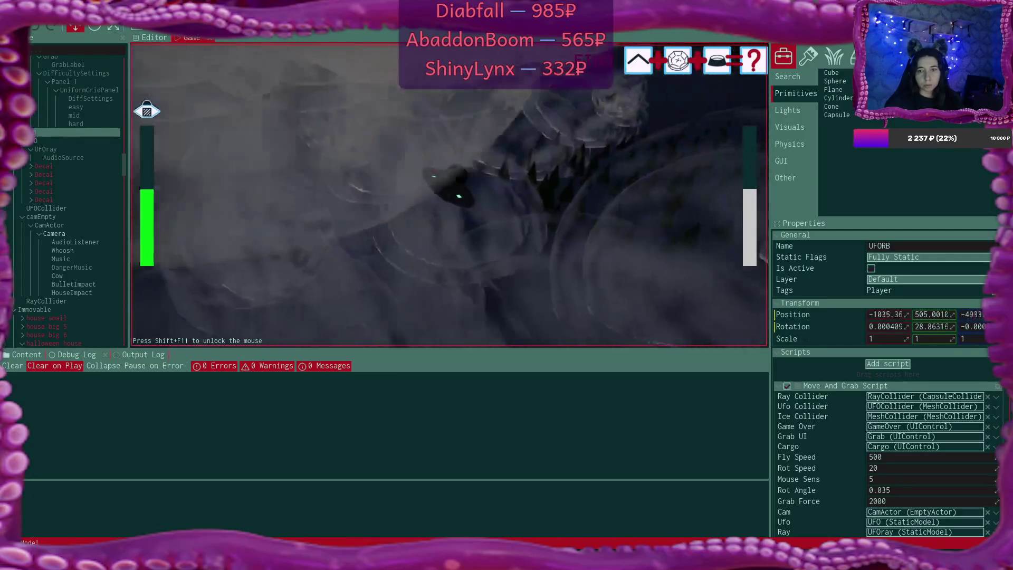
{"action": "key", "text": "w"}
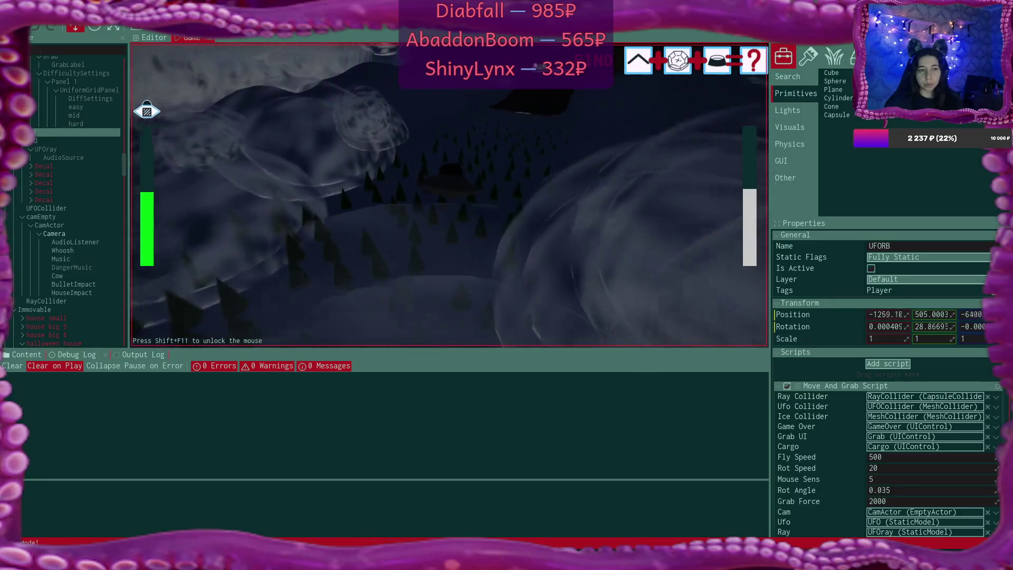
{"action": "key", "text": "w"}
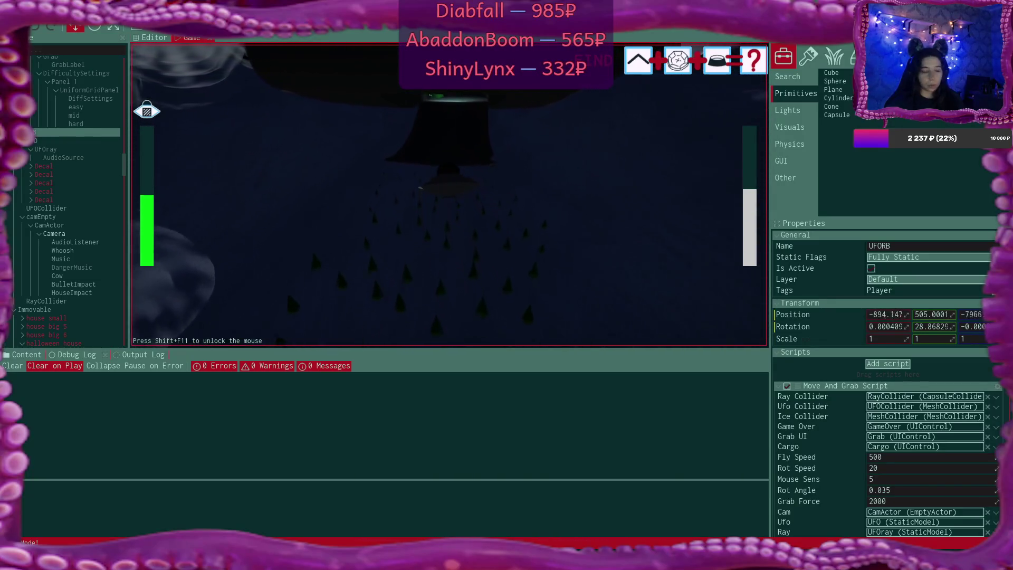
{"action": "key", "text": "alt+Tab"}
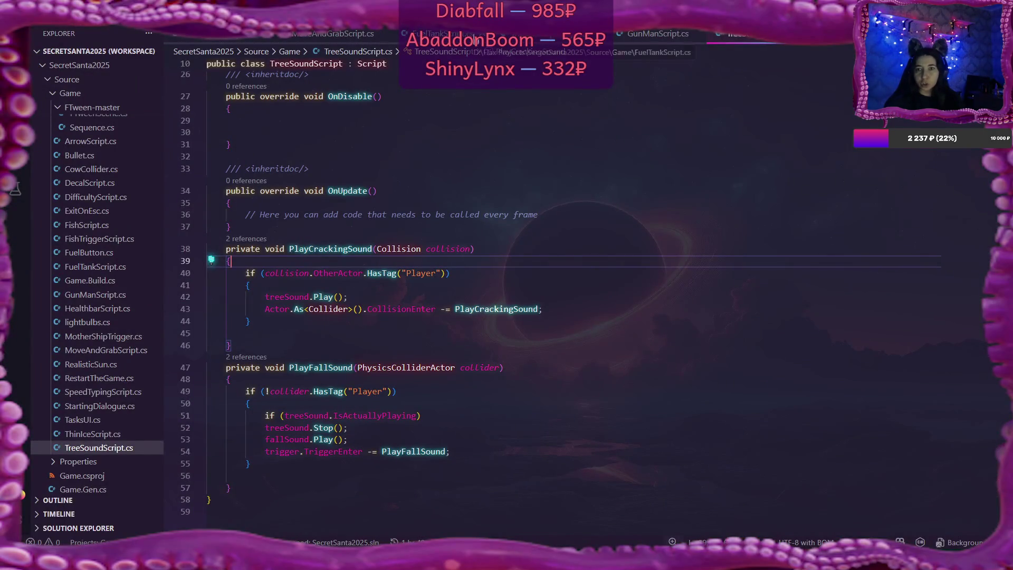
- In GunManScript.cs, change the line 38 null check to 'if (home == Vector3.Zero)'
{"action": "left_click", "coordinate": [658, 34]}
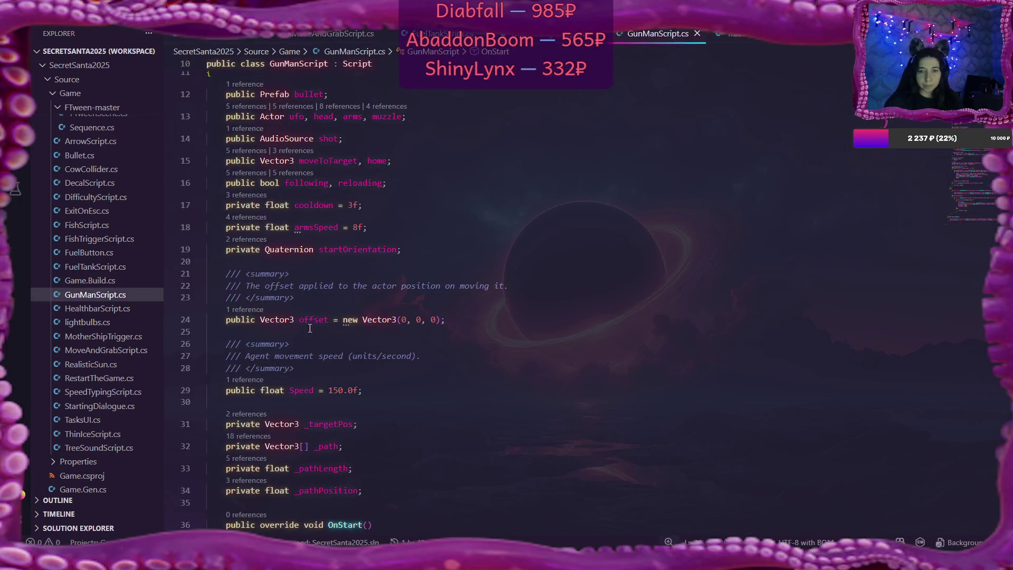
{"action": "scroll", "coordinate": [310, 328], "scroll_direction": "down", "scroll_amount": 5}
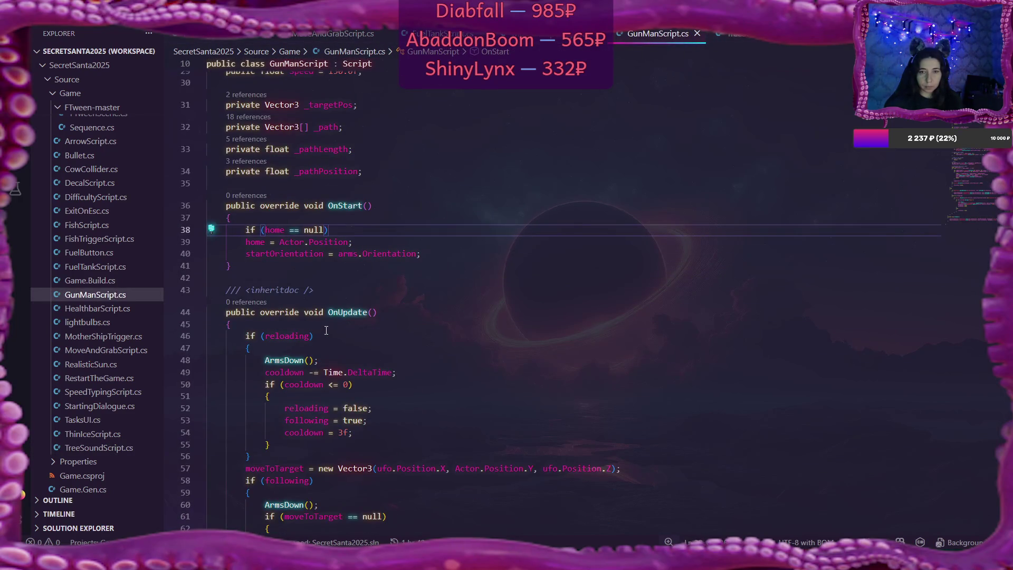
{"action": "scroll", "coordinate": [324, 335], "scroll_direction": "up", "scroll_amount": 2}
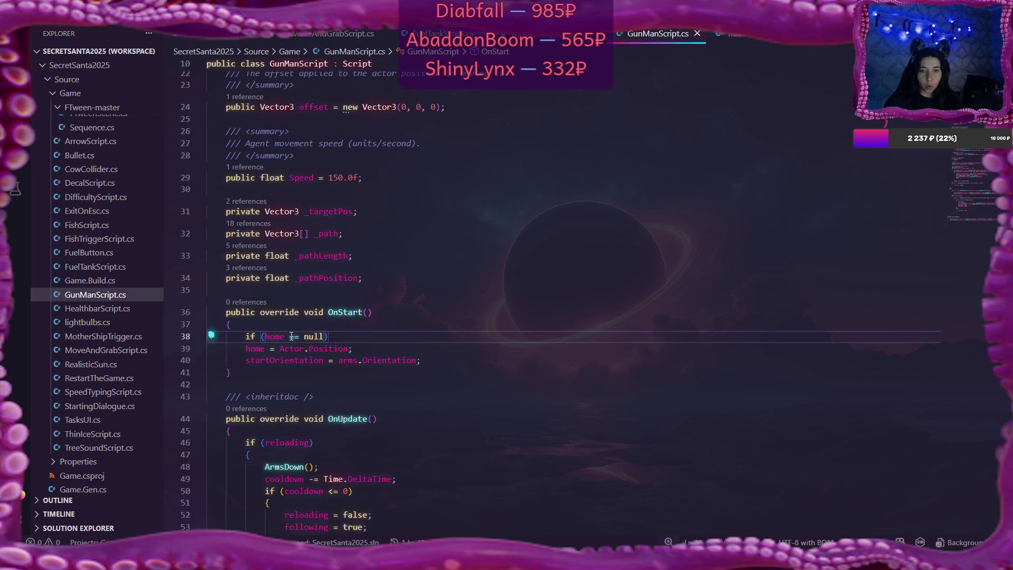
{"action": "left_click", "coordinate": [293, 336]}
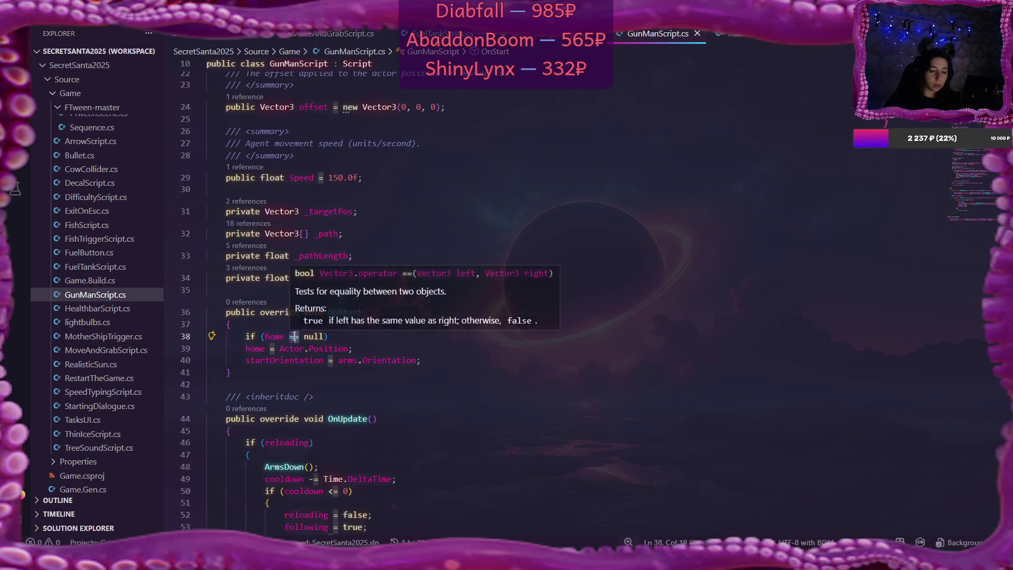
{"action": "key", "text": "BackSpace"}
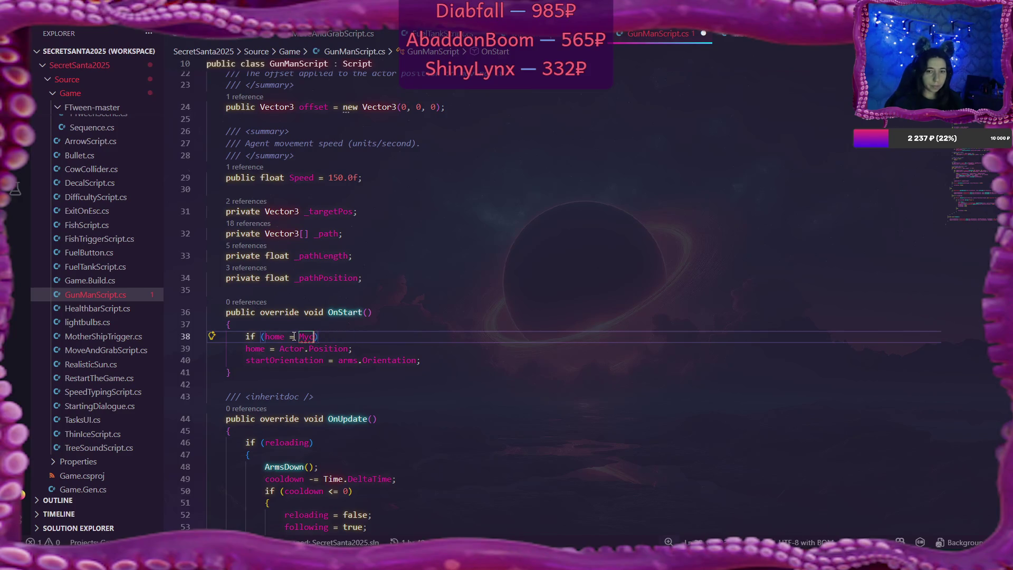
{"action": "type", "text": "Vect"}
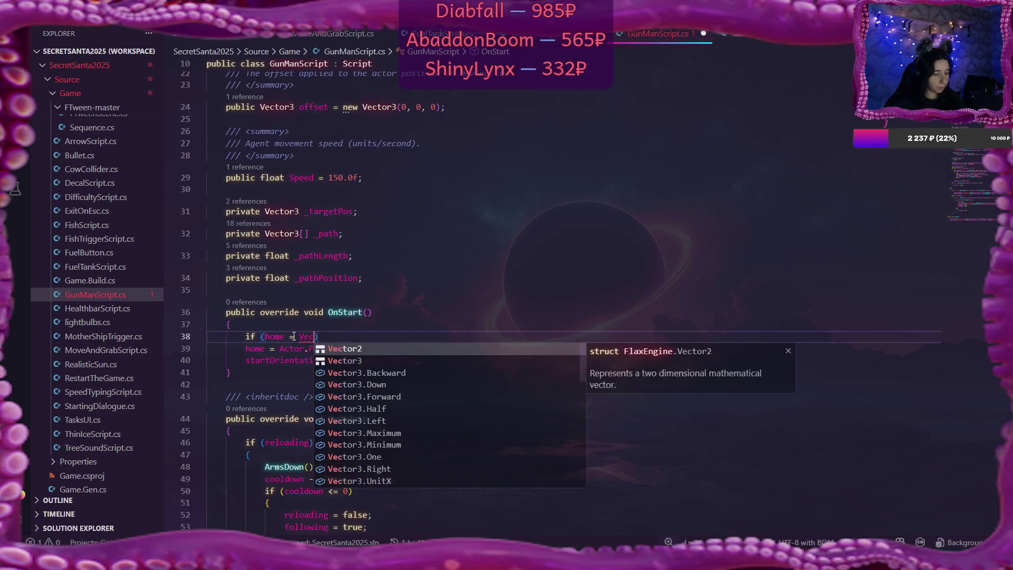
{"action": "type", "text": "or3"}
{"action": "key", "text": "Escape"}
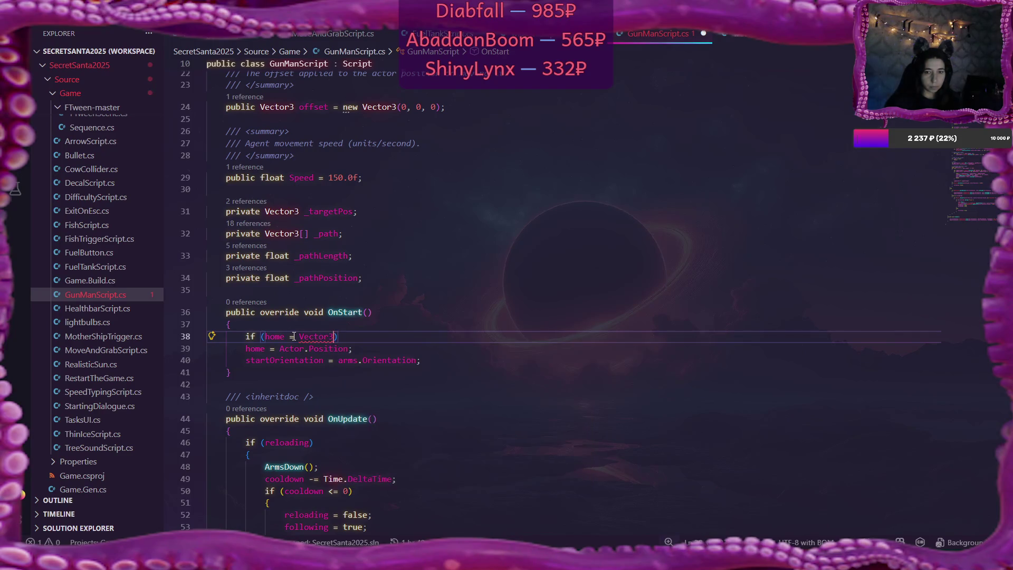
{"action": "type", "text": ".Zero"}
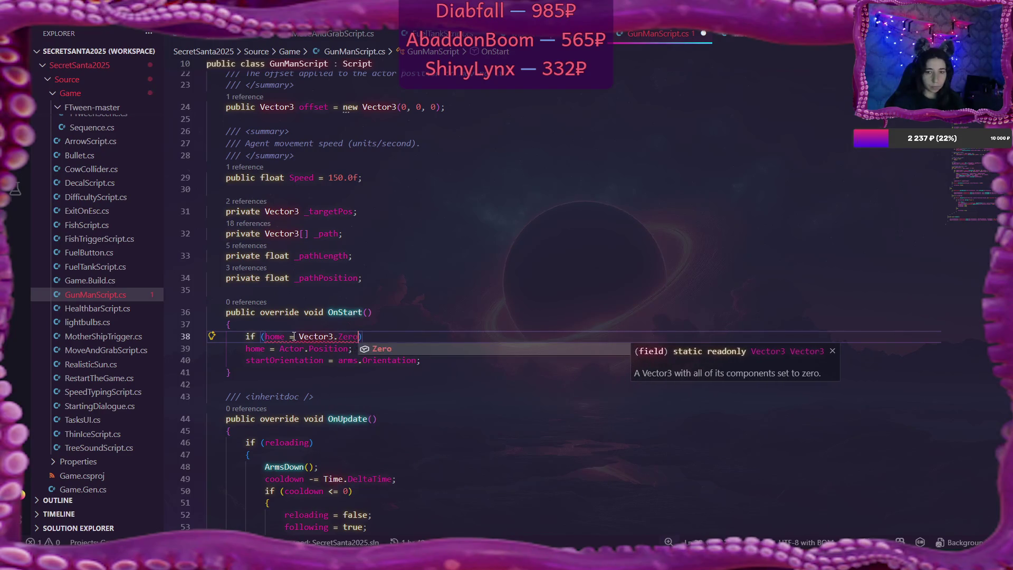
{"action": "key", "text": "Escape"}
{"action": "type", "text": "="}
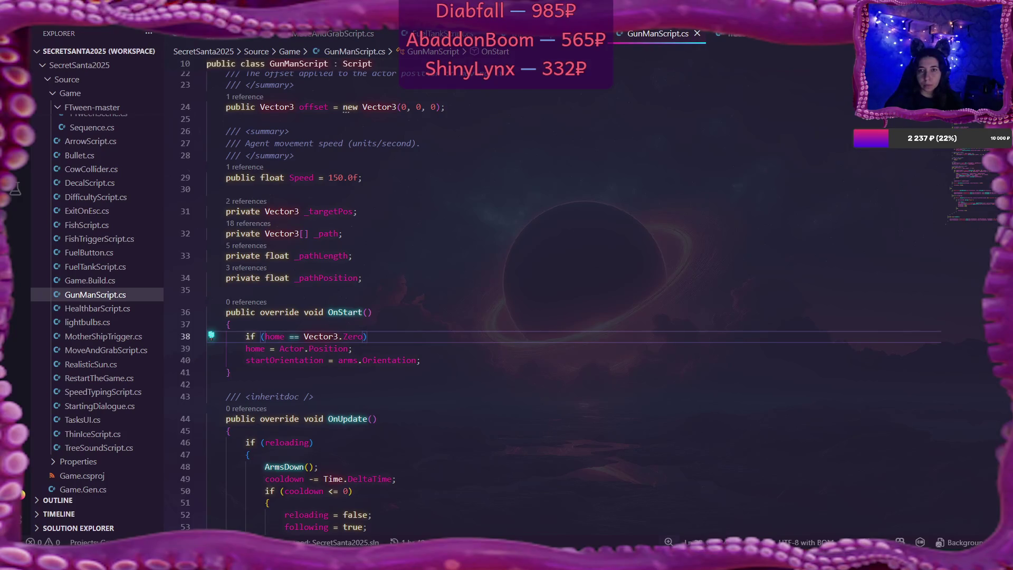
{"action": "left_click", "coordinate": [545, 37]}
- Change the line 221 canyon check from IsActive to dangerMusic.IsActuallyPlaying
{"action": "scroll", "coordinate": [514, 285], "scroll_direction": "down", "scroll_amount": 8}
{"action": "scroll", "coordinate": [513, 284], "scroll_direction": "up", "scroll_amount": 7}
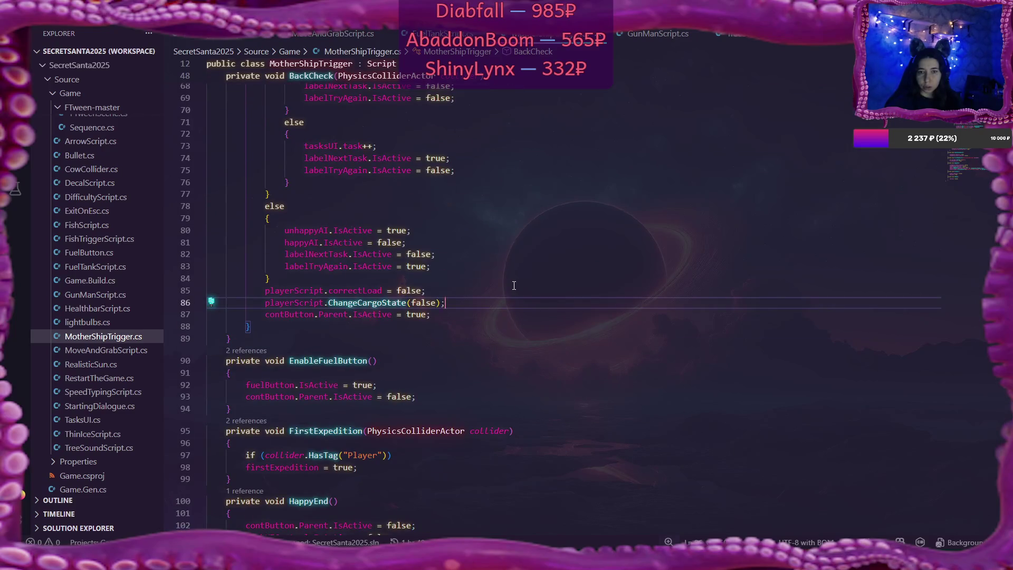
{"action": "scroll", "coordinate": [514, 285], "scroll_direction": "up", "scroll_amount": 12}
{"action": "scroll", "coordinate": [513, 285], "scroll_direction": "up", "scroll_amount": 5}
{"action": "key", "text": "ctrl+Tab"}
{"action": "left_click", "coordinate": [378, 309]}
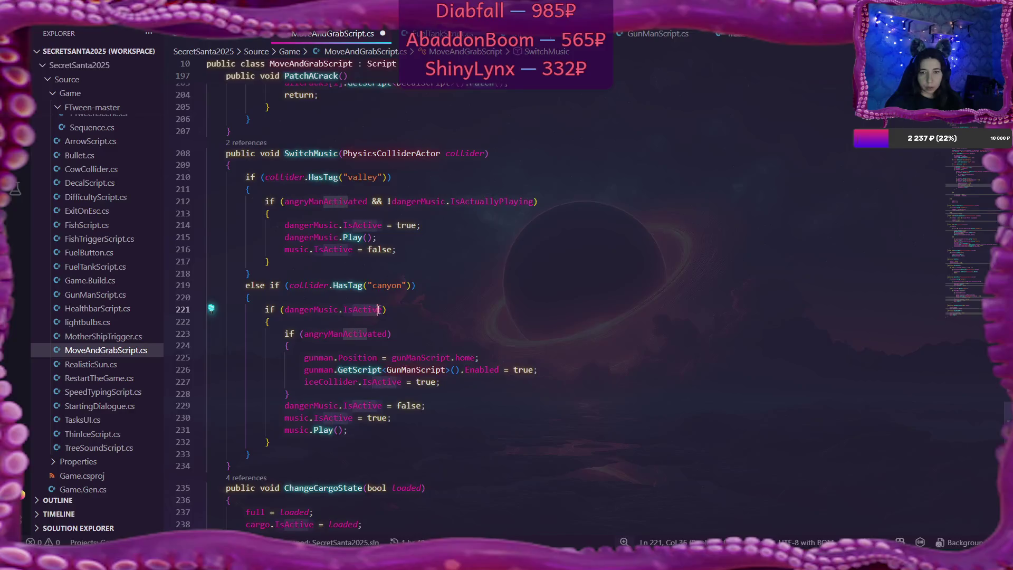
{"action": "key", "text": "BackSpace"}
{"action": "key", "text": "BackSpace"}
{"action": "key", "text": "BackSpace"}
{"action": "type", "text": "tu"}
{"action": "left_click", "coordinate": [415, 323]}
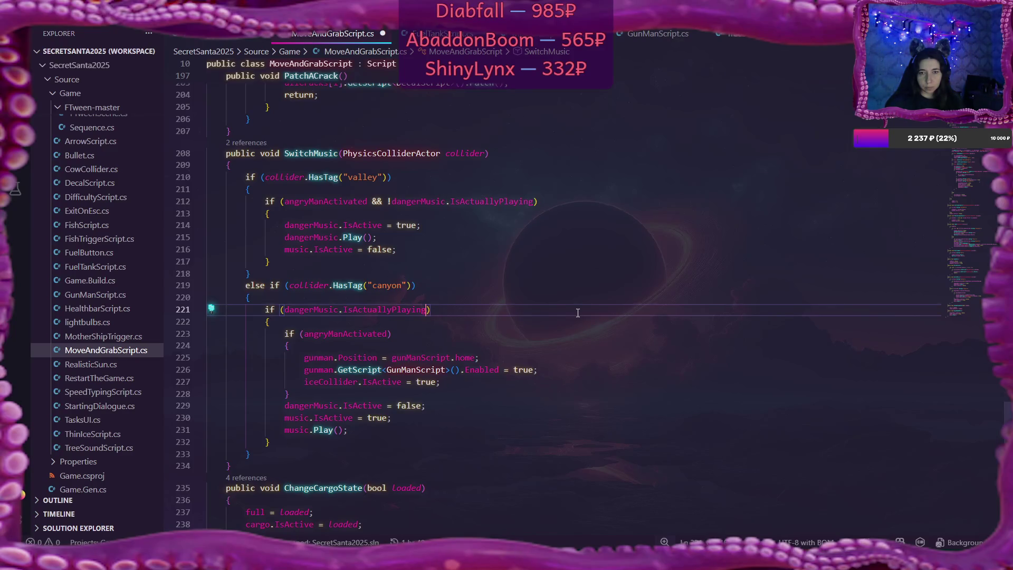
- Change the line 212 valley check to !dangerMusic.IsActive and save MoveAndGrabScript.cs
{"action": "scroll", "coordinate": [577, 313], "scroll_direction": "up", "scroll_amount": 2}
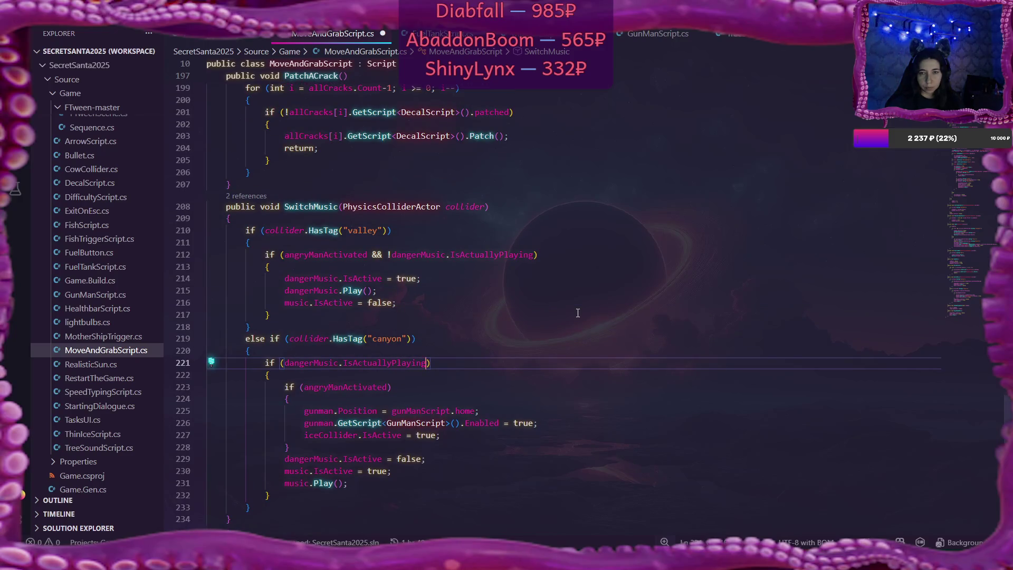
{"action": "mouse_move", "coordinate": [489, 255]}
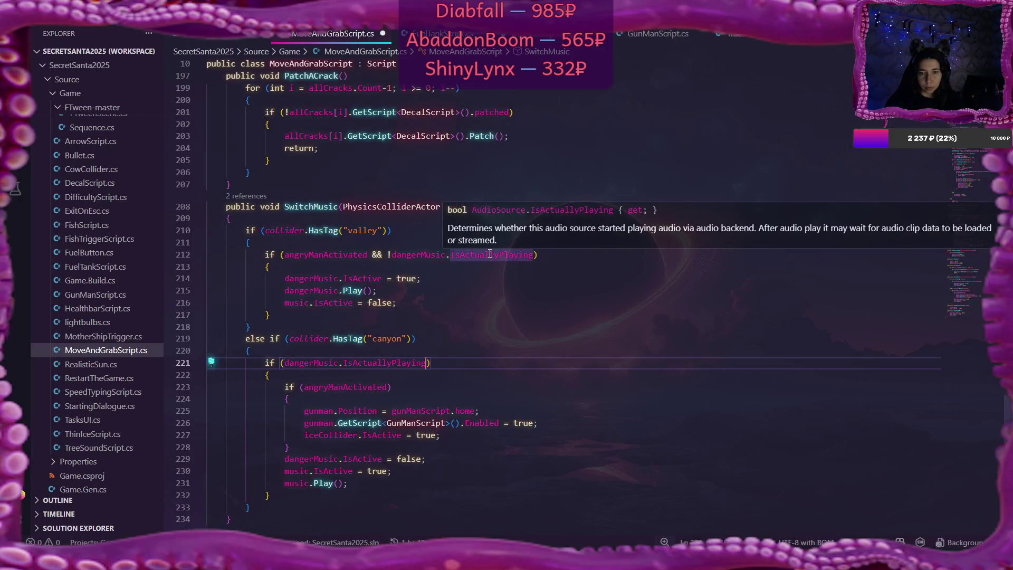
{"action": "left_click", "coordinate": [667, 254]}
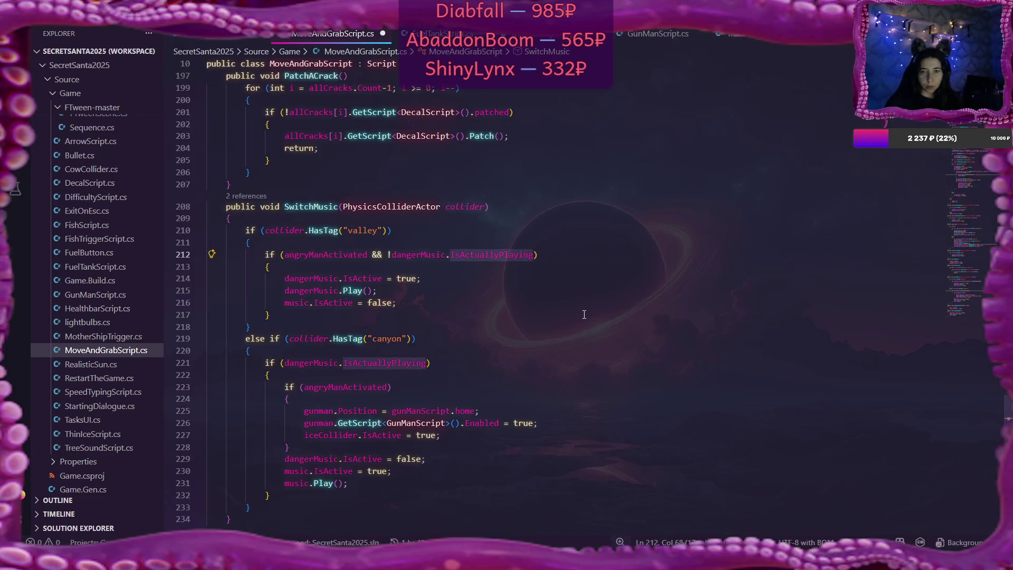
{"action": "key", "text": "ctrl+BackSpace"}
{"action": "type", "text": "IsActive"}
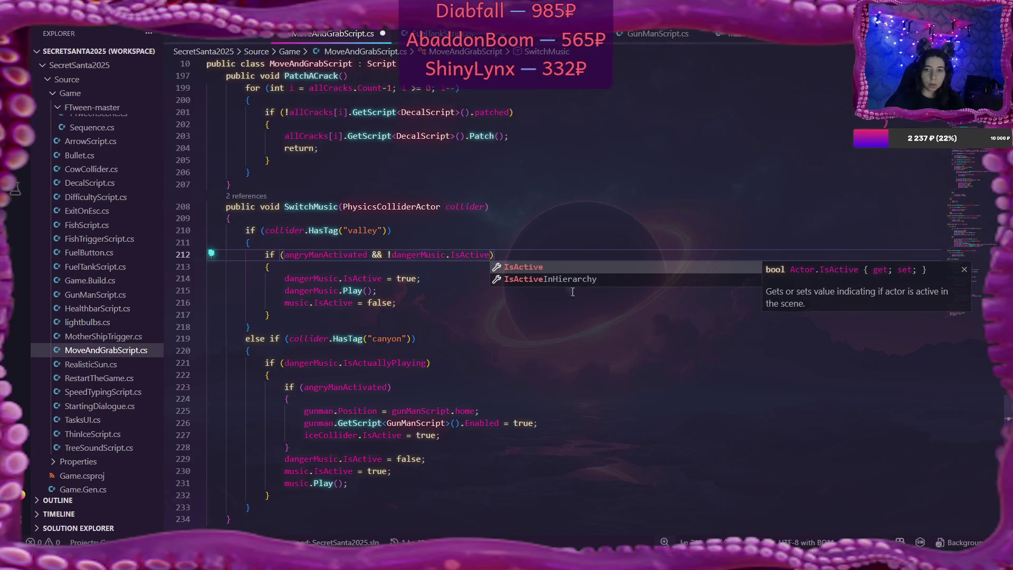
{"action": "left_click", "coordinate": [488, 276]}
{"action": "key", "text": "ctrl+s"}
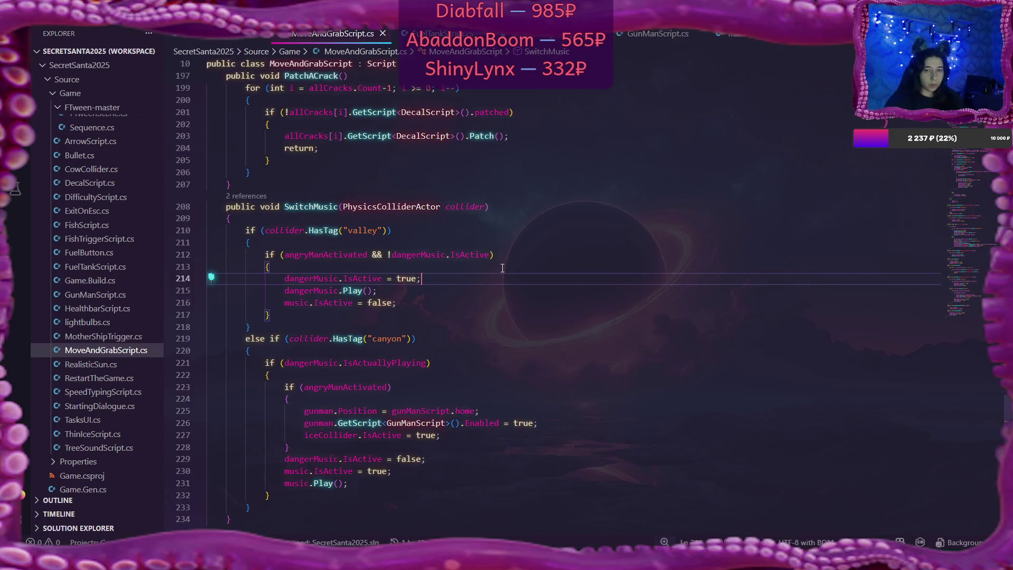
{"action": "mouse_move", "coordinate": [382, 360]}
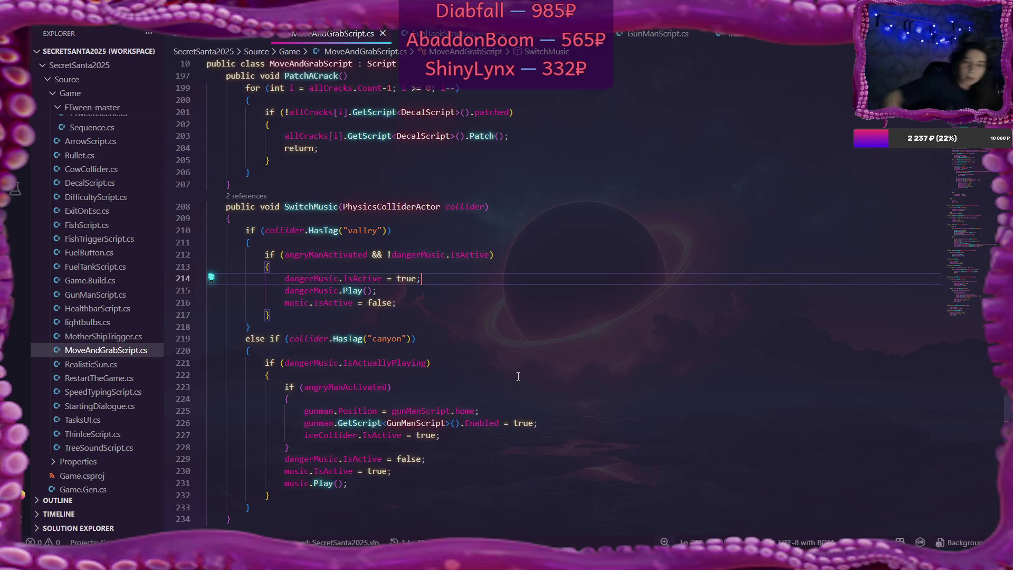
{"action": "scroll", "coordinate": [518, 376], "scroll_direction": "down", "scroll_amount": 3}
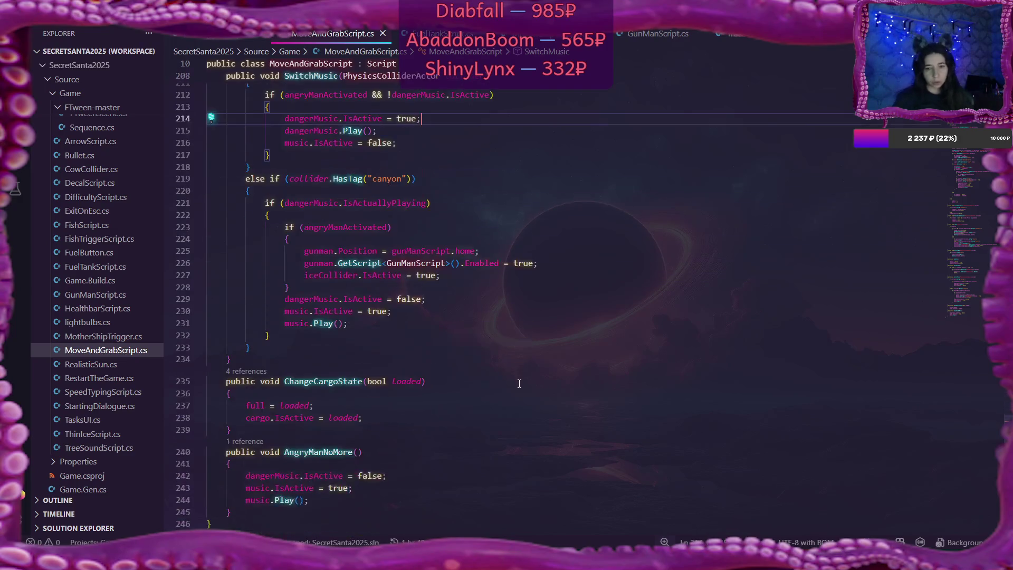
{"action": "scroll", "coordinate": [544, 387], "scroll_direction": "down", "scroll_amount": 1}
{"action": "mouse_move", "coordinate": [323, 423]}
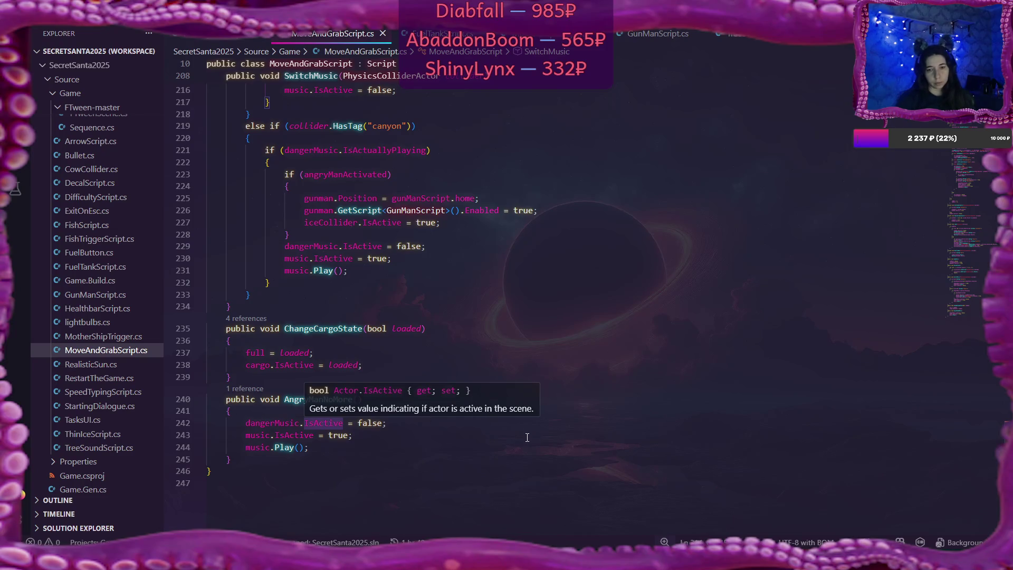
{"action": "scroll", "coordinate": [514, 386], "scroll_direction": "up", "scroll_amount": 6}
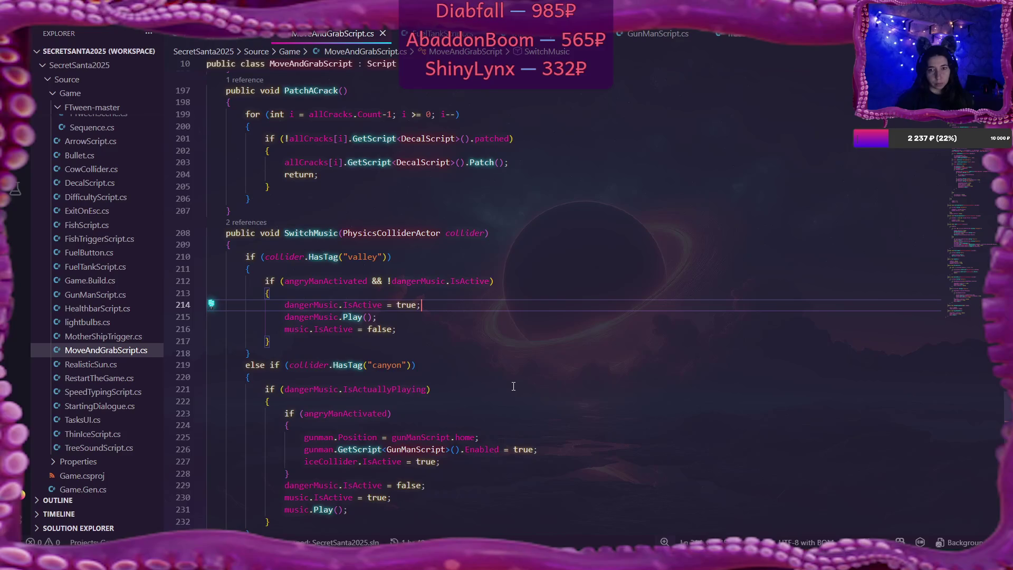
{"action": "scroll", "coordinate": [513, 386], "scroll_direction": "up", "scroll_amount": 1}
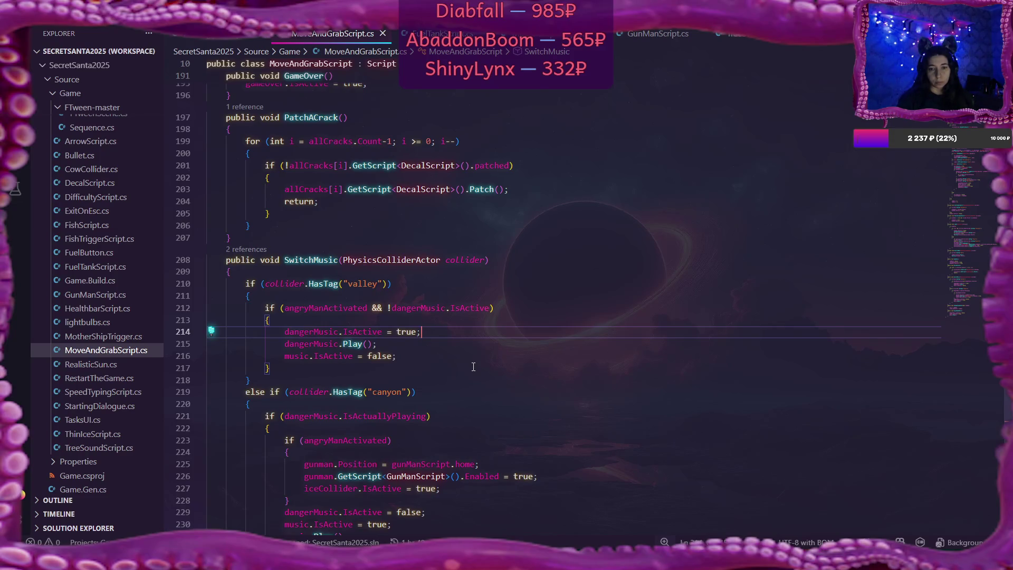
{"action": "scroll", "coordinate": [474, 367], "scroll_direction": "down", "scroll_amount": 7}
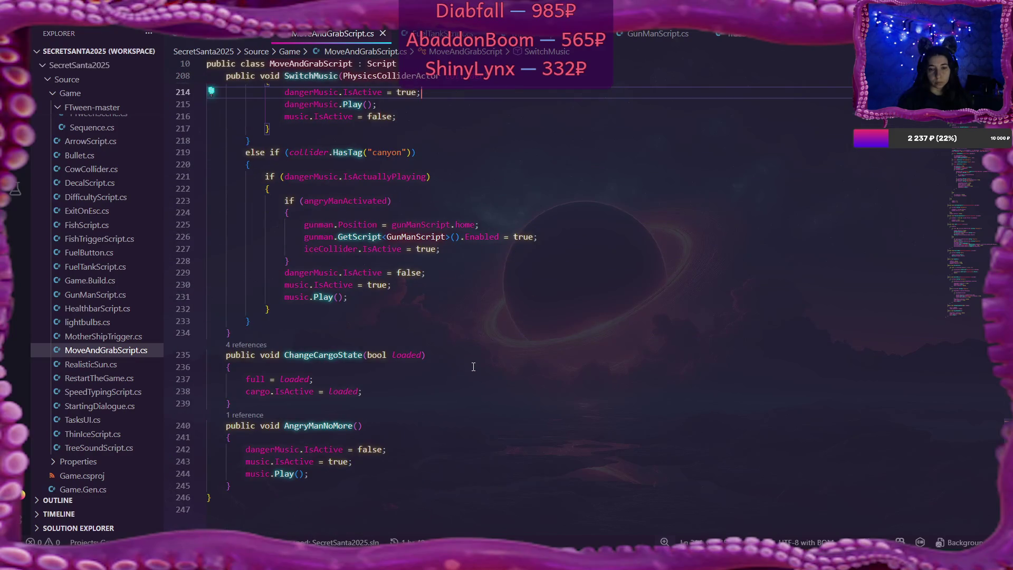
{"action": "scroll", "coordinate": [473, 367], "scroll_direction": "up", "scroll_amount": 2}
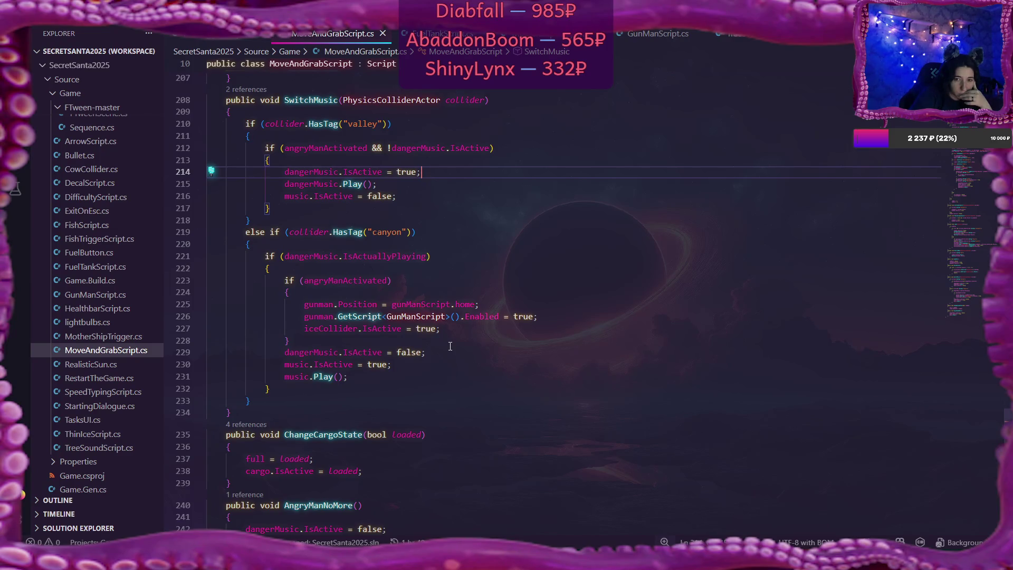
{"action": "scroll", "coordinate": [450, 346], "scroll_direction": "up", "scroll_amount": 2}
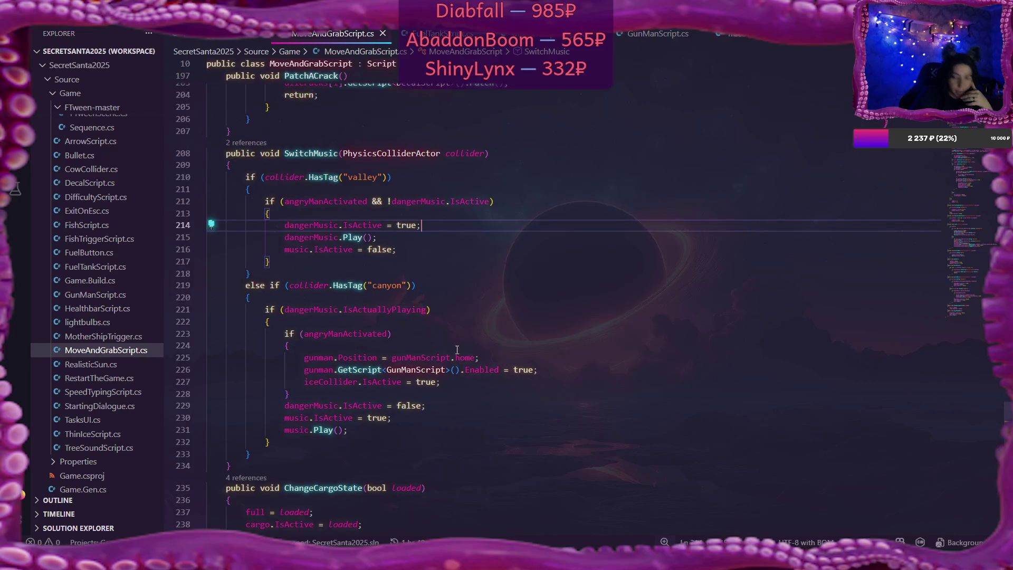
{"action": "double_click", "coordinate": [287, 152]}
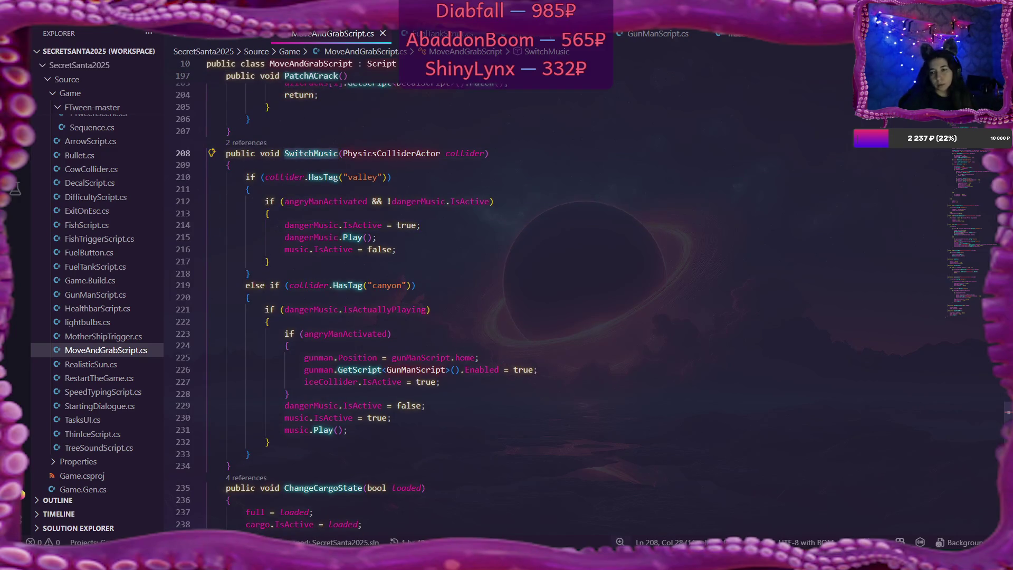
{"action": "scroll", "coordinate": [287, 152], "scroll_direction": "up", "scroll_amount": 15}
{"action": "scroll", "coordinate": [450, 295], "scroll_direction": "up", "scroll_amount": 10}
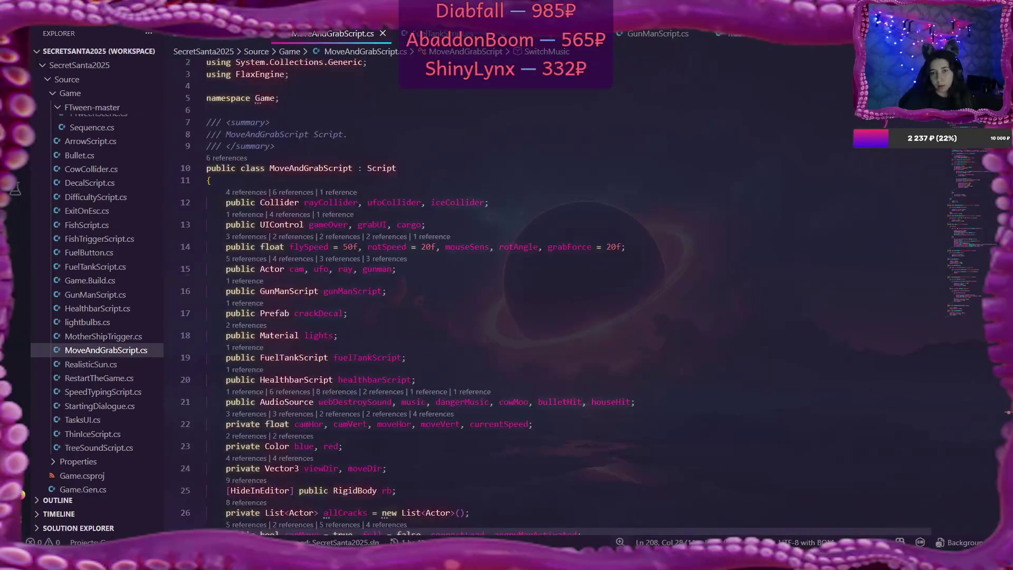
{"action": "scroll", "coordinate": [450, 296], "scroll_direction": "down", "scroll_amount": 5}
{"action": "scroll", "coordinate": [991, 174], "scroll_direction": "down", "scroll_amount": 10}
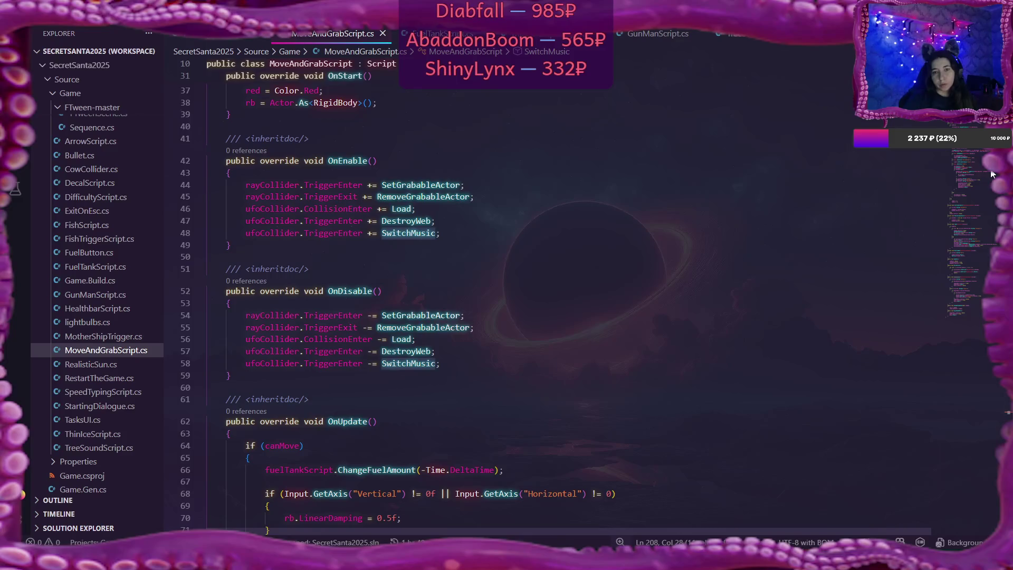
{"action": "left_click", "coordinate": [363, 232]}
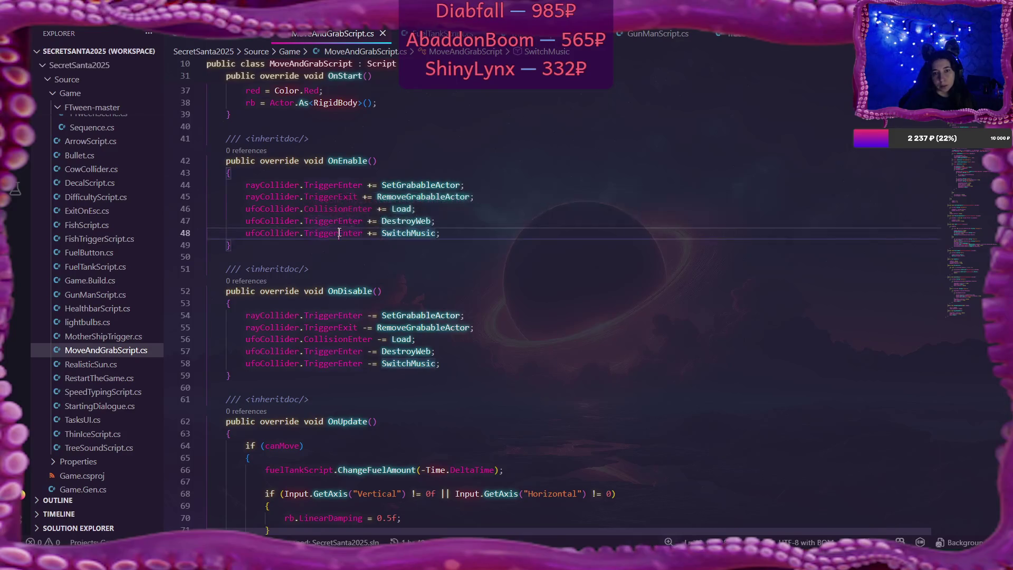
- Change line 48 to subscribe to TriggerExit, reverting the accidental line 47 edit
{"action": "key", "text": "BackSpace"}
{"action": "key", "text": "BackSpace"}
{"action": "key", "text": "BackSpace"}
{"action": "type", "text": "Exit"}
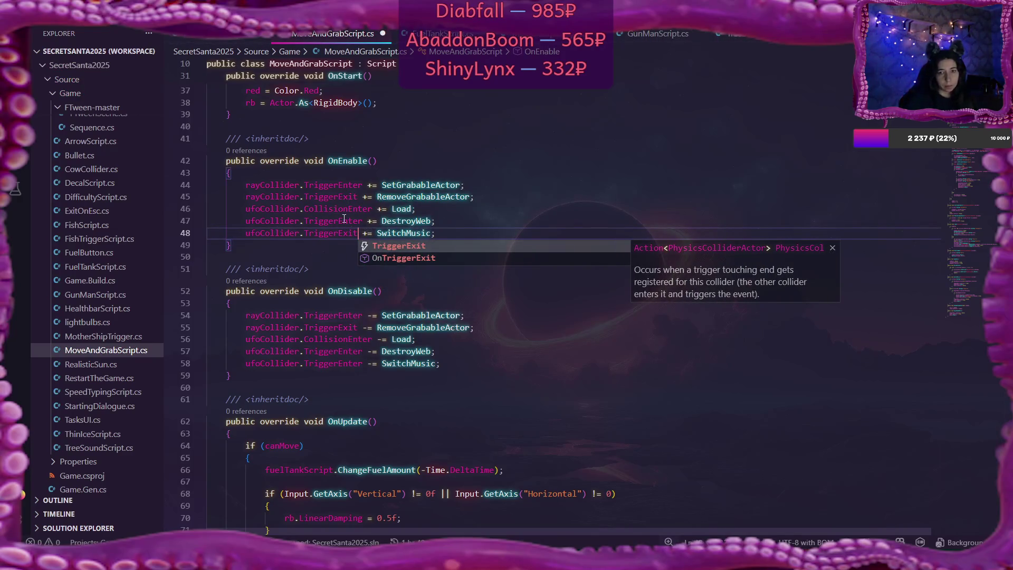
{"action": "left_click", "coordinate": [363, 221]}
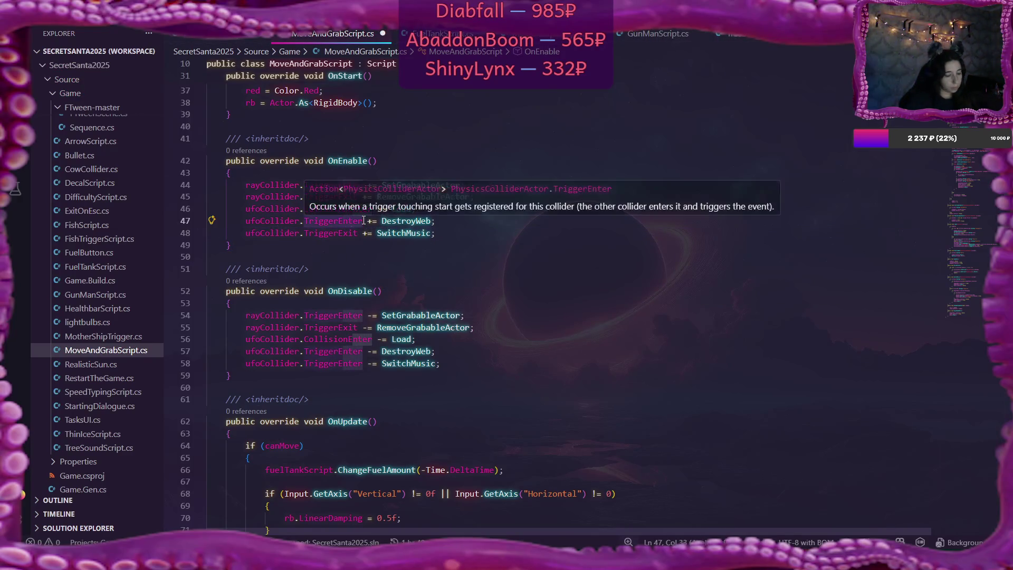
{"action": "key", "text": "BackSpace"}
{"action": "key", "text": "BackSpace"}
{"action": "key", "text": "BackSpace"}
{"action": "type", "text": "Exit"}
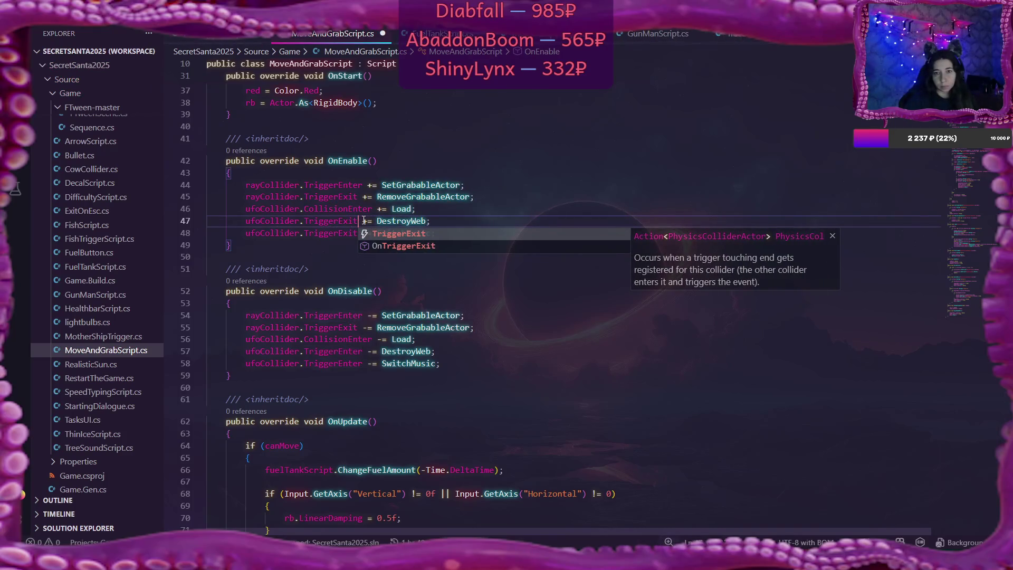
{"action": "key", "text": "Escape"}
{"action": "key", "text": "ctrl+z"}
{"action": "key", "text": "ctrl+z"}
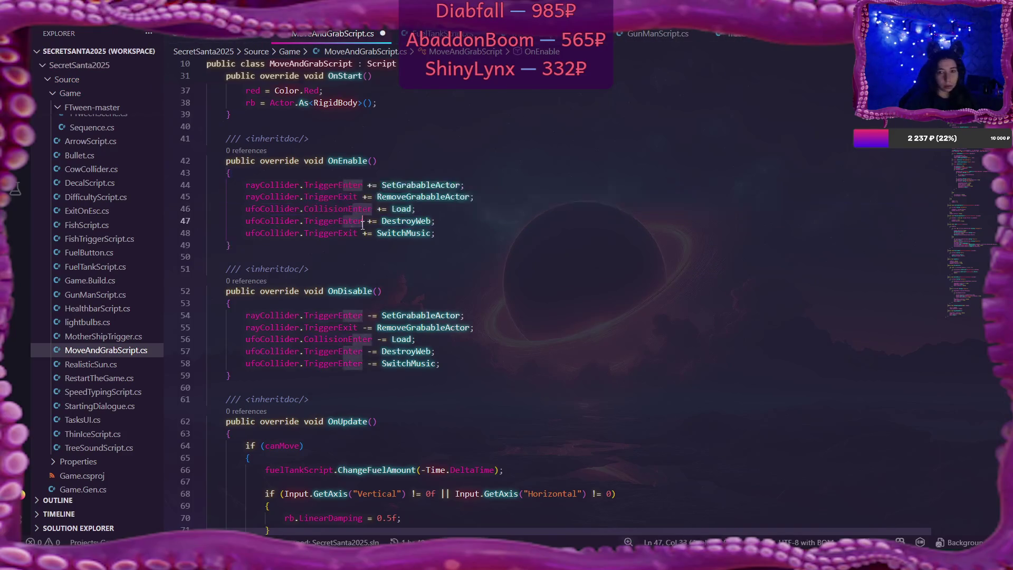
{"action": "key", "text": "Down"}
- Change line 58 to unsubscribe from TriggerExit, fix the stray 'r', and save
{"action": "left_click", "coordinate": [359, 363]}
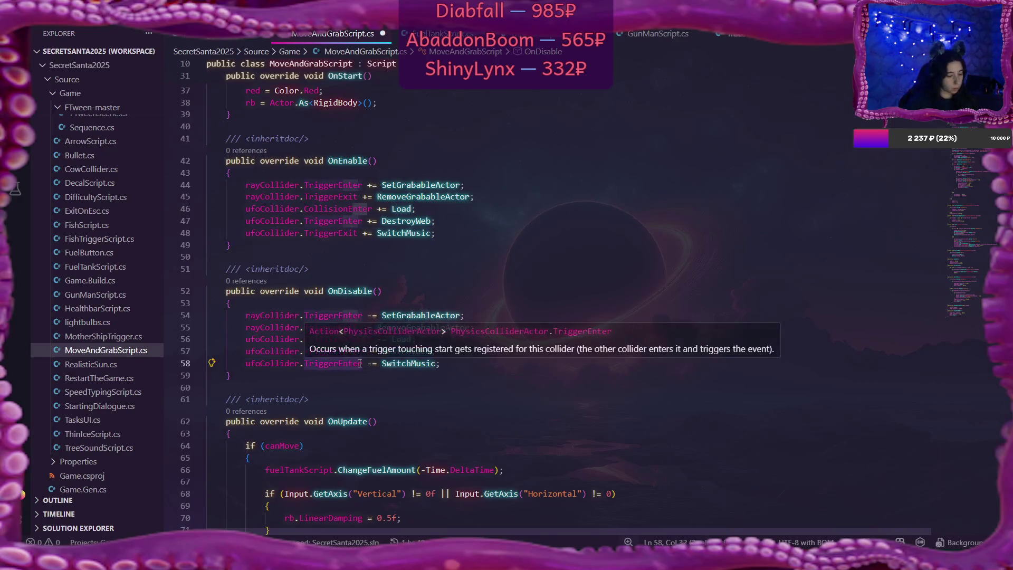
{"action": "key", "text": "BackSpace"}
{"action": "key", "text": "BackSpace"}
{"action": "key", "text": "BackSpace"}
{"action": "type", "text": "Exit"}
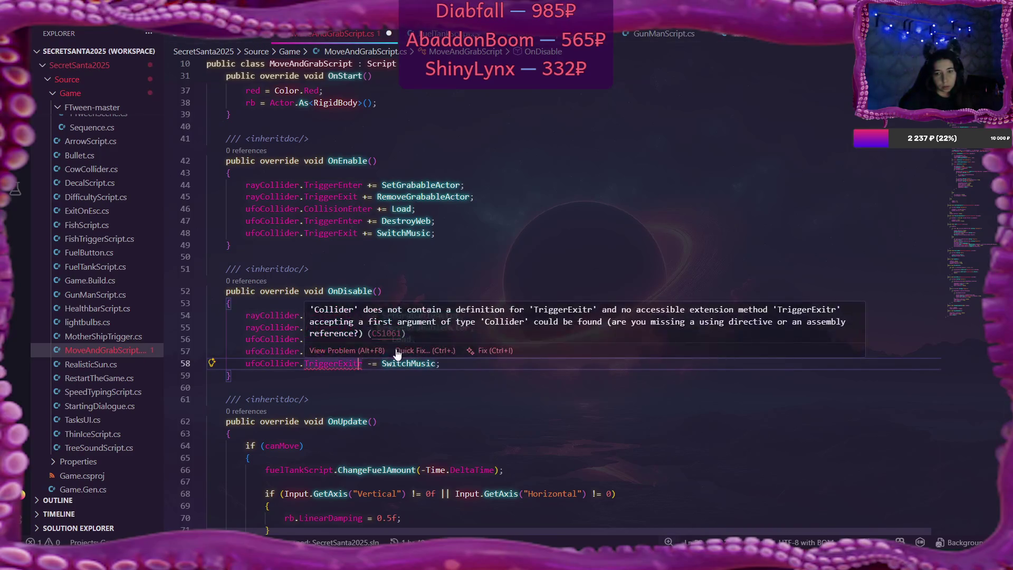
{"action": "key", "text": "Delete"}
{"action": "left_click", "coordinate": [445, 366]}
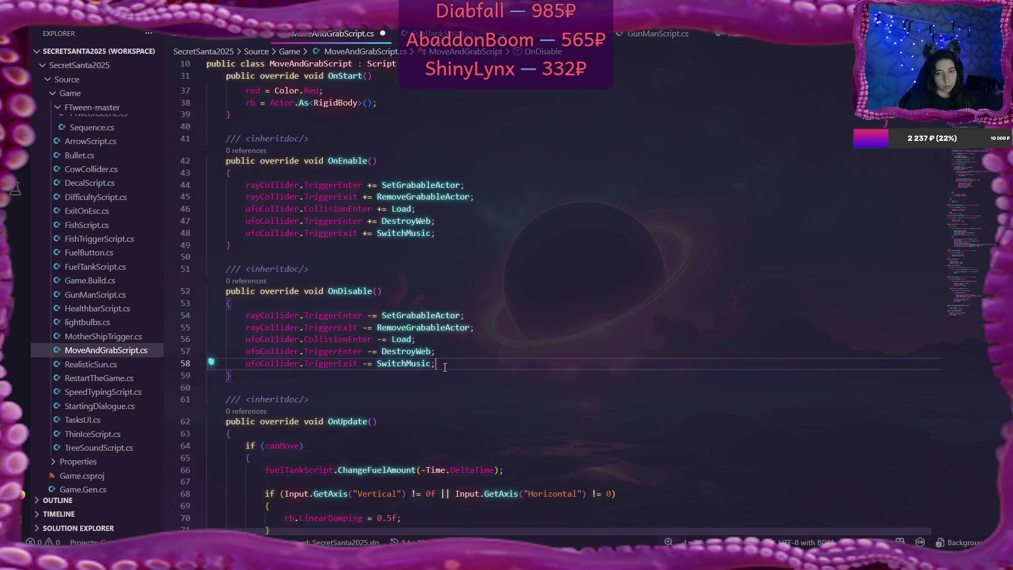
{"action": "key", "text": "ctrl+s"}
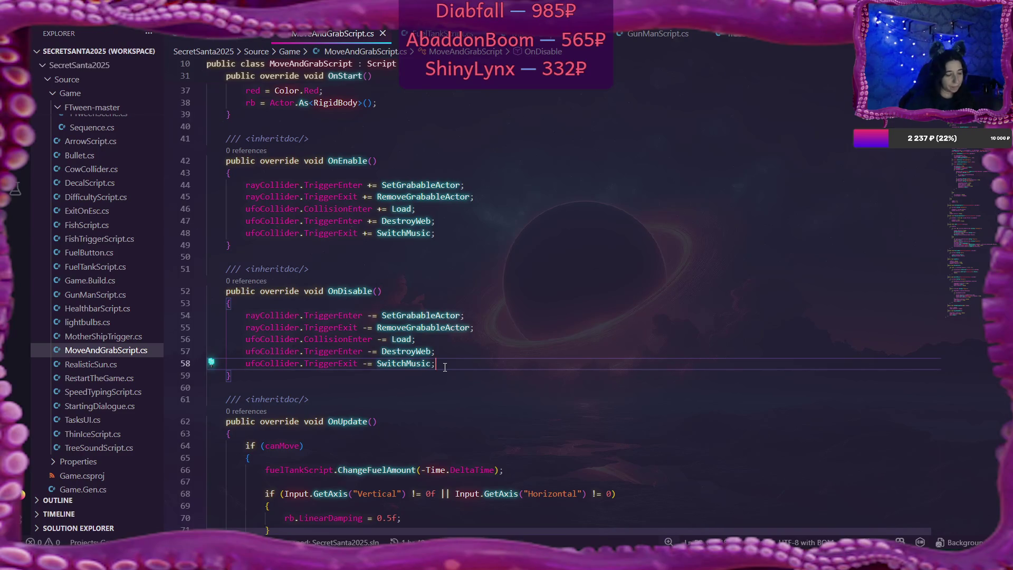
{"action": "scroll", "coordinate": [611, 381], "scroll_direction": "down", "scroll_amount": 12}
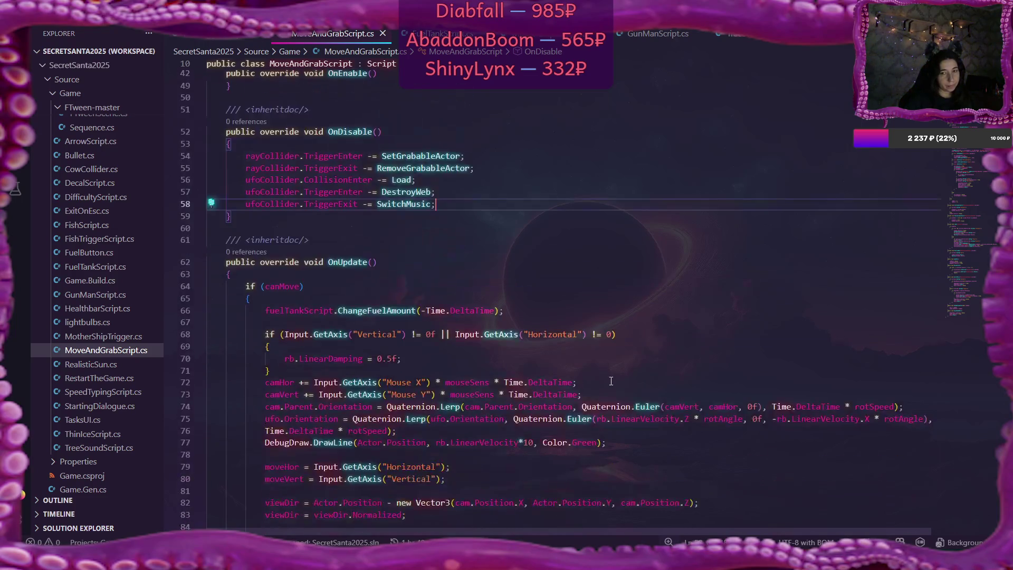
{"action": "scroll", "coordinate": [611, 381], "scroll_direction": "down", "scroll_amount": 9}
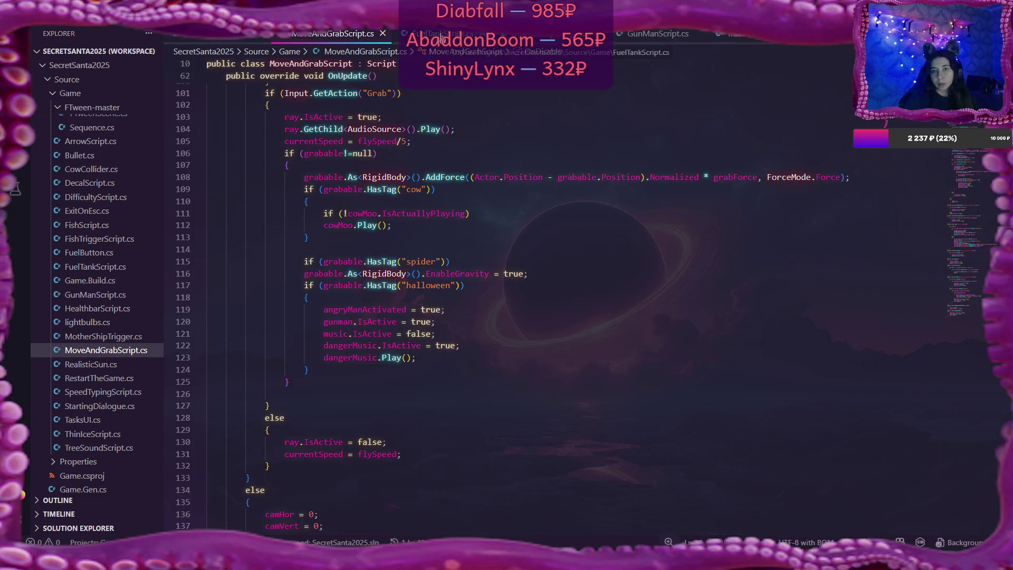
{"action": "scroll", "coordinate": [483, 38], "scroll_direction": "down", "scroll_amount": 1}
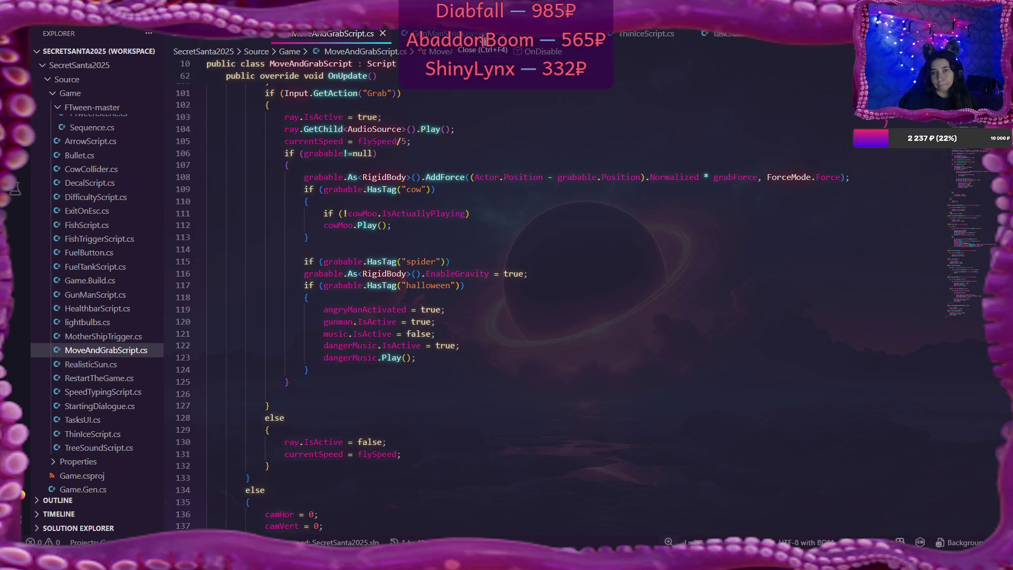
{"action": "scroll", "coordinate": [592, 38], "scroll_direction": "down", "scroll_amount": 1}
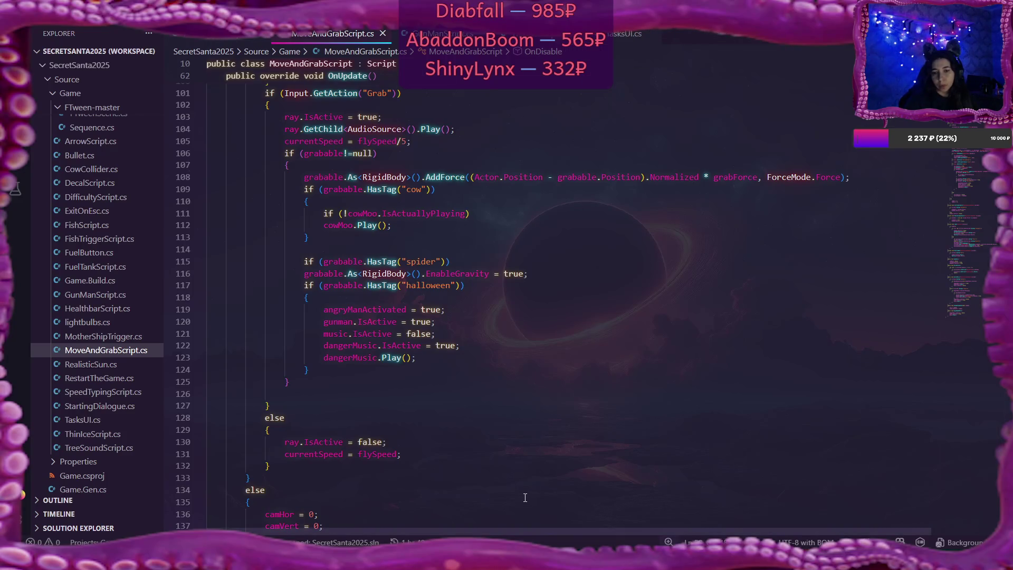
{"action": "mouse_move", "coordinate": [502, 558]}
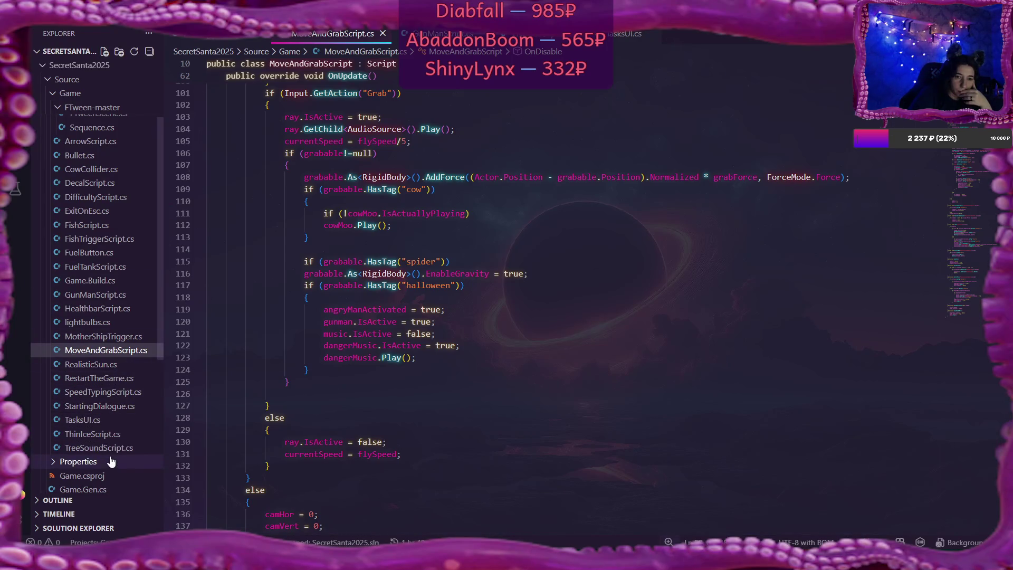
{"action": "left_click", "coordinate": [105, 448]}
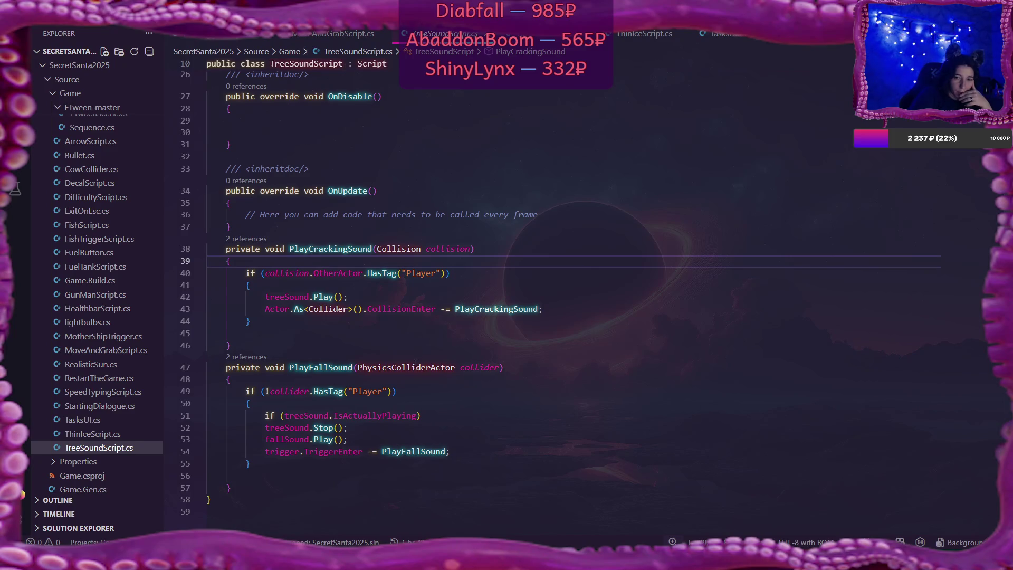
- Find PlayFallSound in TreeSoundScript.cs and append && to the line 49 condition
{"action": "mouse_move", "coordinate": [414, 364]}
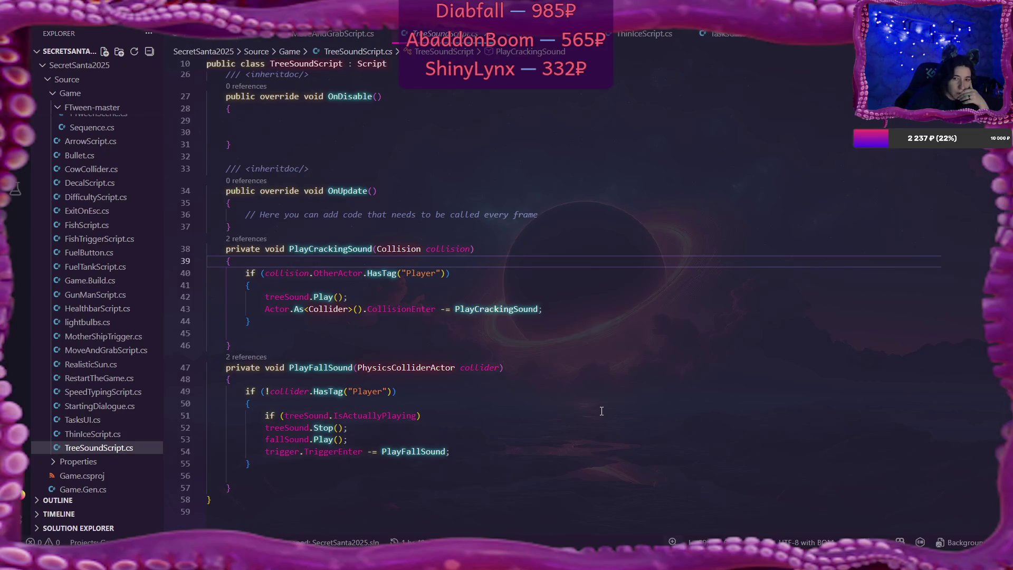
{"action": "double_click", "coordinate": [338, 369]}
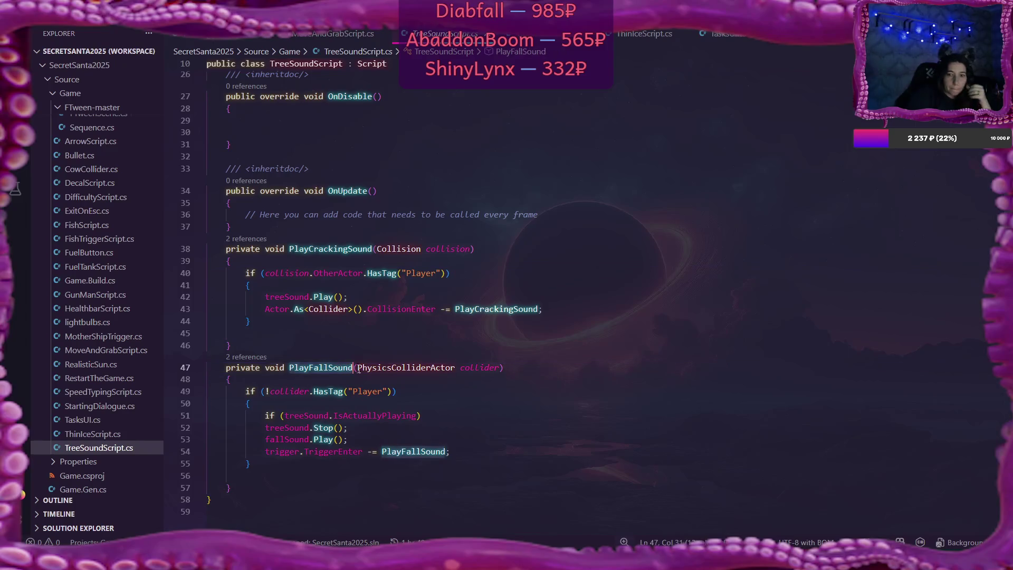
{"action": "scroll", "coordinate": [570, 368], "scroll_direction": "up", "scroll_amount": 8}
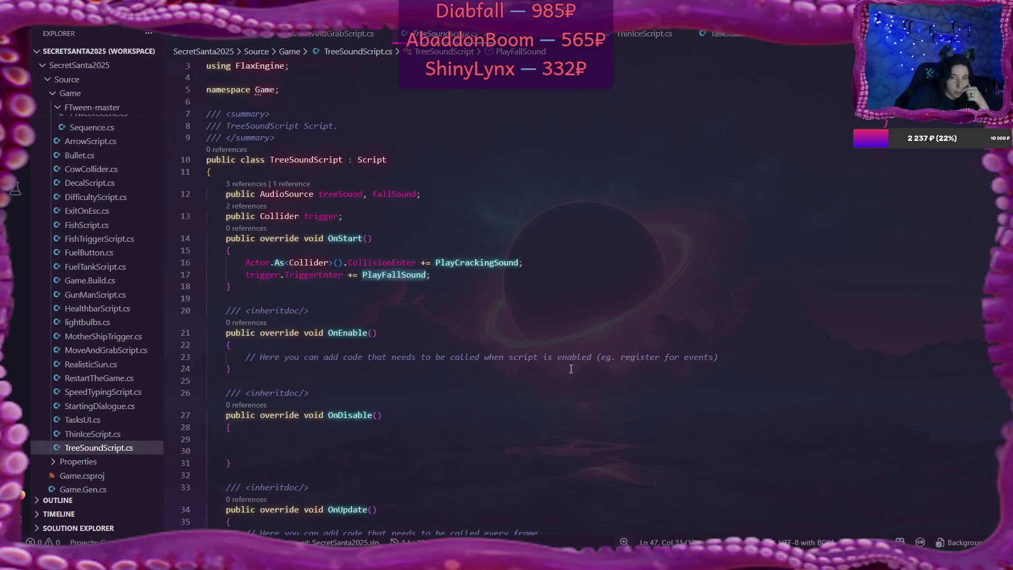
{"action": "scroll", "coordinate": [571, 368], "scroll_direction": "down", "scroll_amount": 8}
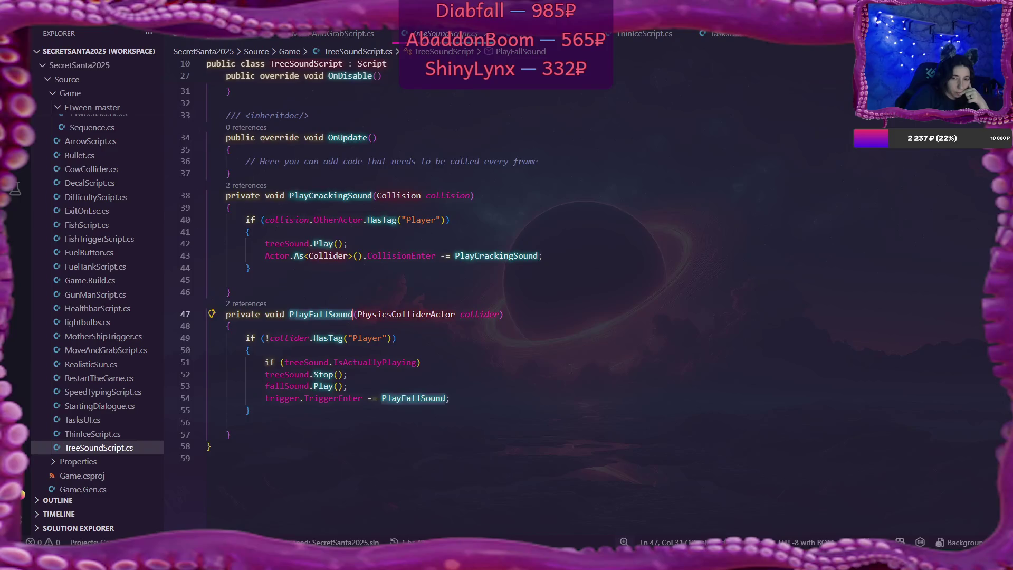
{"action": "scroll", "coordinate": [571, 368], "scroll_direction": "down", "scroll_amount": 2}
{"action": "scroll", "coordinate": [571, 368], "scroll_direction": "up", "scroll_amount": 1}
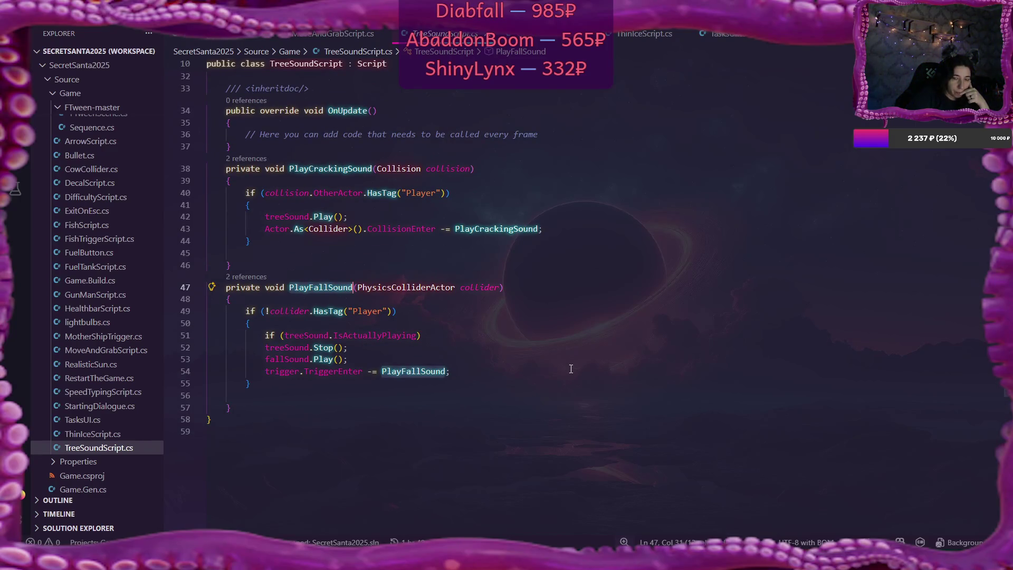
{"action": "left_click", "coordinate": [396, 312]}
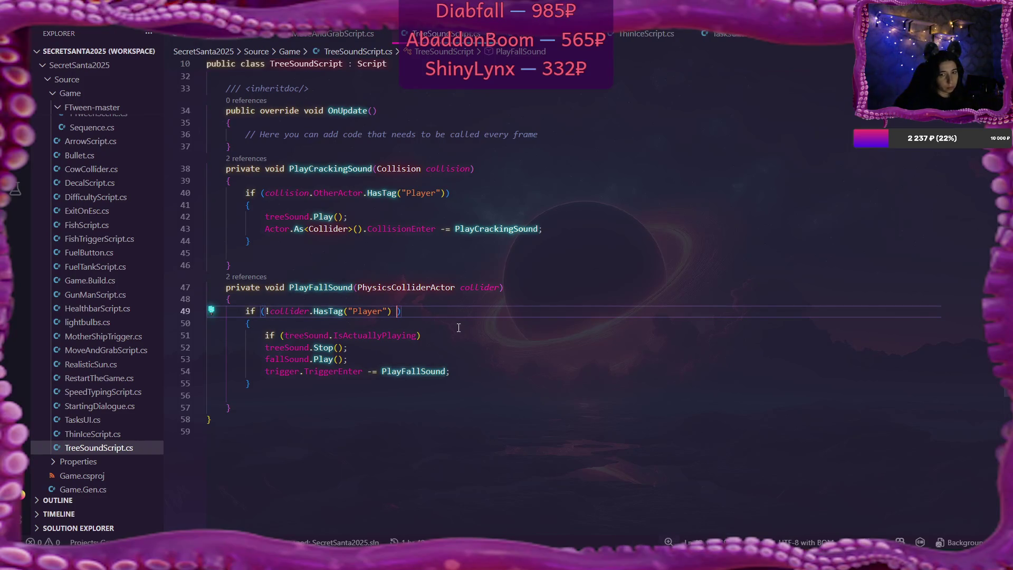
{"action": "type", "text": "&&"}
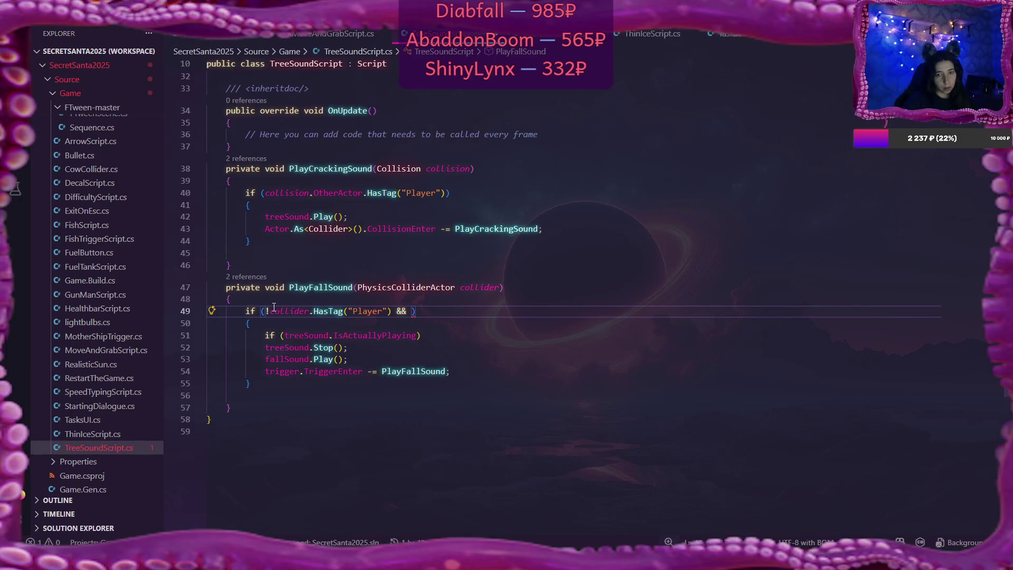
- Add a copy of the !collider.HasTag("Player") check after && with Player changed to Bullet
{"action": "left_click_drag", "start_coordinate": [265, 311], "coordinate": [392, 313]}
{"action": "key", "text": "ctrl+c"}
{"action": "left_click", "coordinate": [411, 312]}
{"action": "key", "text": "ctrl+v"}
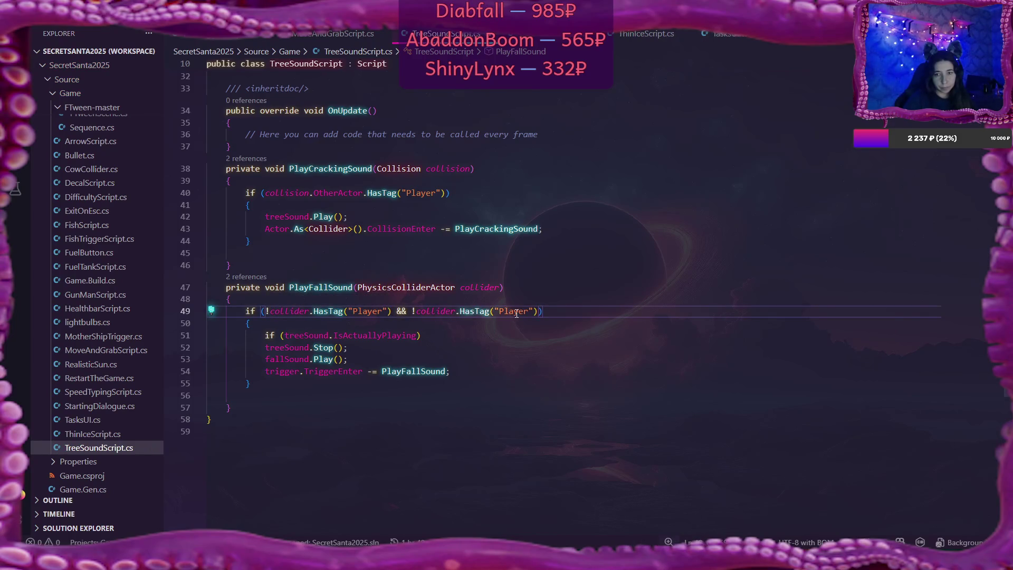
{"action": "left_click", "coordinate": [529, 312]}
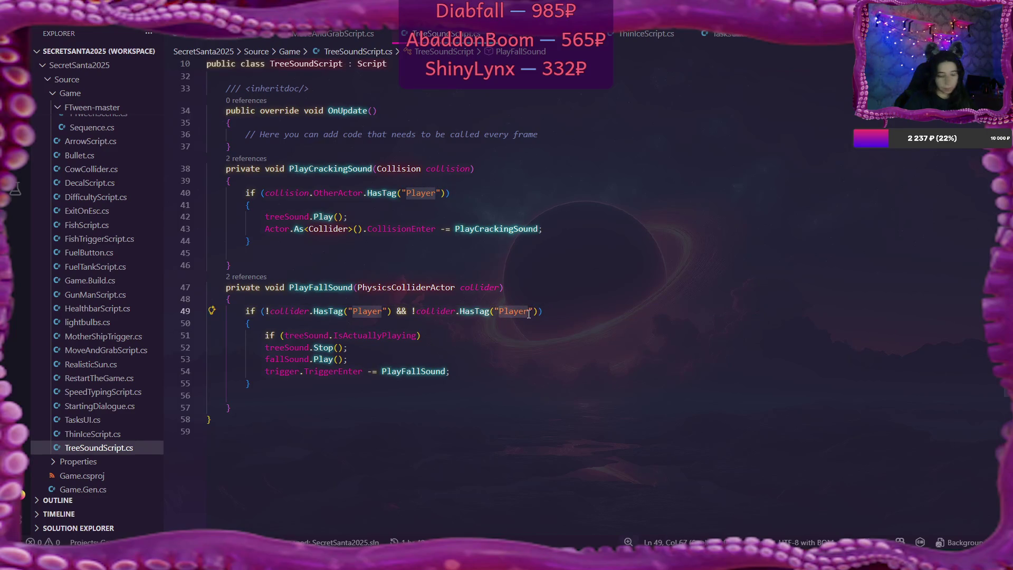
{"action": "key", "text": "BackSpace"}
{"action": "key", "text": "BackSpace"}
{"action": "key", "text": "BackSpace"}
{"action": "type", "text": "Bullet"}
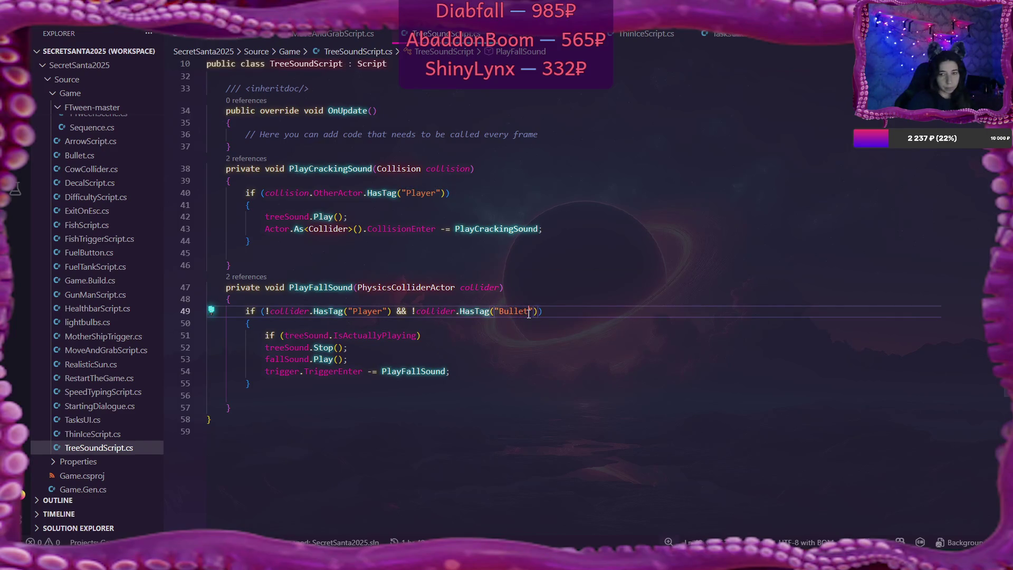
{"action": "left_click", "coordinate": [566, 311]}
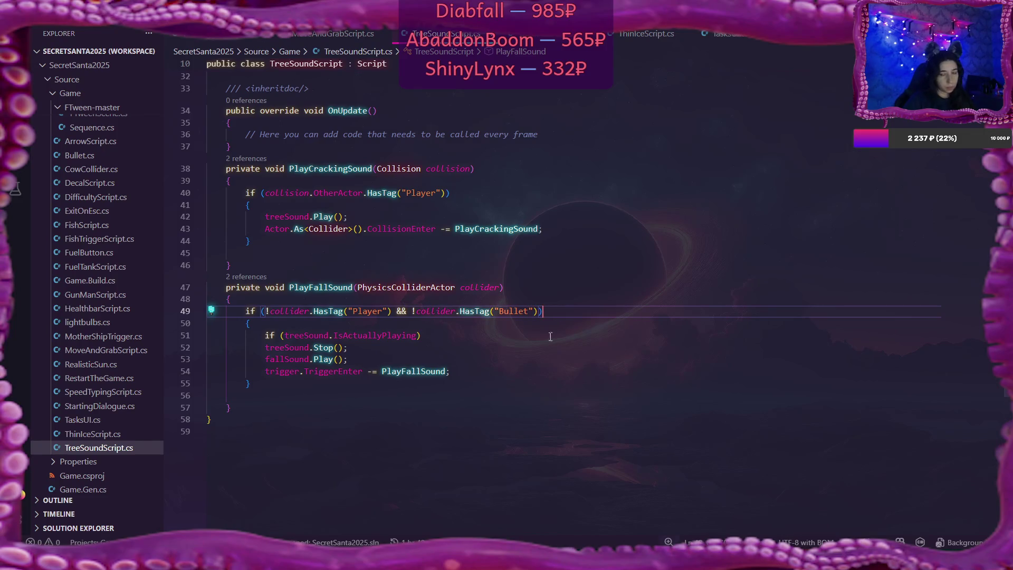
{"action": "key", "text": "alt+Tab"}
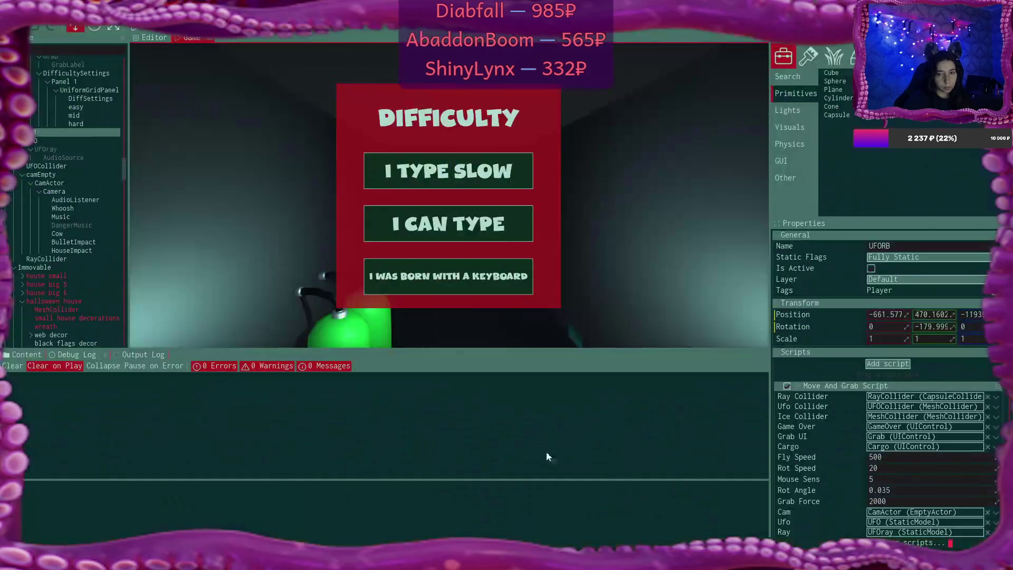
- Open the BulletRB prefab, select its SphereCollider, save, and close the prefab editor
{"action": "left_click", "coordinate": [26, 354]}
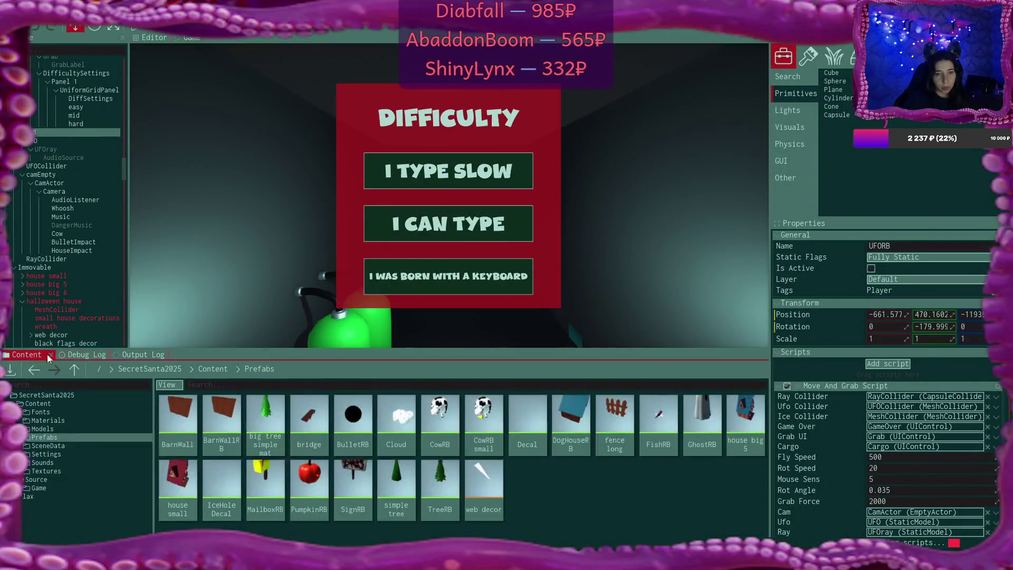
{"action": "double_click", "coordinate": [353, 430]}
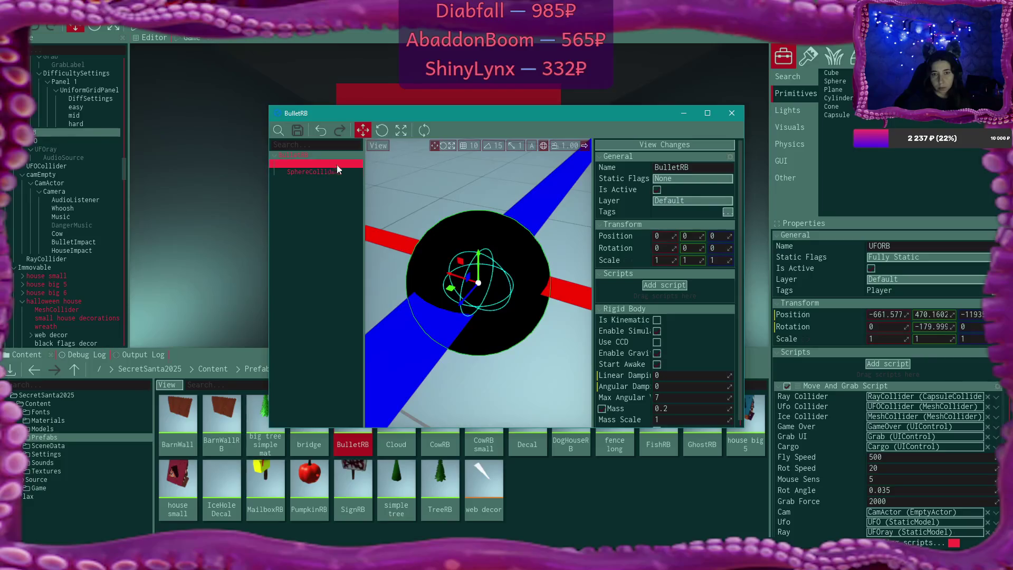
{"action": "left_click", "coordinate": [320, 171]}
{"action": "key", "text": "ctrl+s"}
{"action": "left_click", "coordinate": [737, 116]}
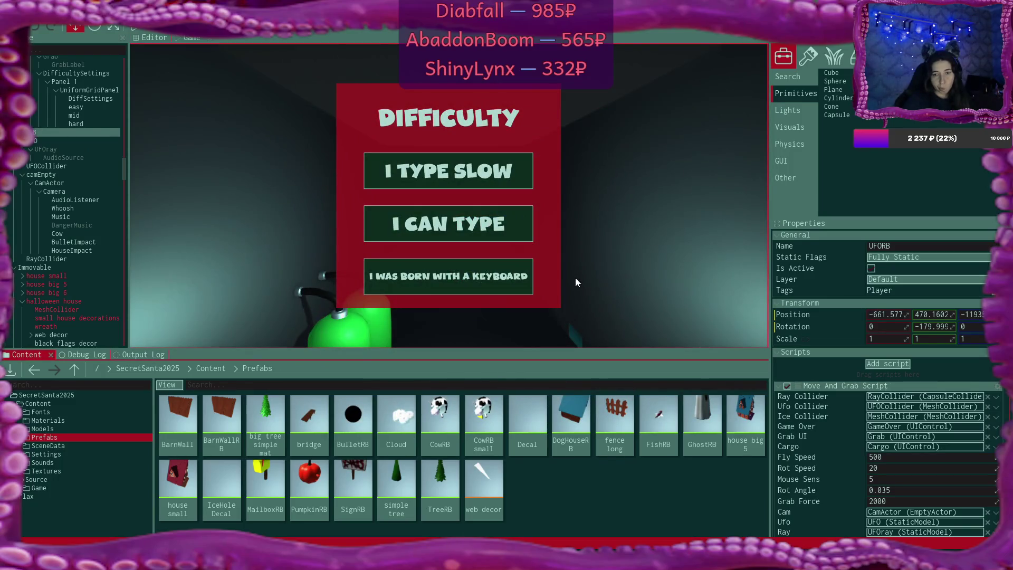
- Reopen BulletRB from Content > Prefabs, give it the Bullet tag, save, and close it
{"action": "left_click", "coordinate": [209, 368]}
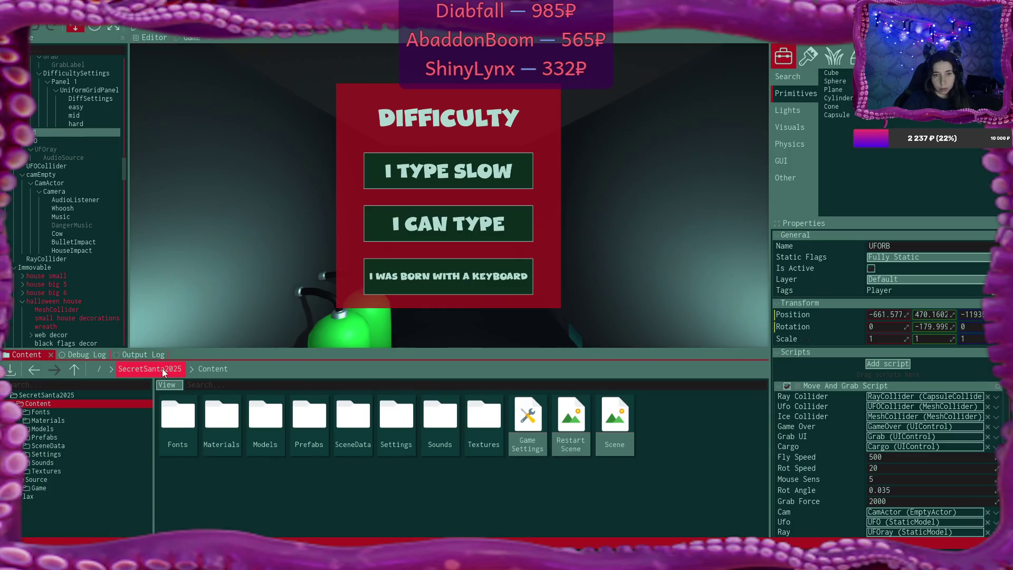
{"action": "double_click", "coordinate": [309, 419]}
{"action": "double_click", "coordinate": [351, 415]}
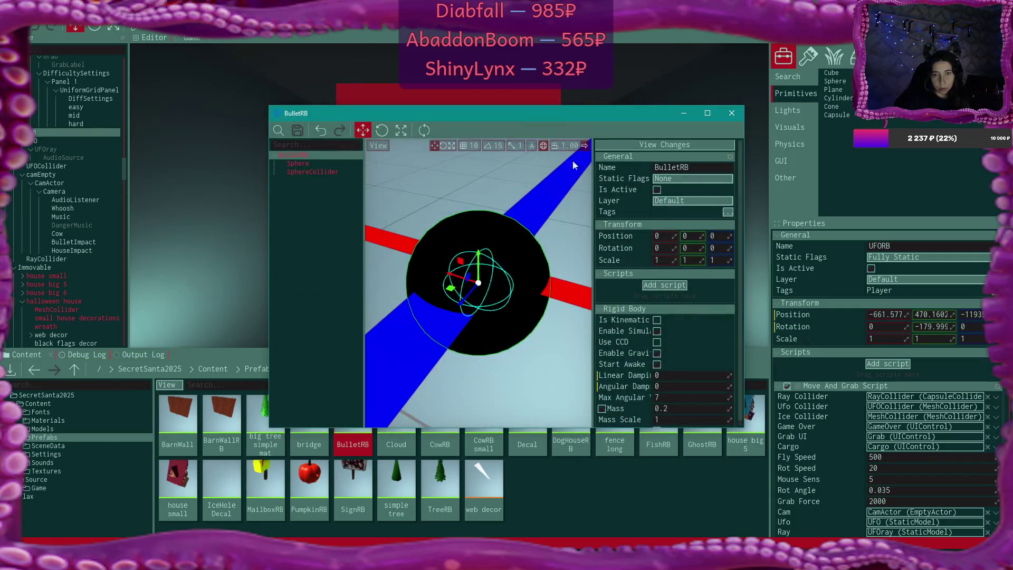
{"action": "left_click", "coordinate": [727, 212]}
{"action": "left_click", "coordinate": [666, 262]}
{"action": "left_click", "coordinate": [301, 129]}
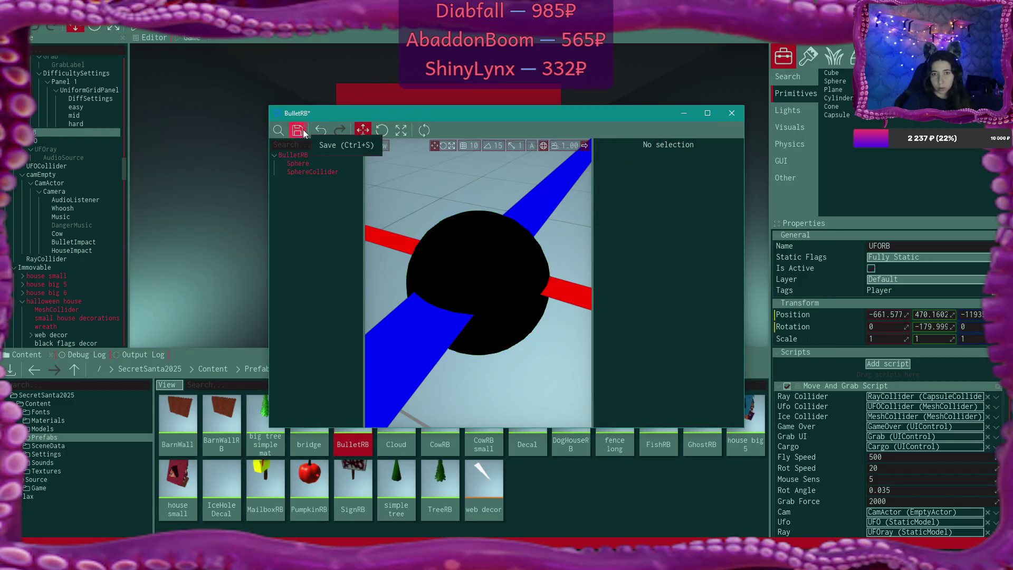
{"action": "left_click", "coordinate": [732, 113]}
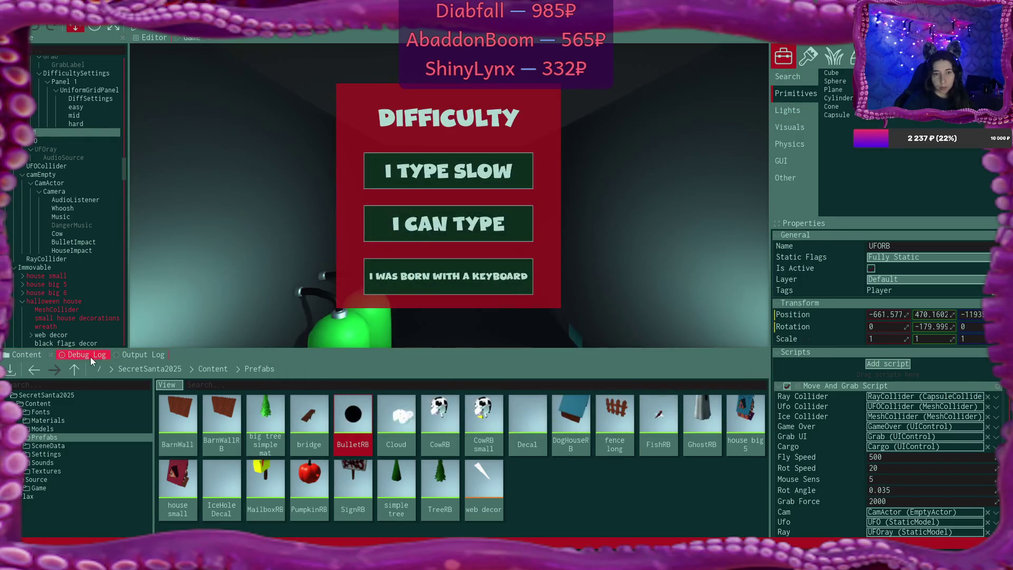
{"action": "left_click", "coordinate": [84, 355]}
- Pick the I TYPE SLOW difficulty, skip the alien's dialogue, and type the fuel task text
{"action": "left_click", "coordinate": [245, 202]}
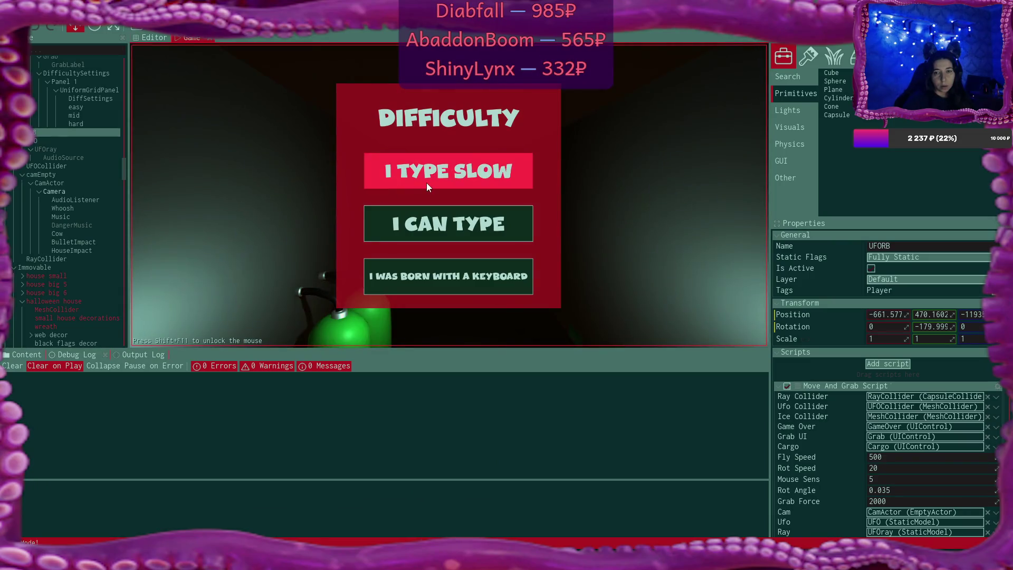
{"action": "left_click", "coordinate": [426, 182]}
{"action": "left_click", "coordinate": [570, 252]}
{"action": "left_click", "coordinate": [570, 252]}
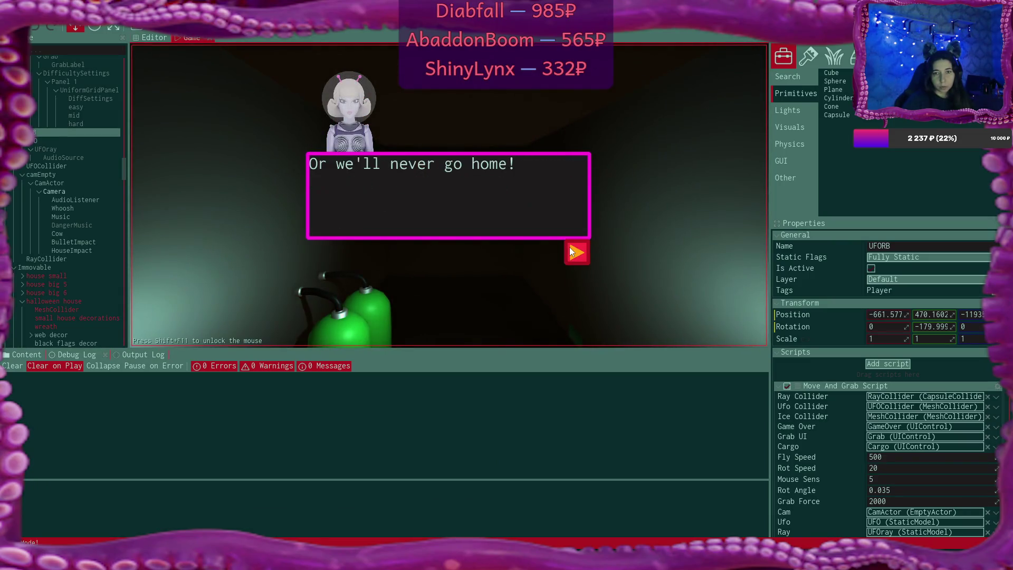
{"action": "left_click", "coordinate": [570, 252]}
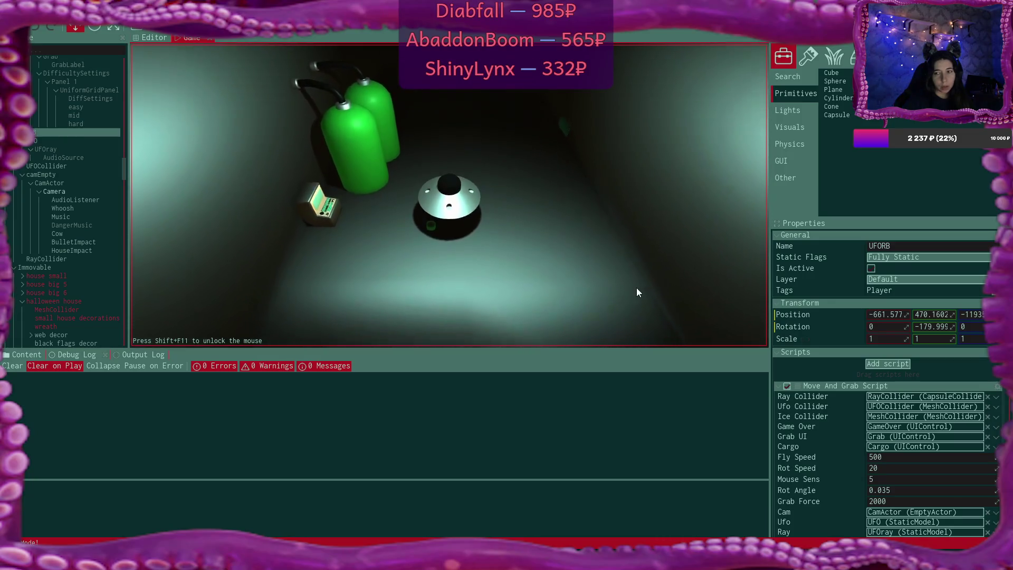
{"action": "left_click", "coordinate": [430, 311]}
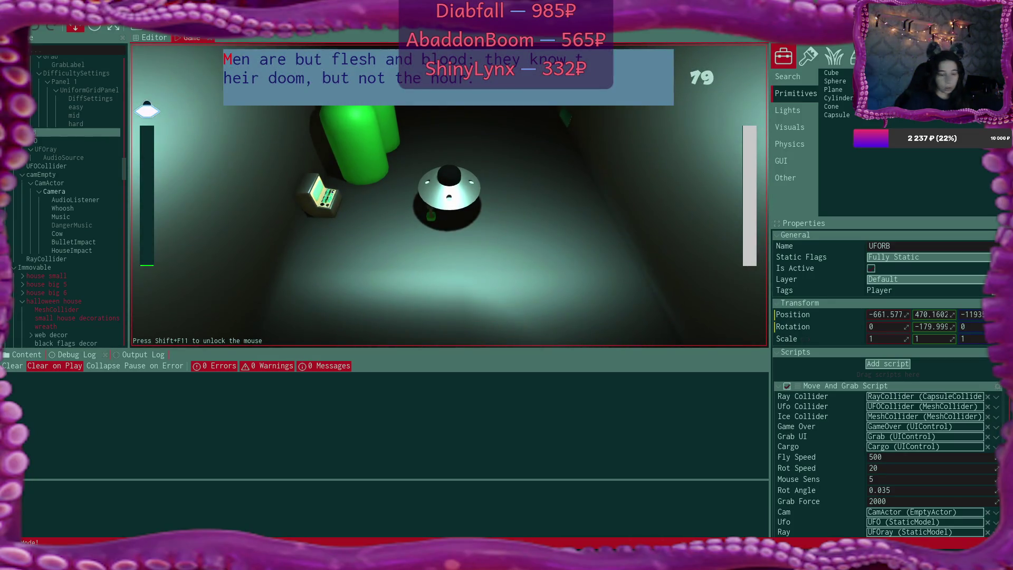
{"action": "type", "text": "Men arebut "}
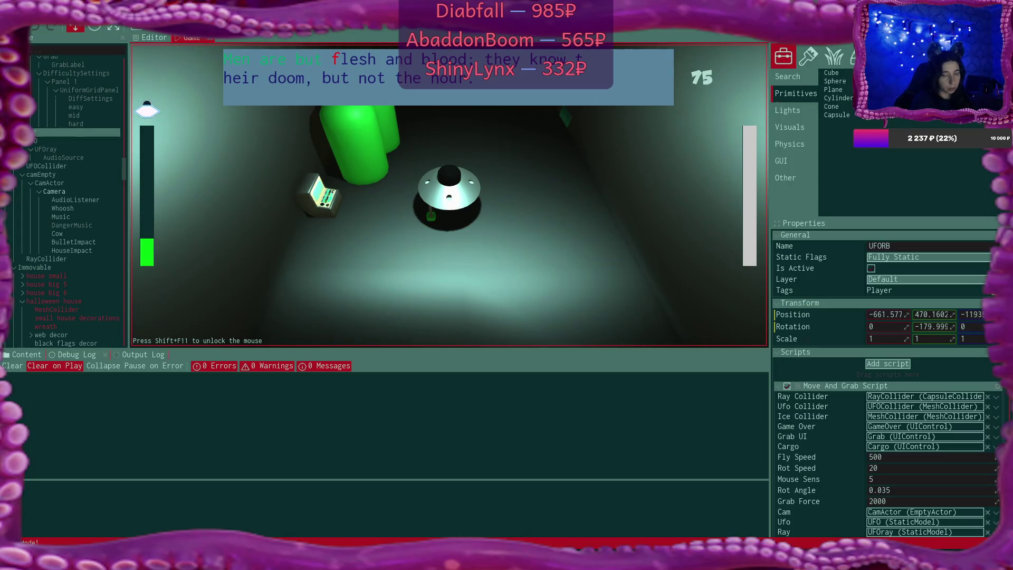
{"action": "type", "text": "fl"}
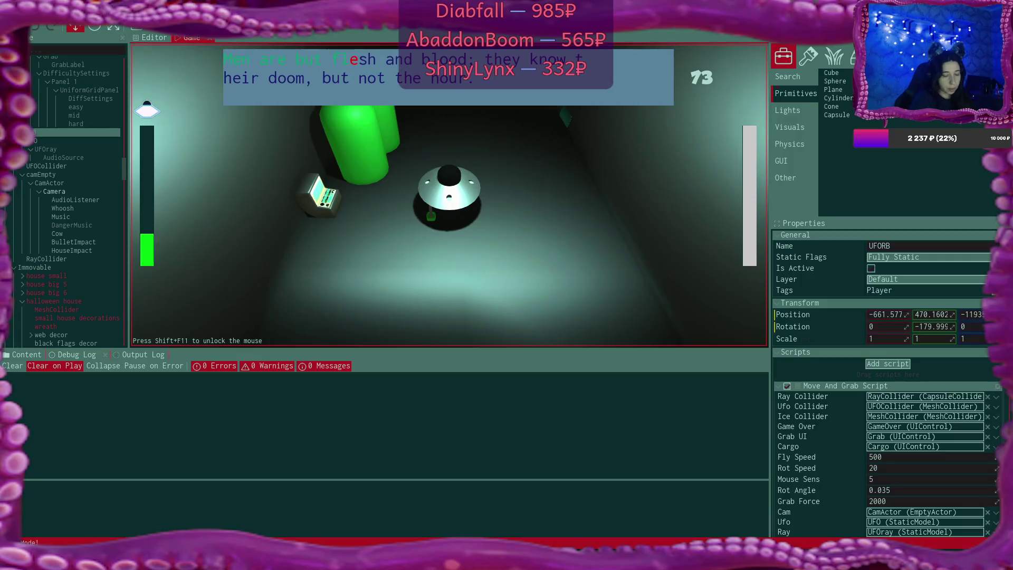
{"action": "type", "text": "esh and b"}
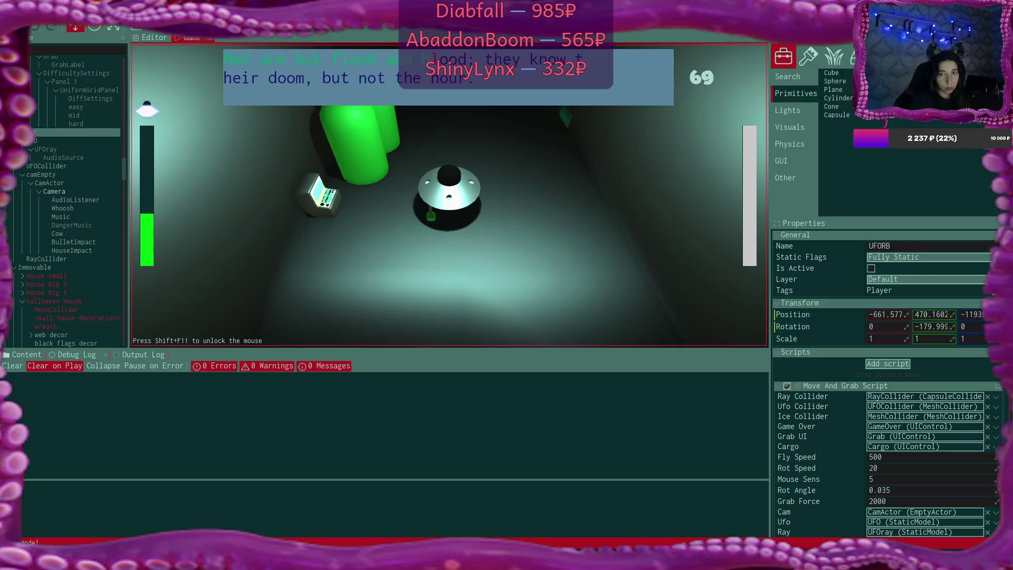
{"action": "type", "text": "lood: they kheir "}
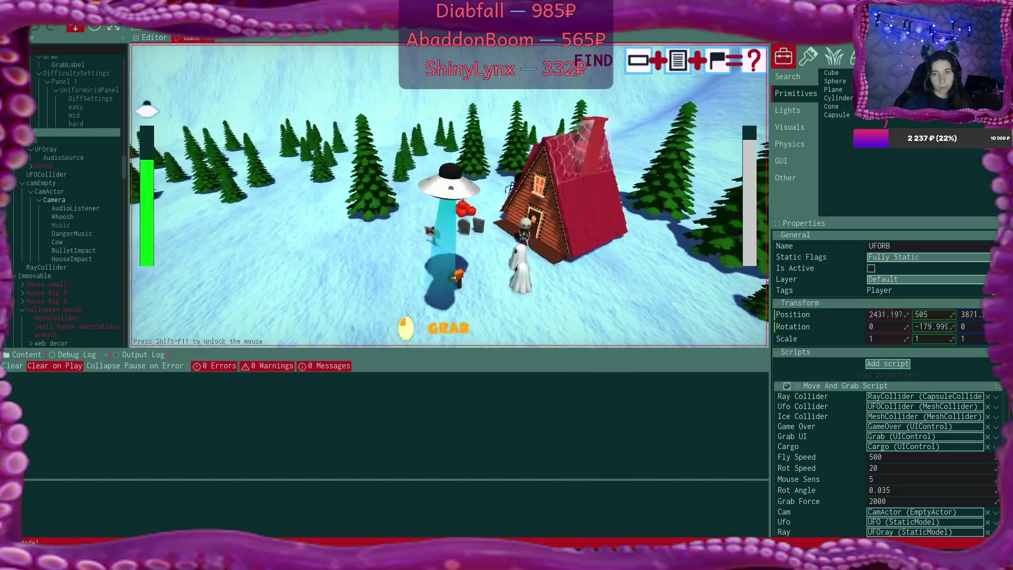
{"action": "type", "text": "w"}
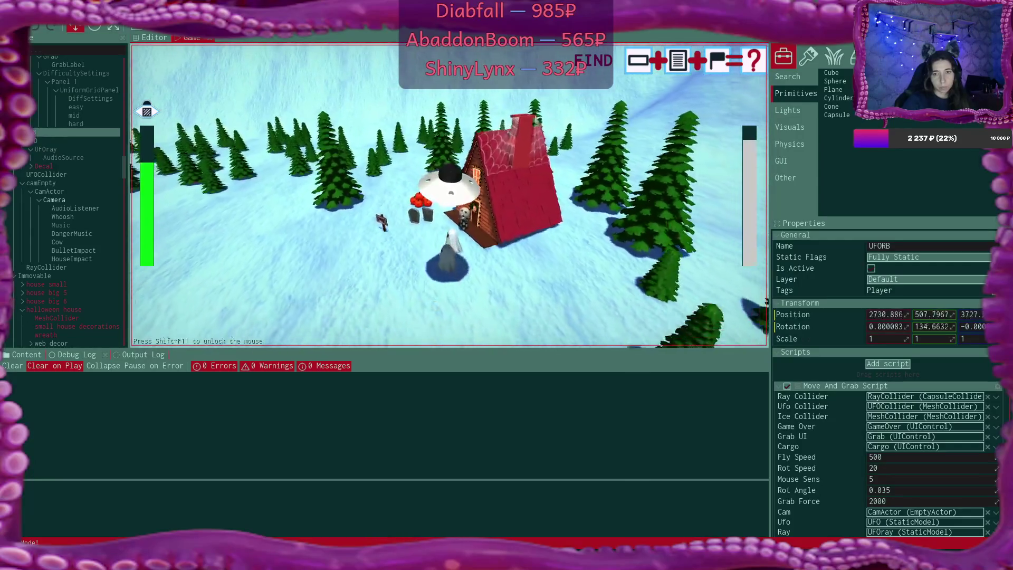
{"action": "type", "text": "w"}
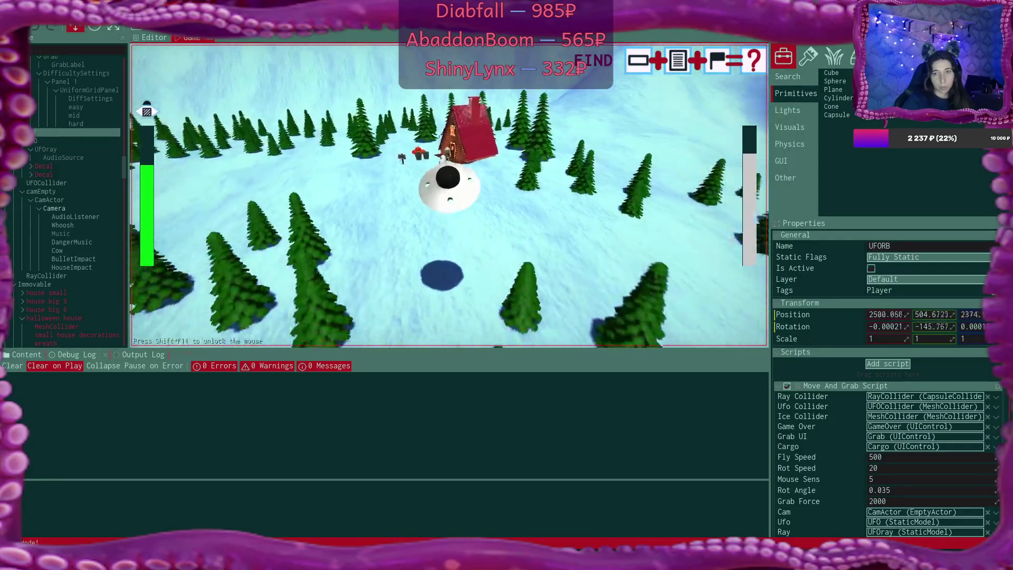
{"action": "type", "text": "w"}
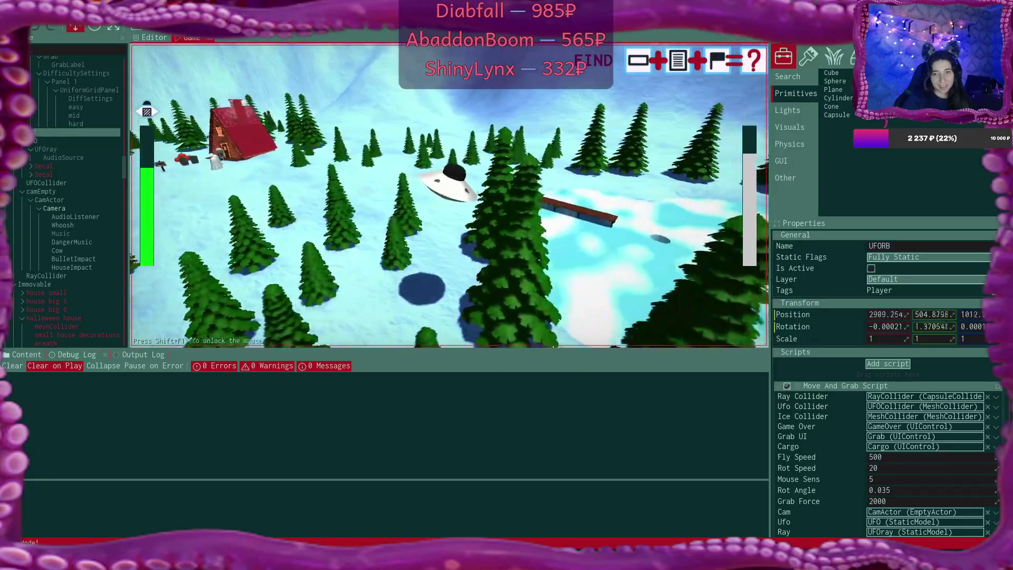
{"action": "type", "text": "ww"}
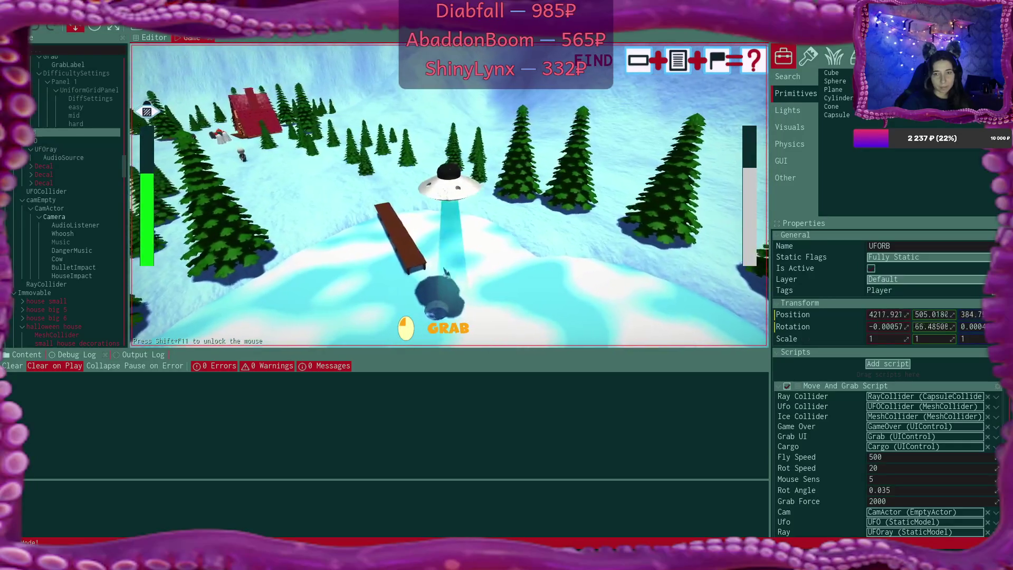
{"action": "type", "text": "w"}
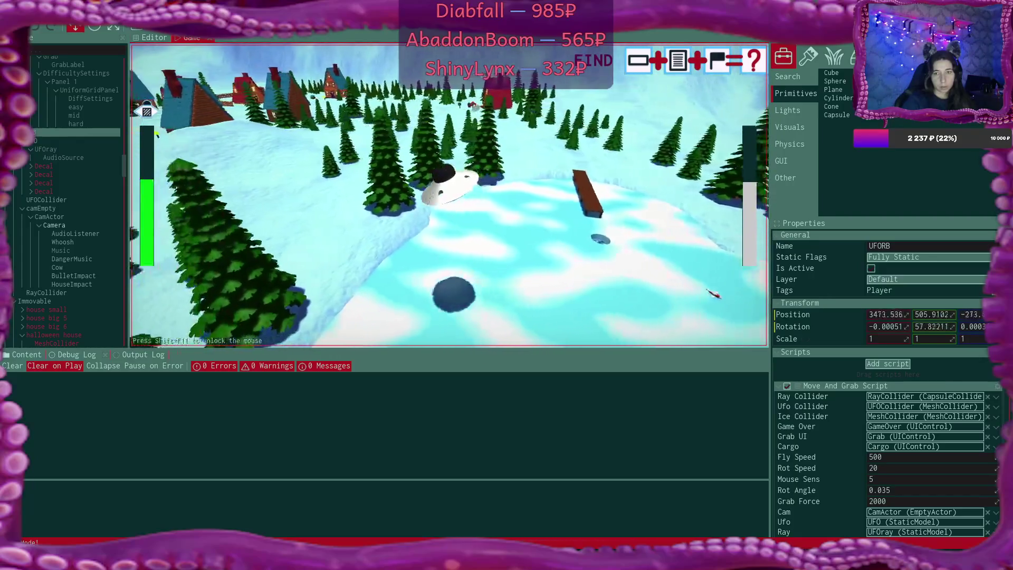
{"action": "type", "text": "w"}
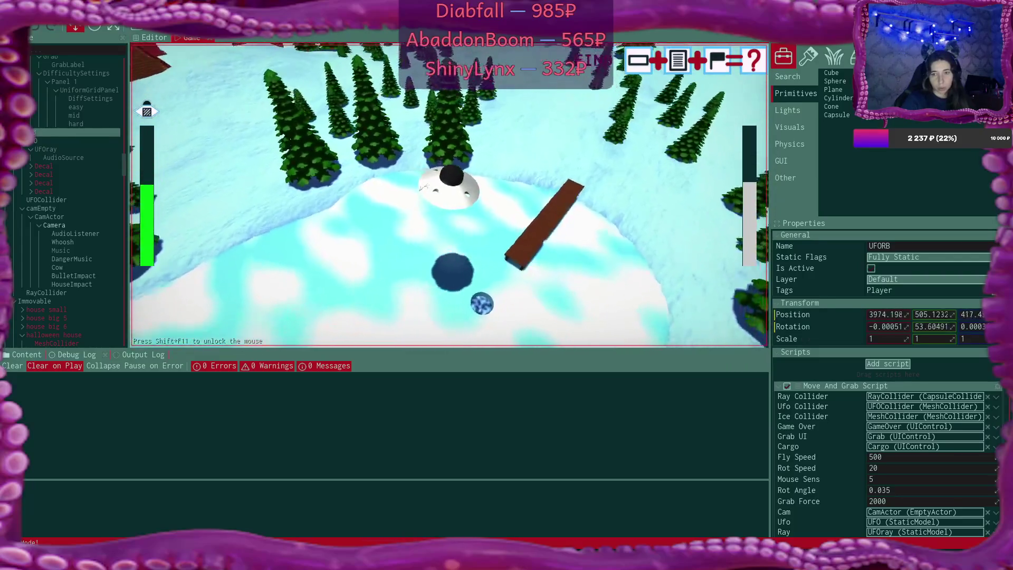
{"action": "type", "text": "w"}
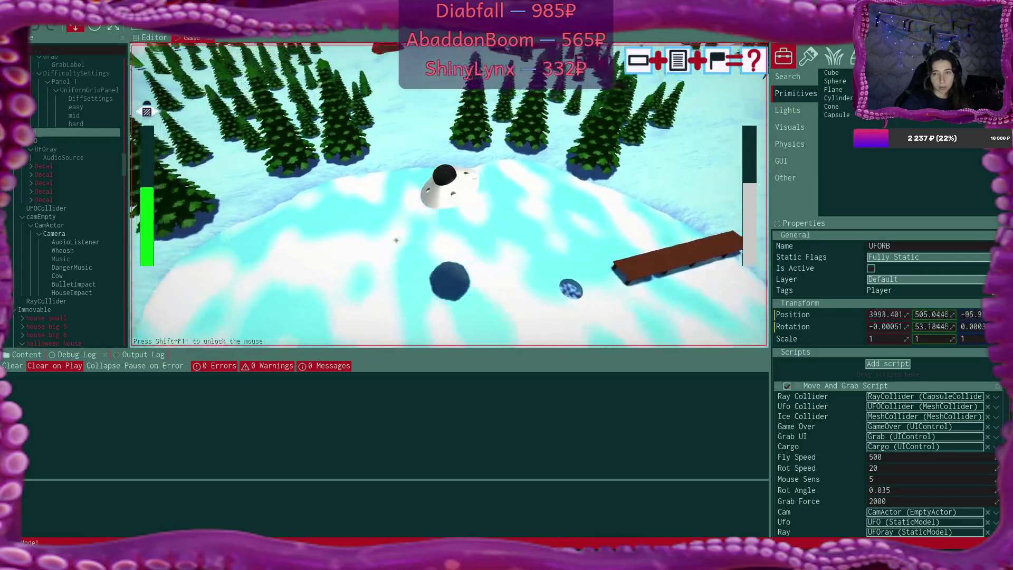
{"action": "type", "text": "w"}
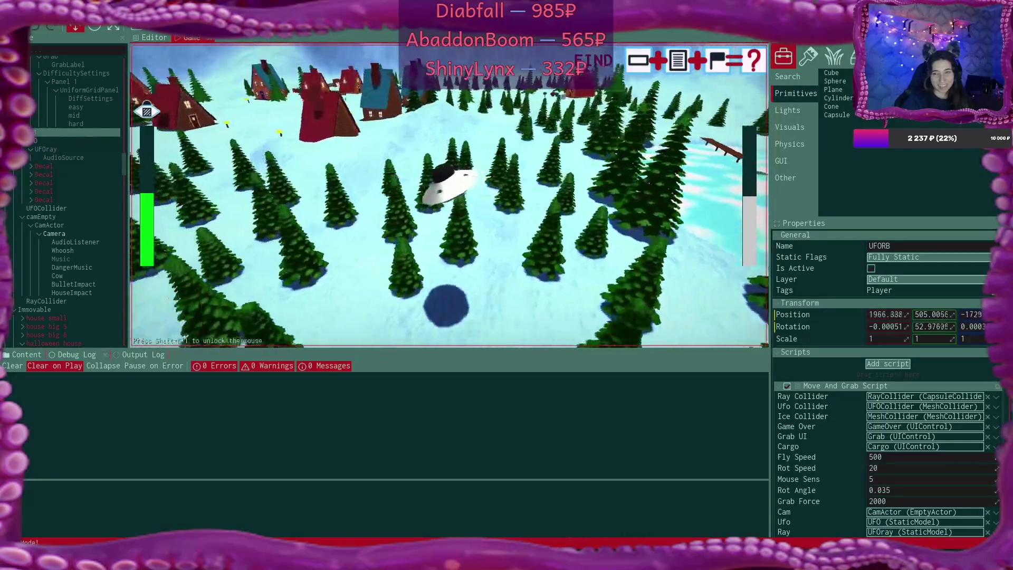
{"action": "type", "text": "w"}
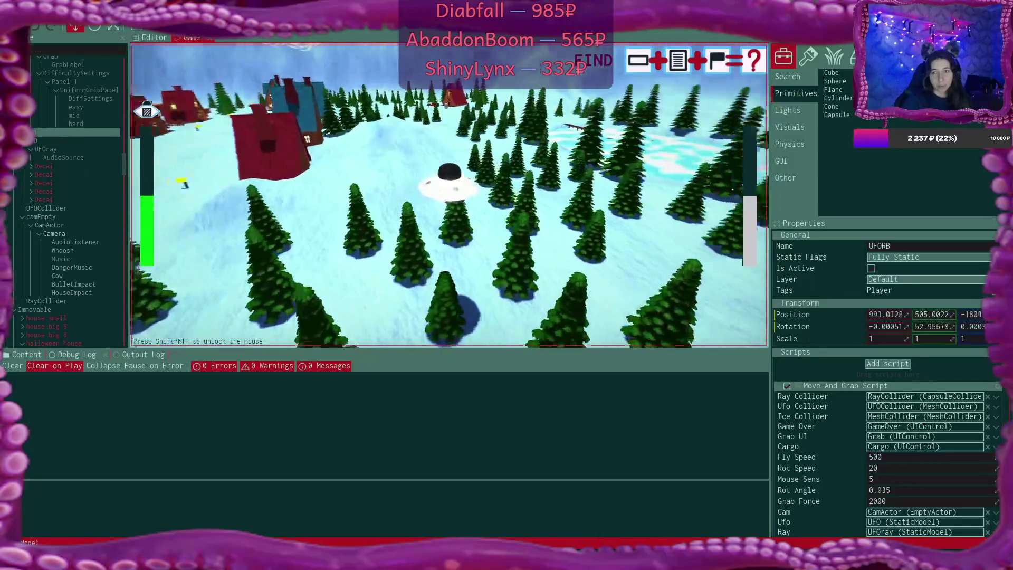
{"action": "type", "text": "w"}
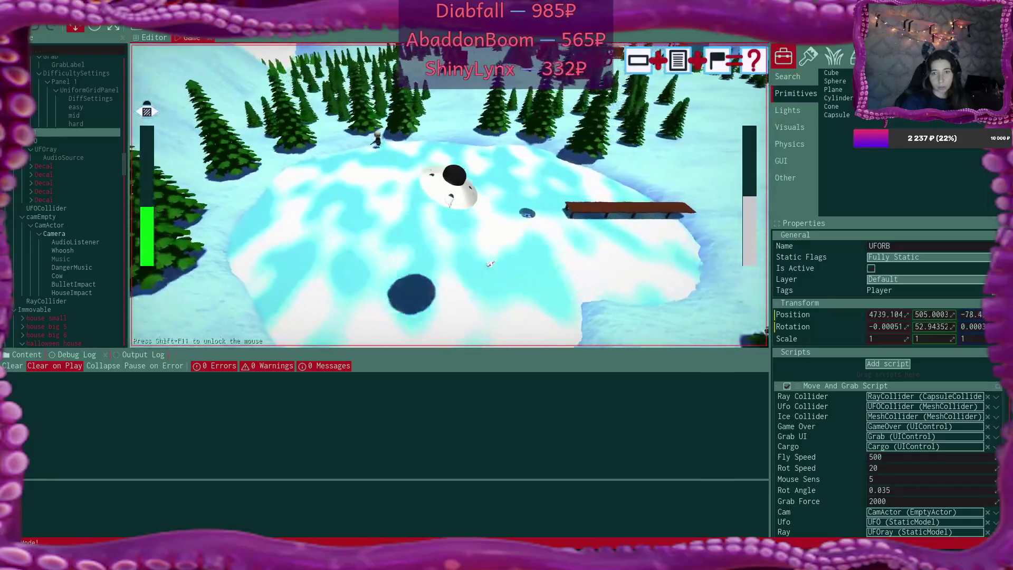
- Fly the UFO past the dock and frozen lake, by the houses, toward the distant forest
{"action": "key", "text": "w"}
{"action": "key", "text": "w"}
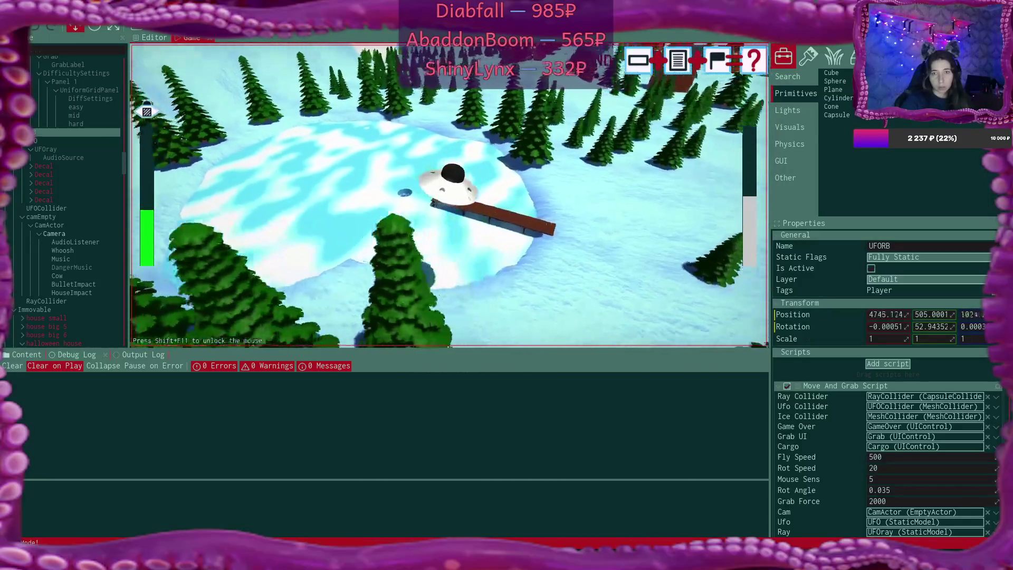
{"action": "key", "text": "w"}
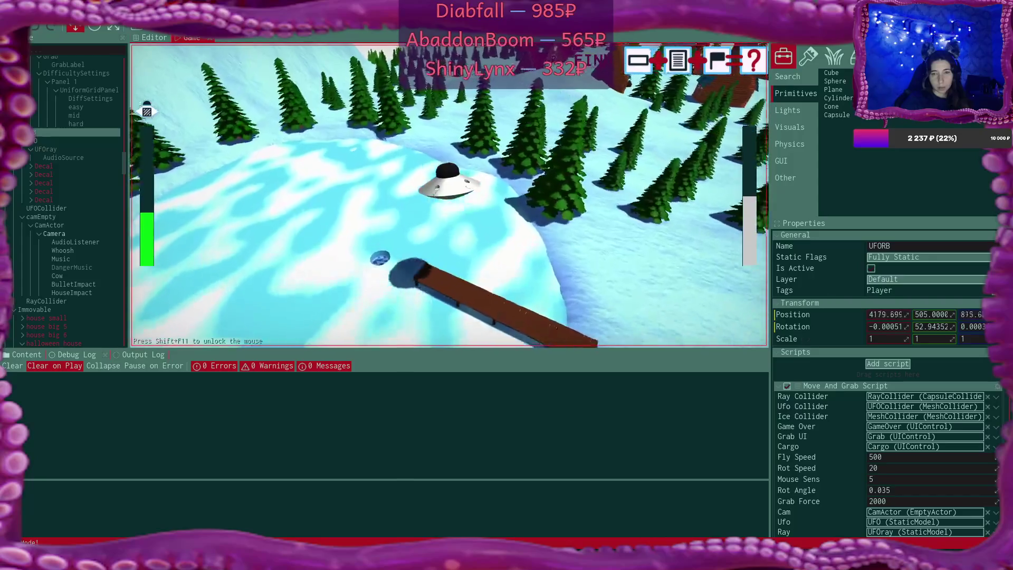
{"action": "key", "text": "w"}
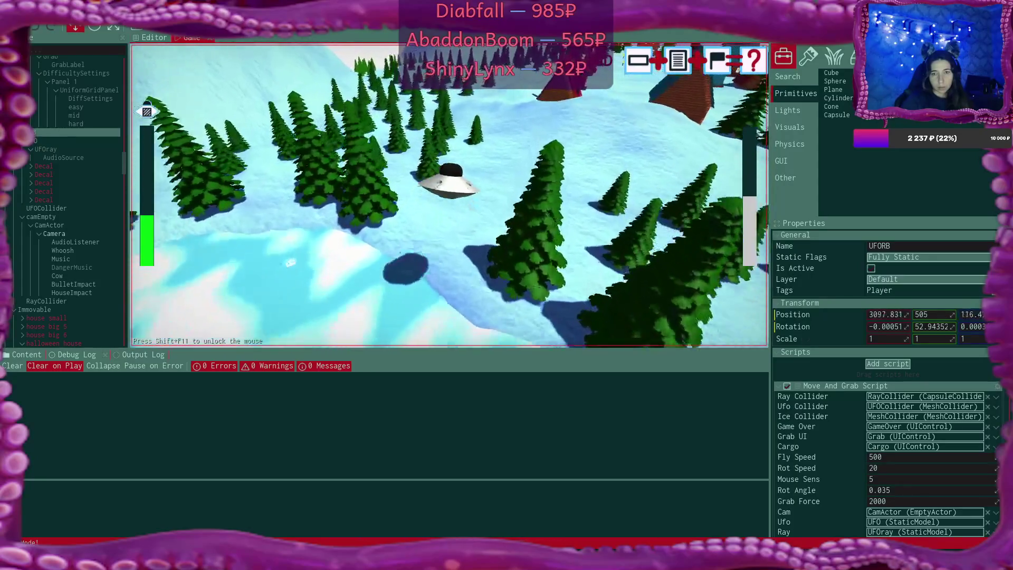
{"action": "key", "text": "w"}
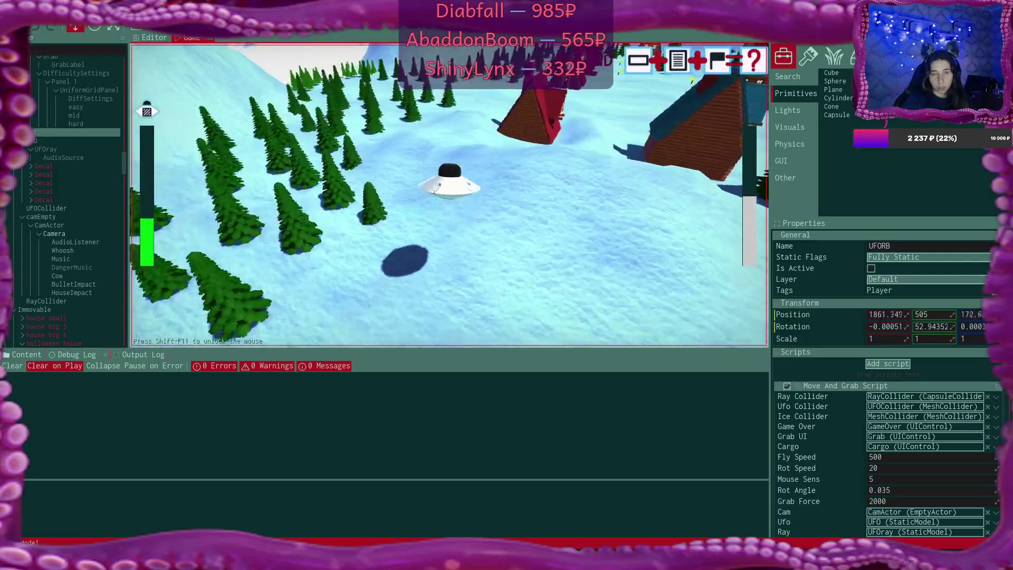
{"action": "key", "text": "w"}
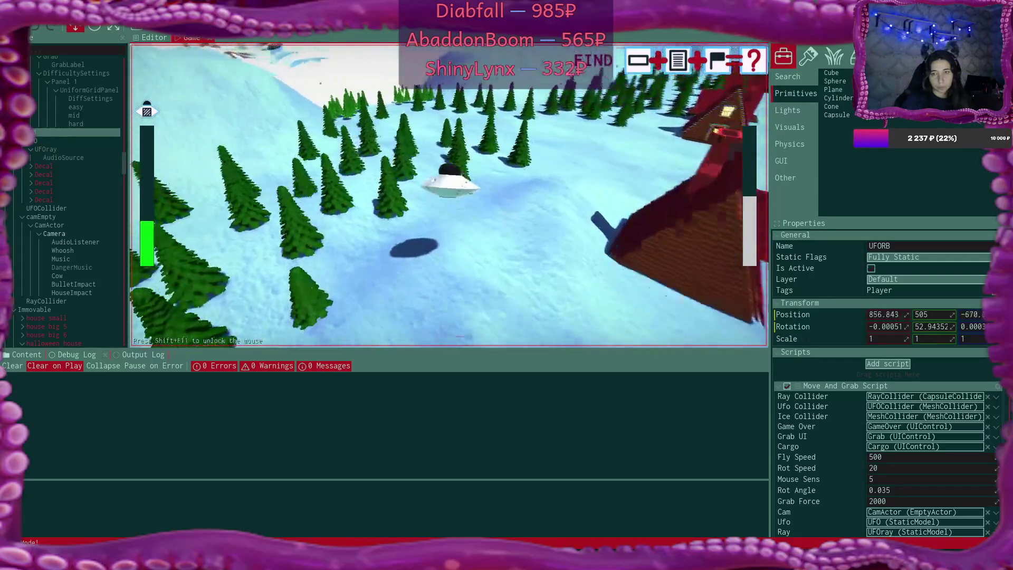
{"action": "key", "text": "w"}
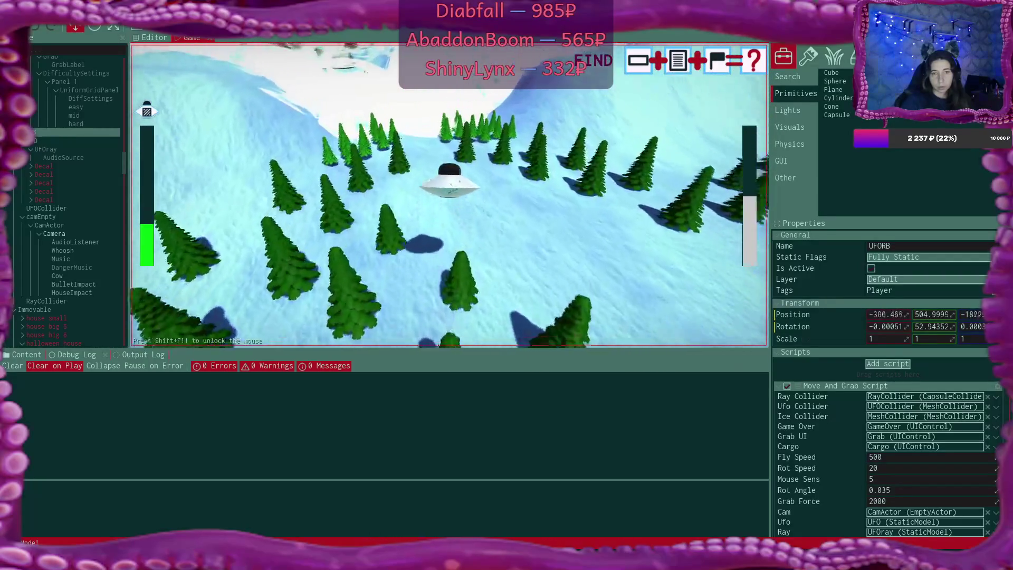
{"action": "key", "text": "w"}
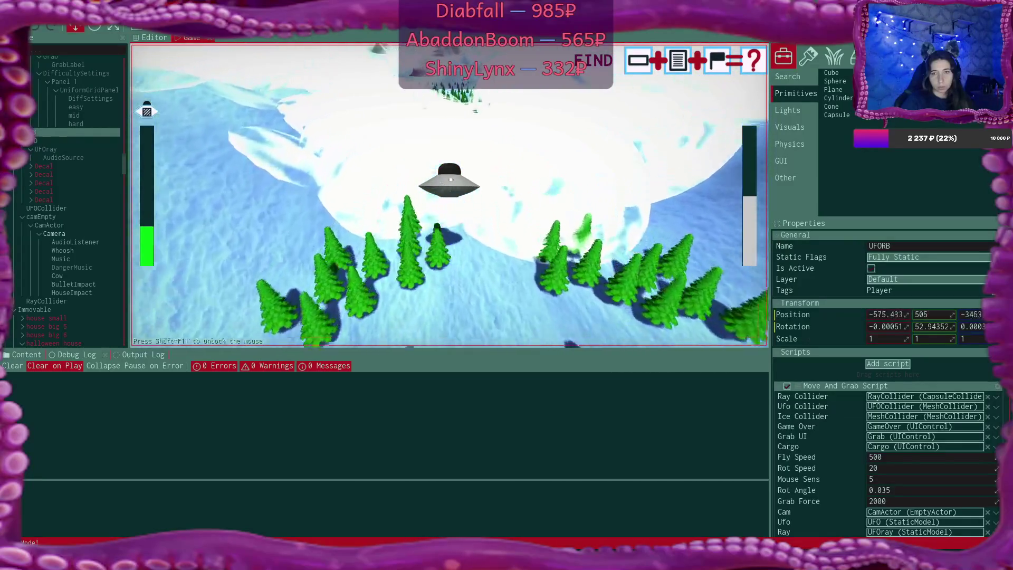
{"action": "key", "text": "w"}
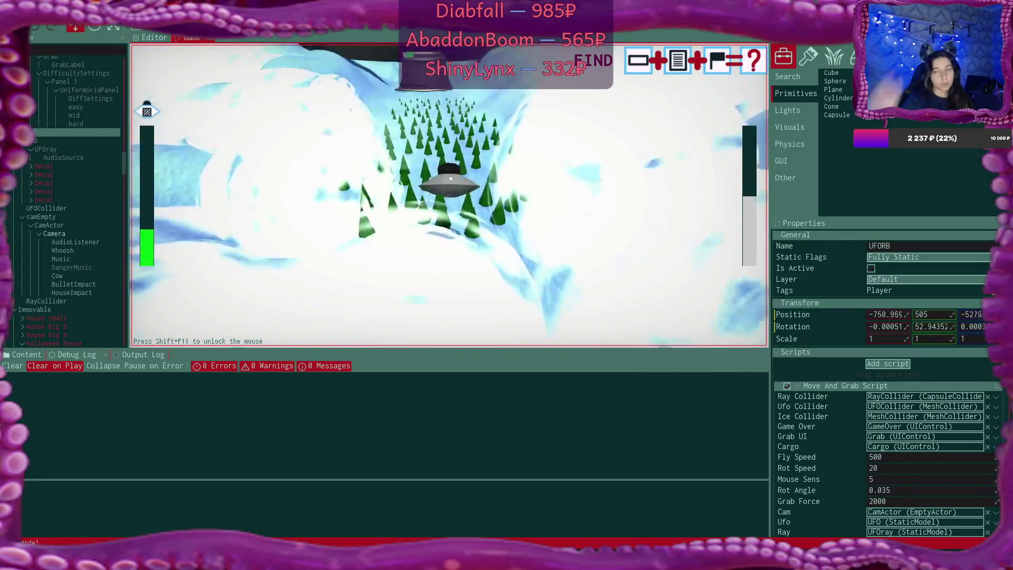
{"action": "key", "text": "w"}
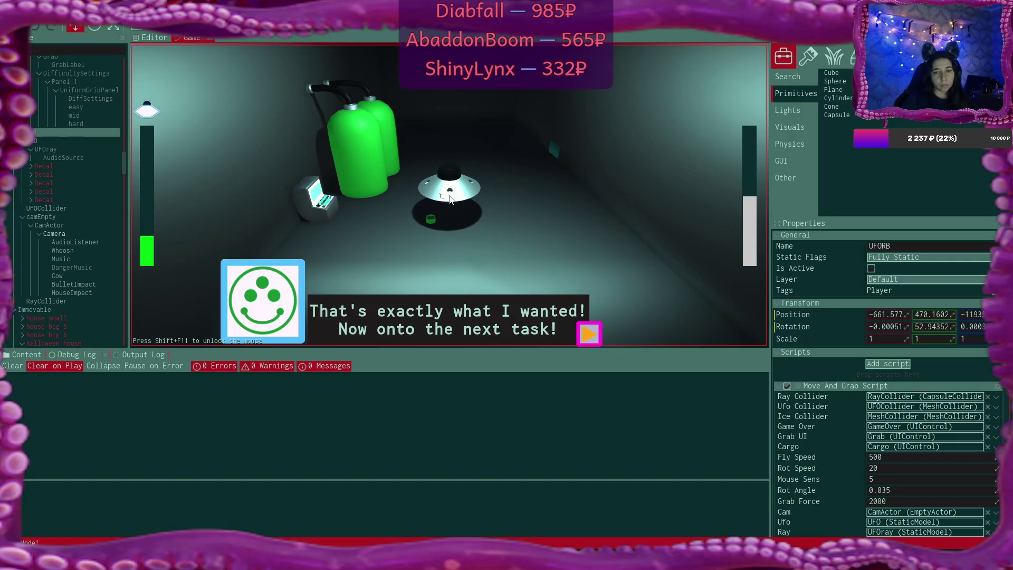
- Accept the finished task with the orange arrow on the 'next task' dialog
{"action": "left_click", "coordinate": [589, 334]}
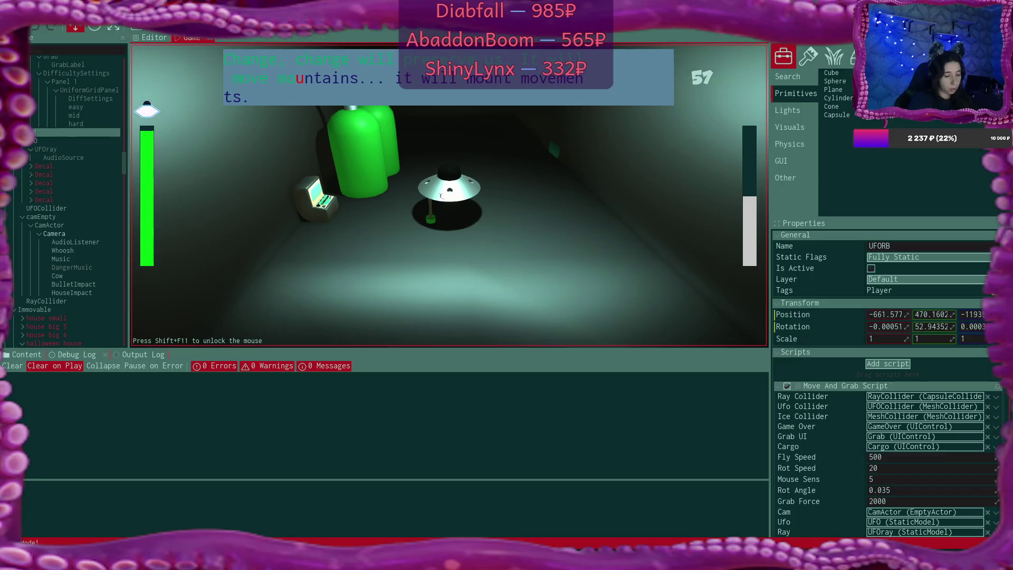
- Fly the UFO out of the hangar, through the yellow cloud, and across the village
{"action": "key", "text": "w"}
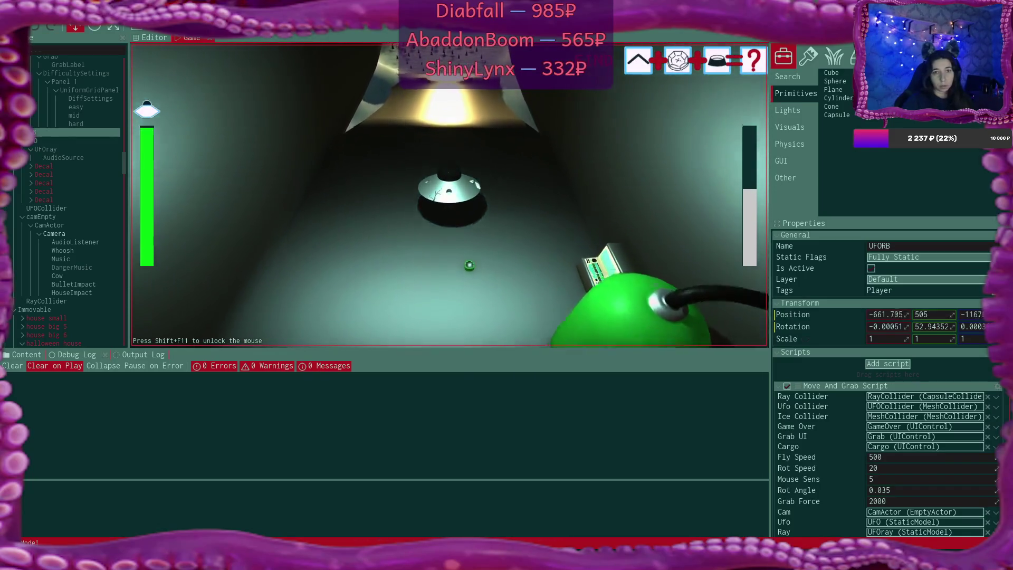
{"action": "key", "text": "w"}
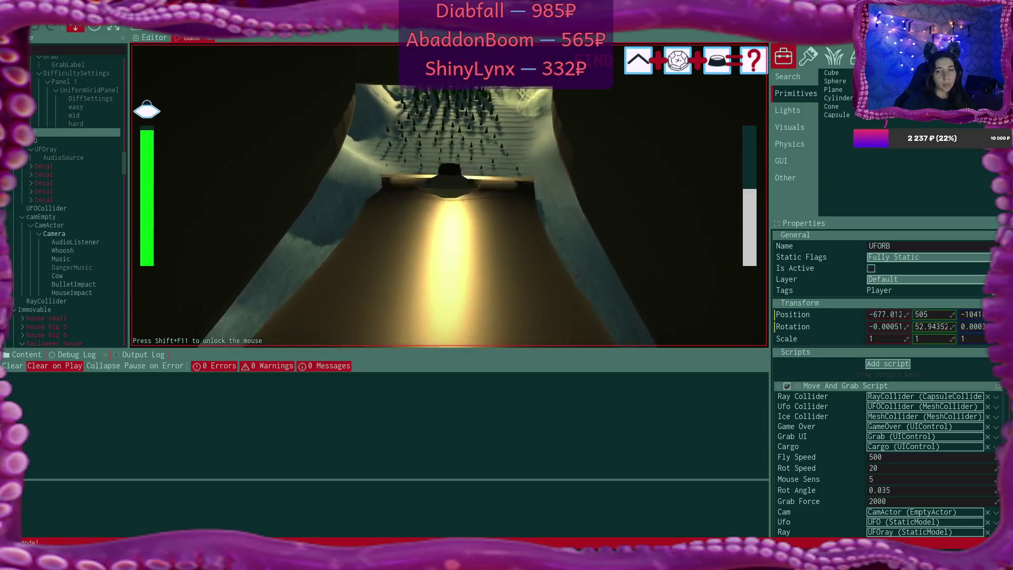
{"action": "key", "text": "w"}
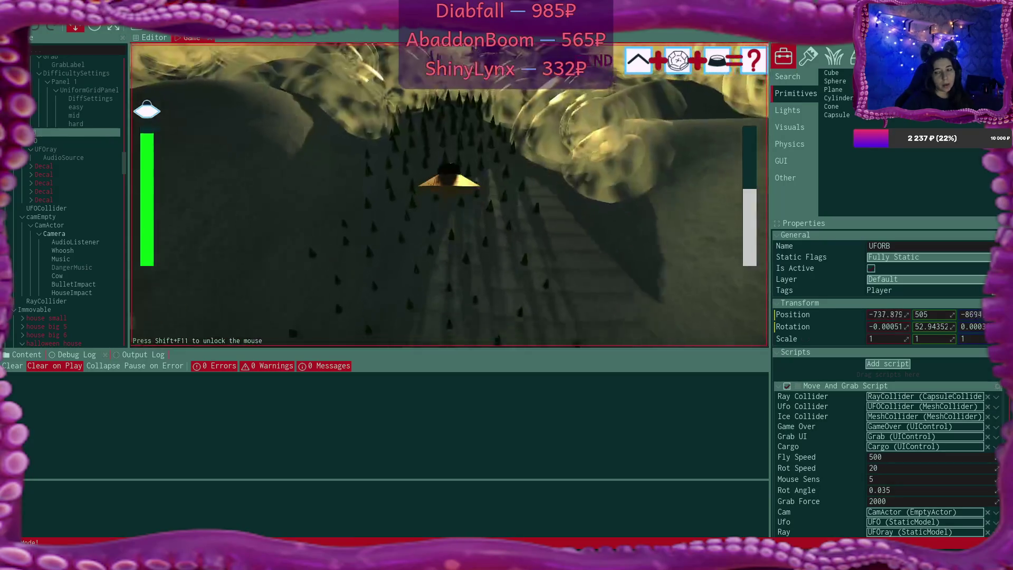
{"action": "key", "text": "w"}
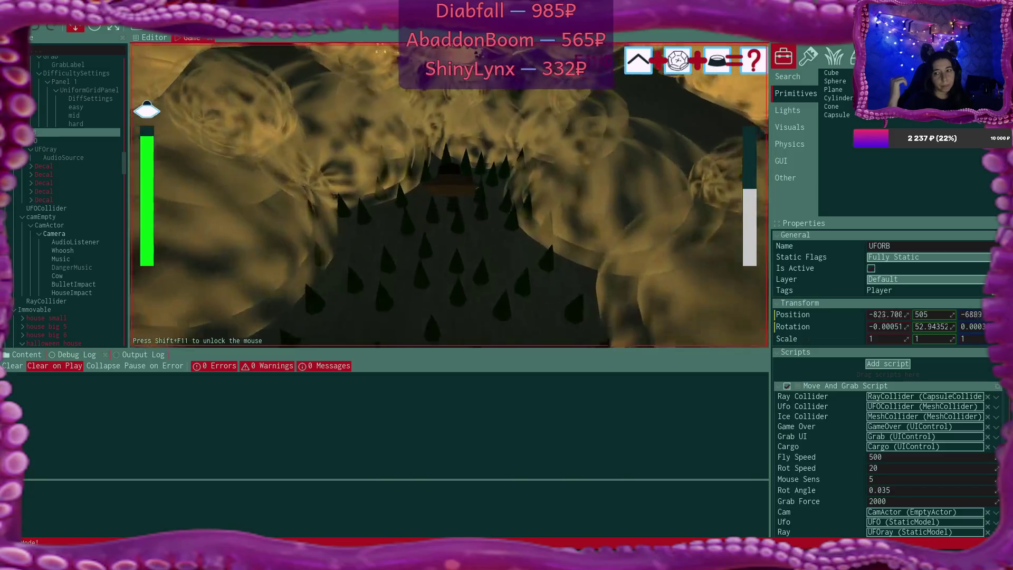
{"action": "key", "text": "w"}
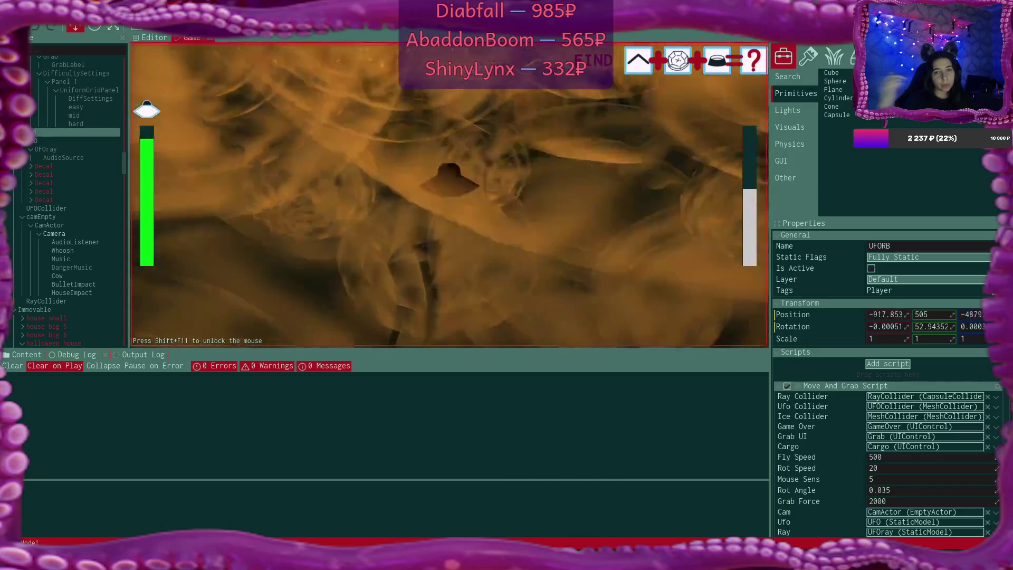
{"action": "key", "text": "w"}
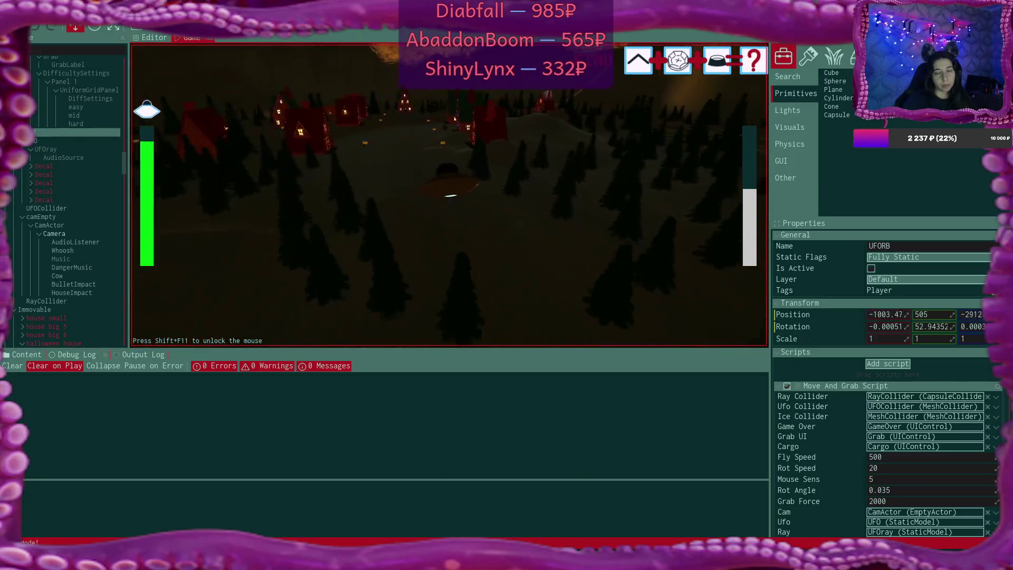
{"action": "key", "text": "w"}
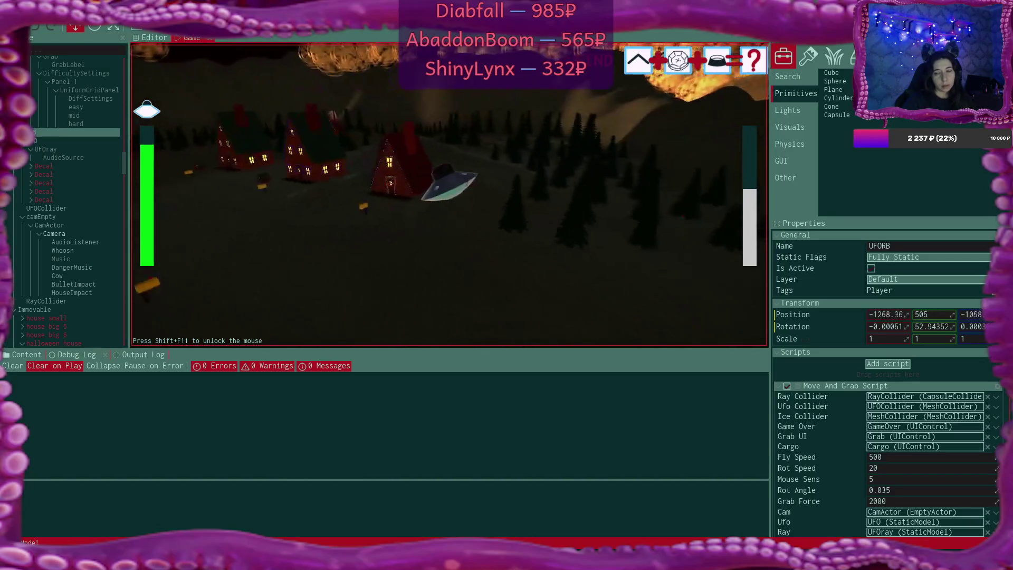
{"action": "key", "text": "w"}
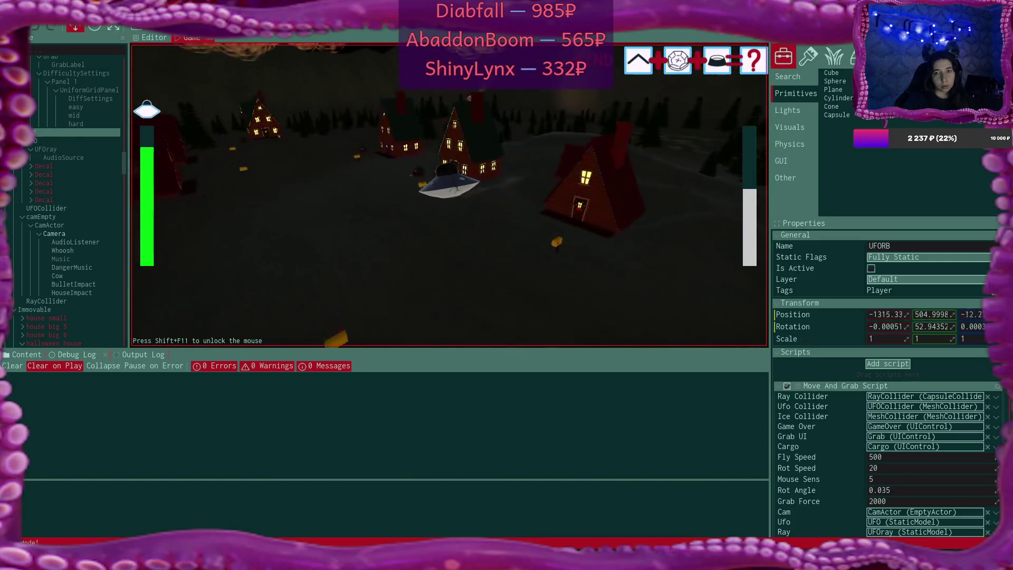
{"action": "key", "text": "w"}
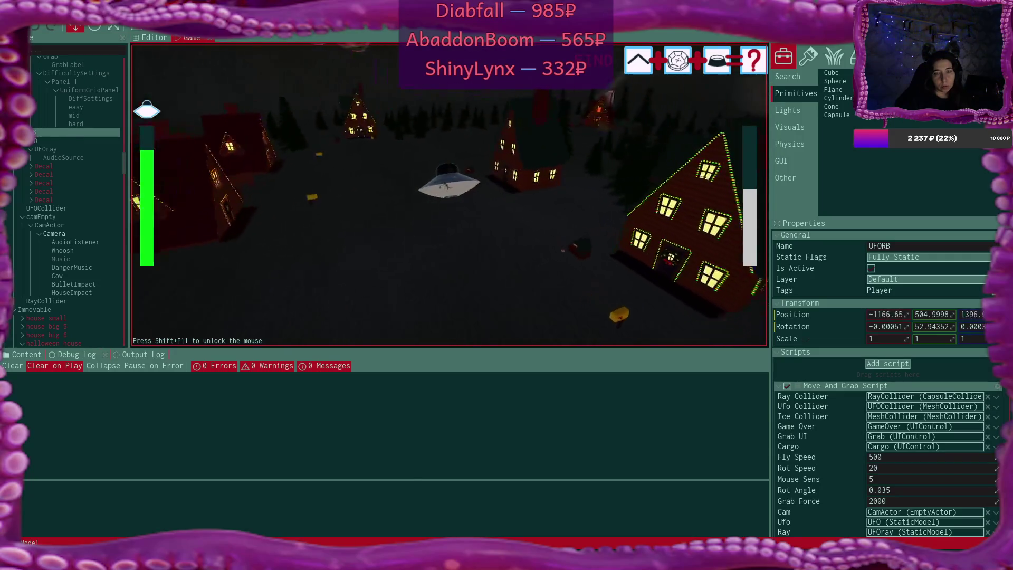
{"action": "key", "text": "w"}
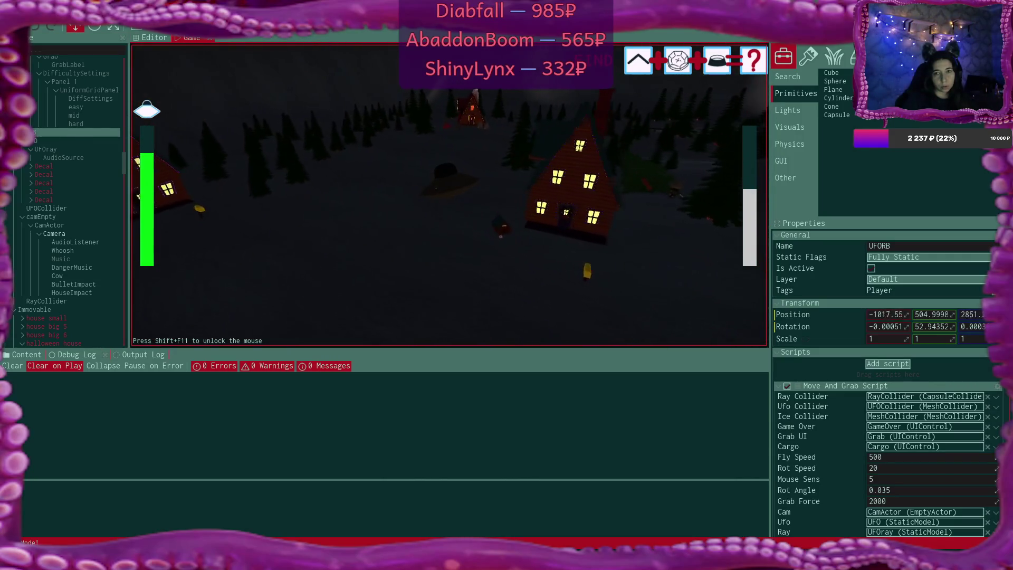
{"action": "key", "text": "w"}
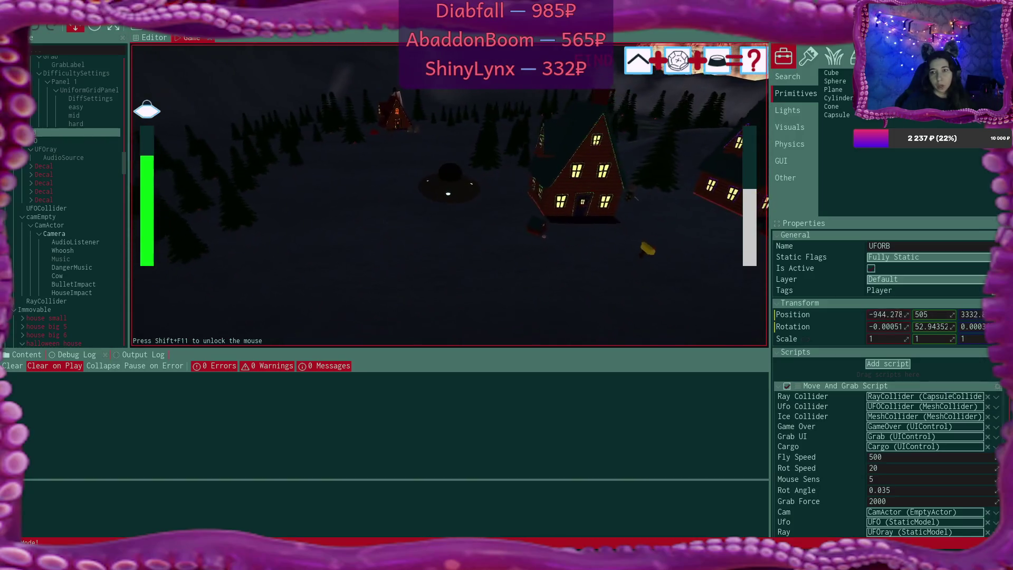
- Reposition among the houses, approach the target house, and beam up its cargo
{"action": "key", "text": "s"}
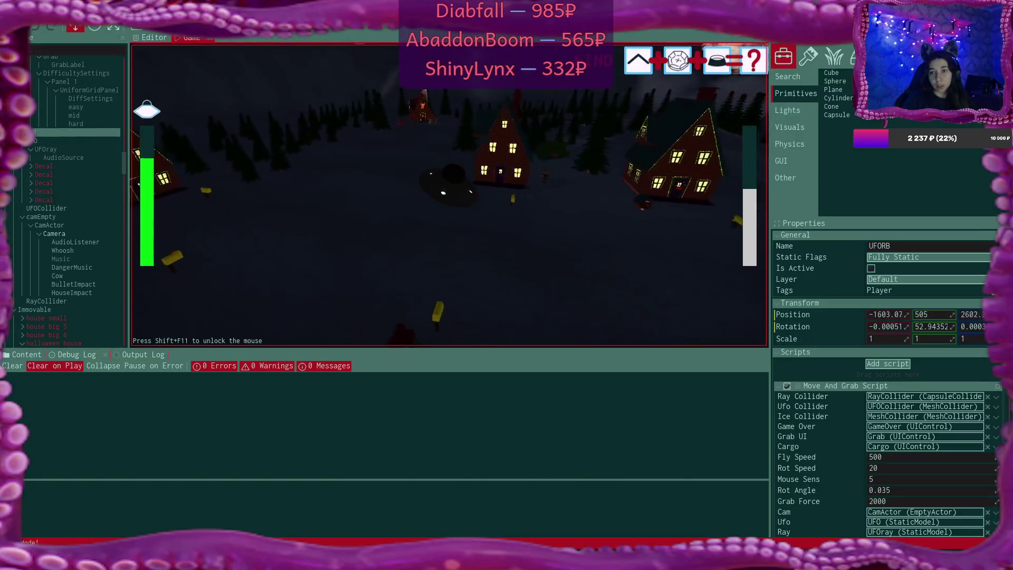
{"action": "key", "text": "s"}
{"action": "key", "text": "s"}
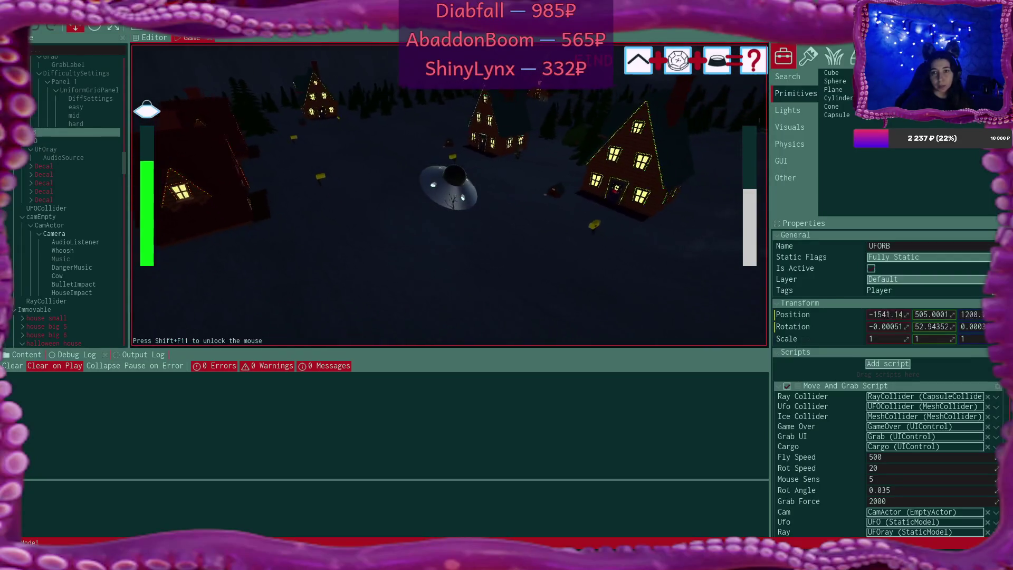
{"action": "key", "text": "s"}
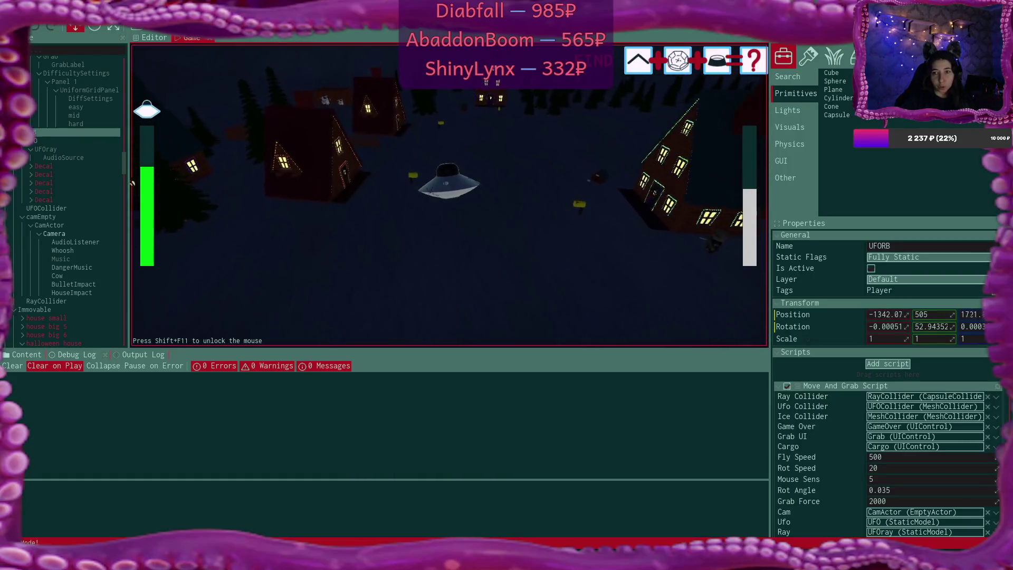
{"action": "key", "text": "w"}
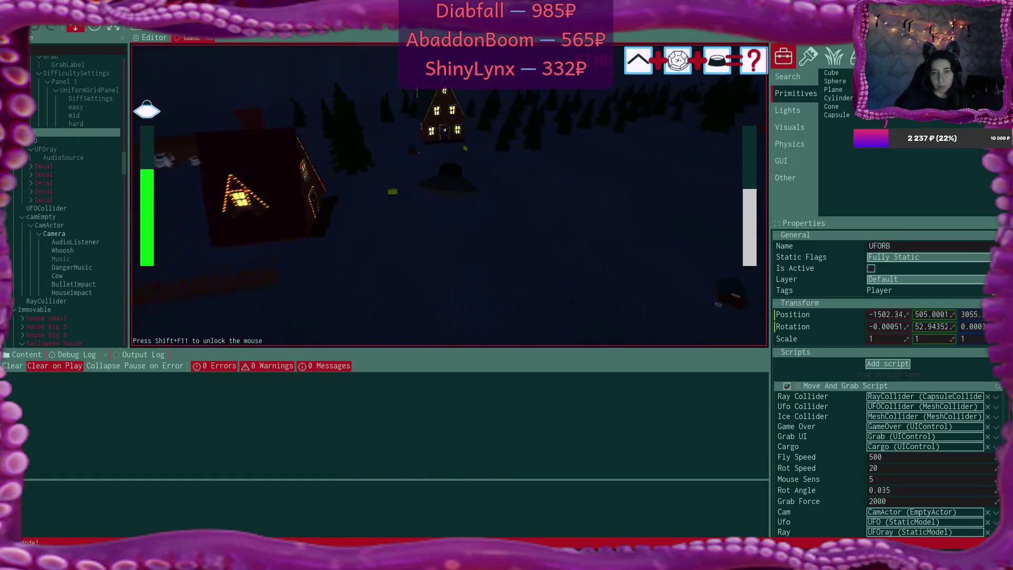
{"action": "key", "text": "w"}
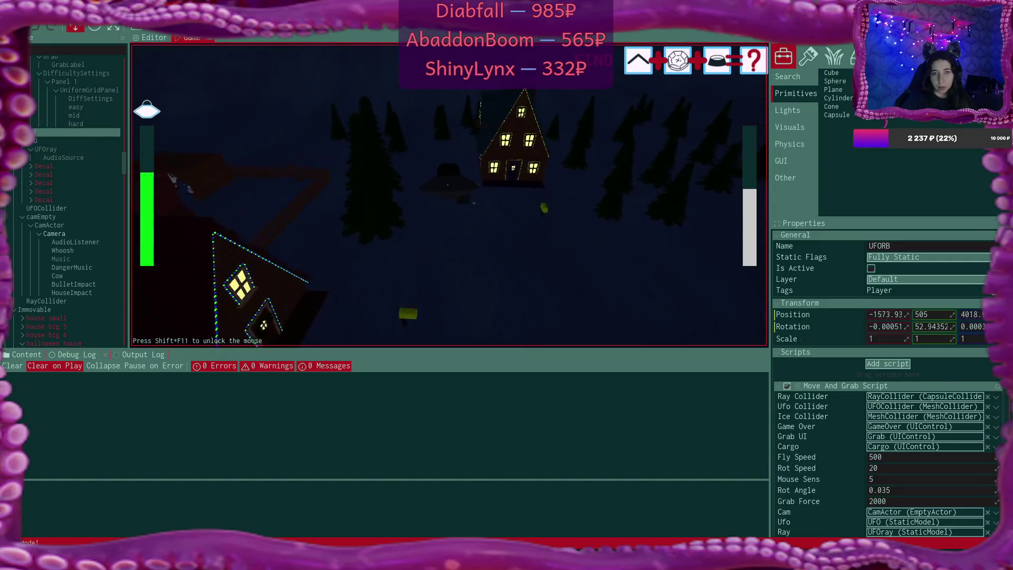
{"action": "key", "text": "w"}
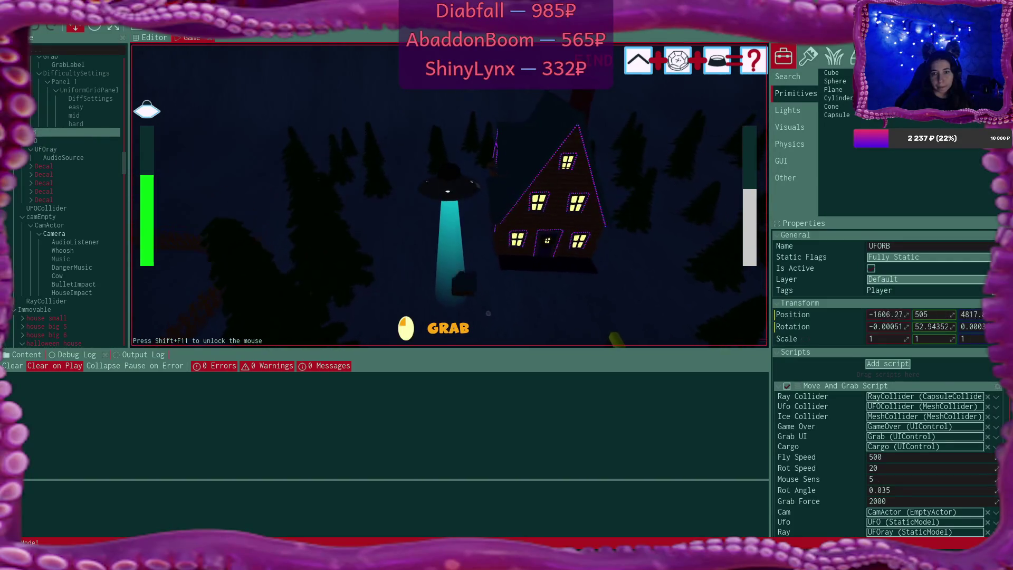
{"action": "key", "text": "s"}
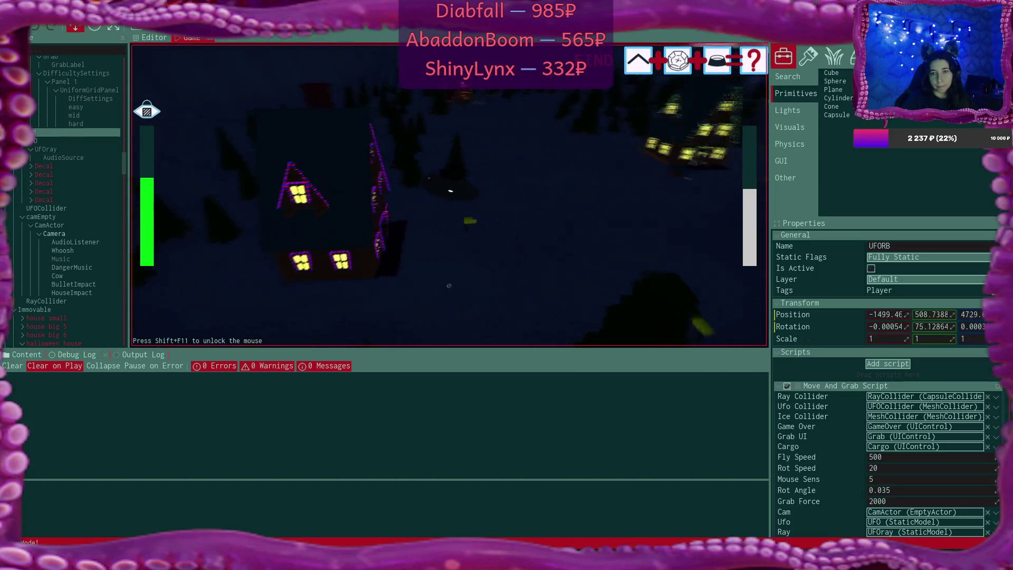
- Carry the cargo toward the mountains through the ice cloud to the mothership
{"action": "key", "text": "d"}
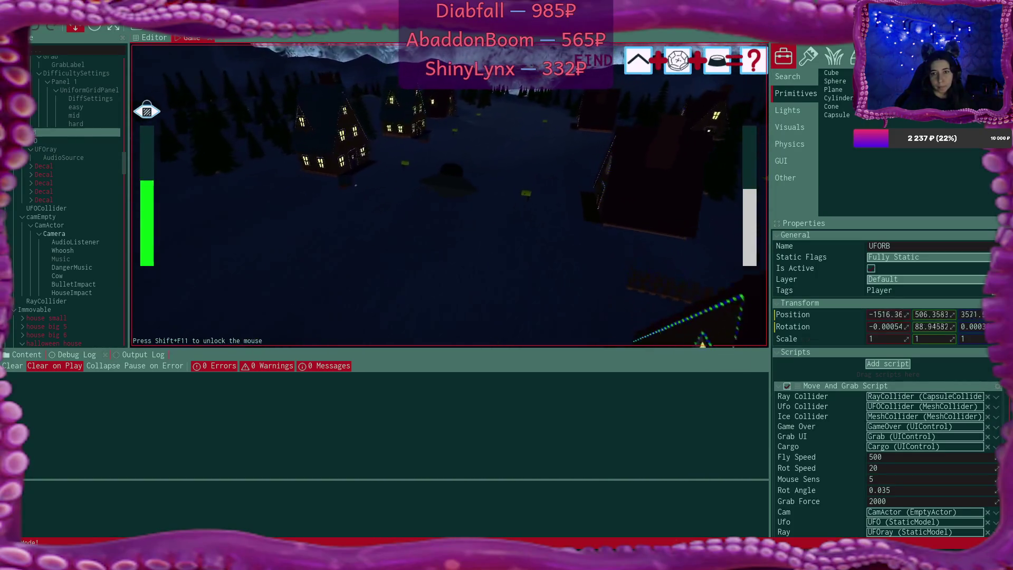
{"action": "key", "text": "w"}
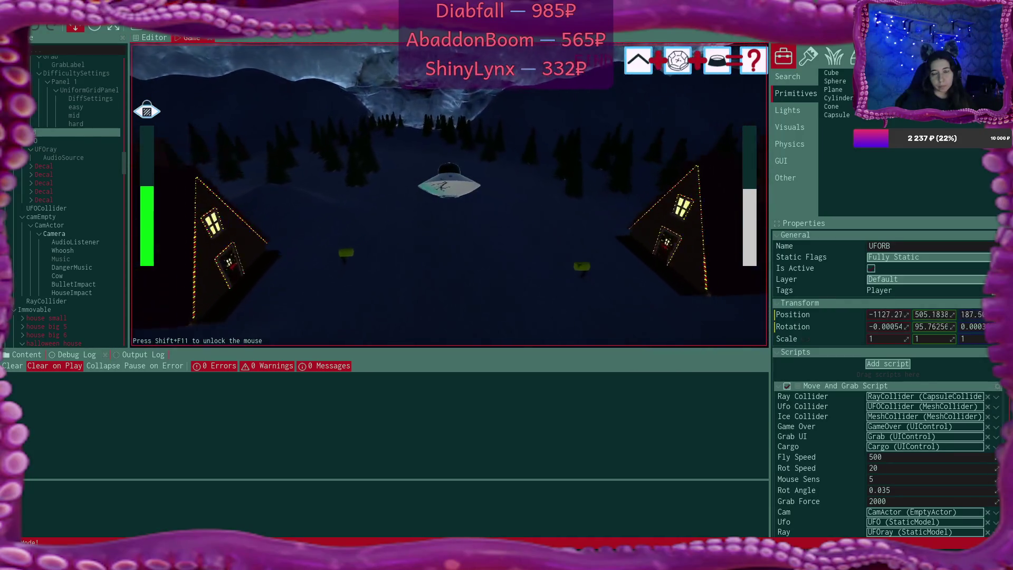
{"action": "key", "text": "w"}
{"action": "key", "text": "w"}
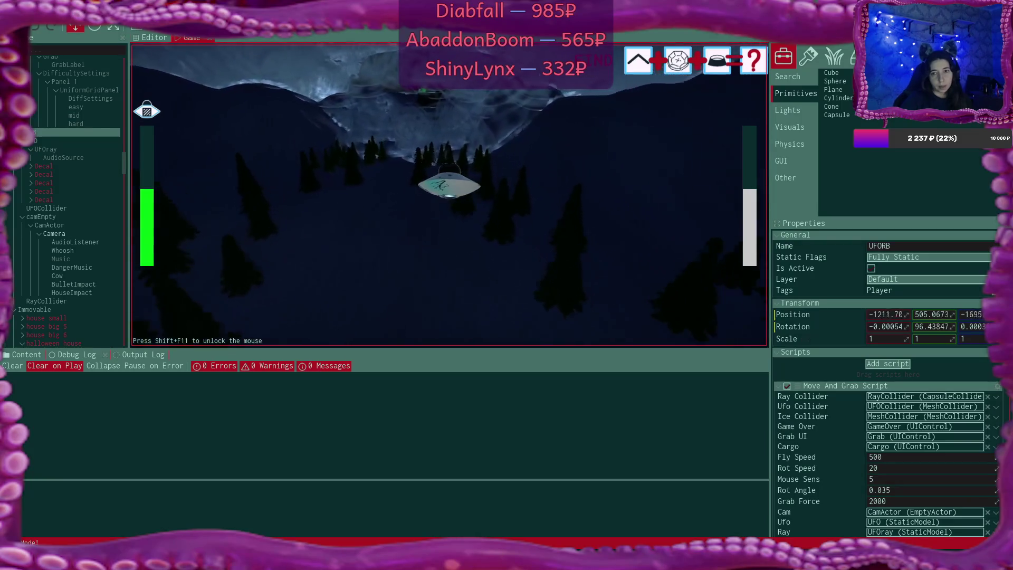
{"action": "key", "text": "w"}
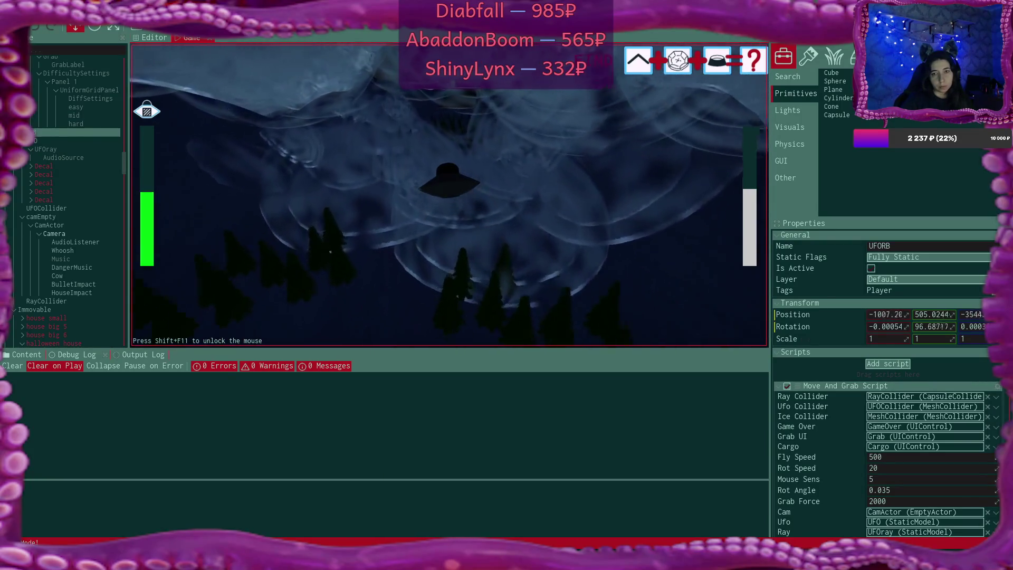
{"action": "key", "text": "w"}
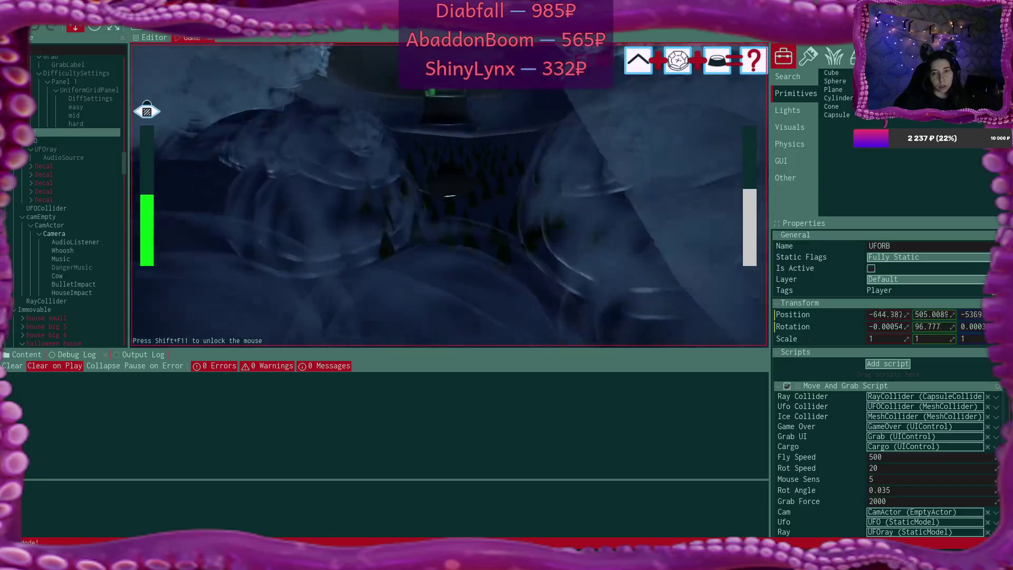
{"action": "key", "text": "w"}
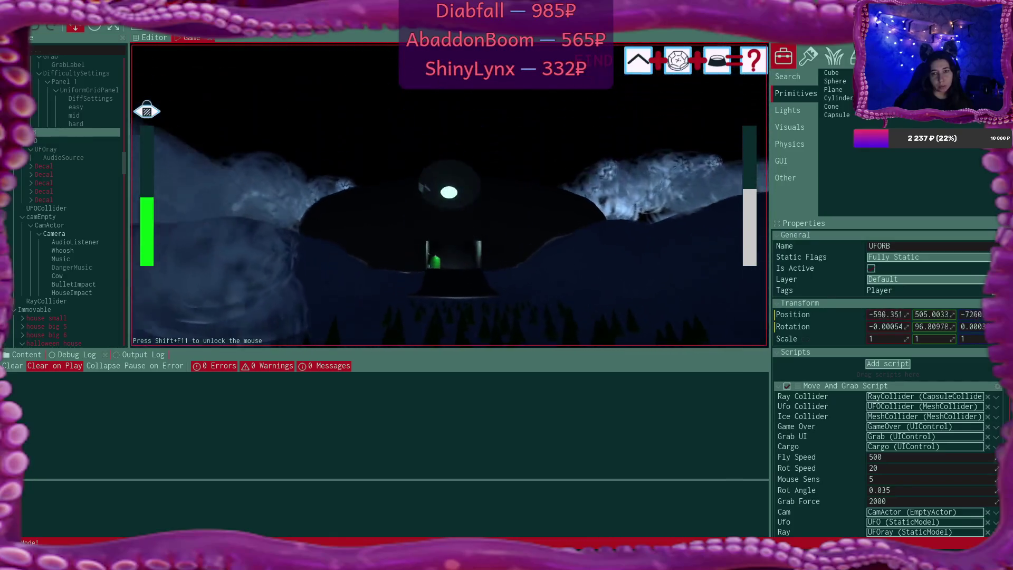
{"action": "key", "text": "w"}
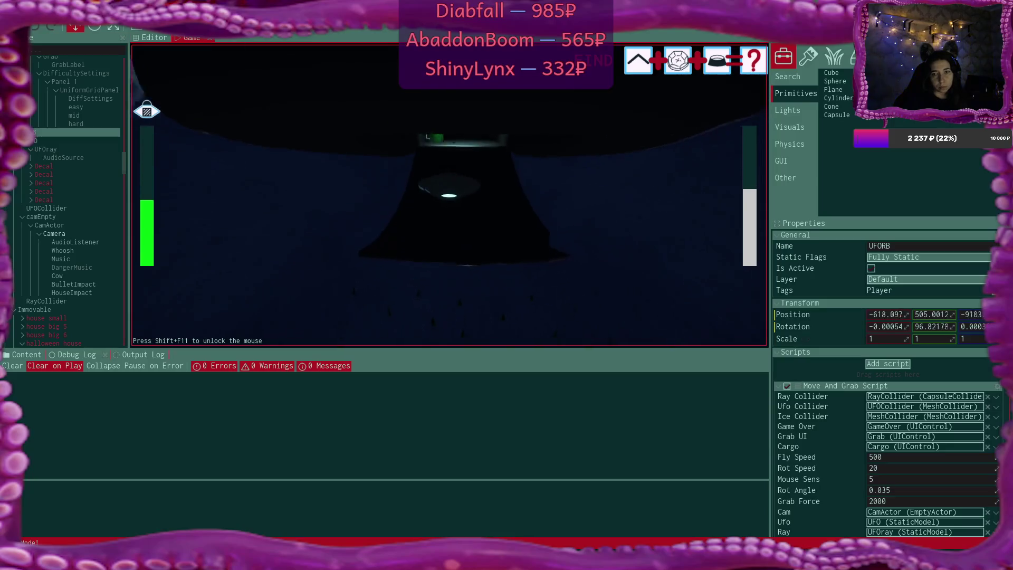
{"action": "key", "text": "w"}
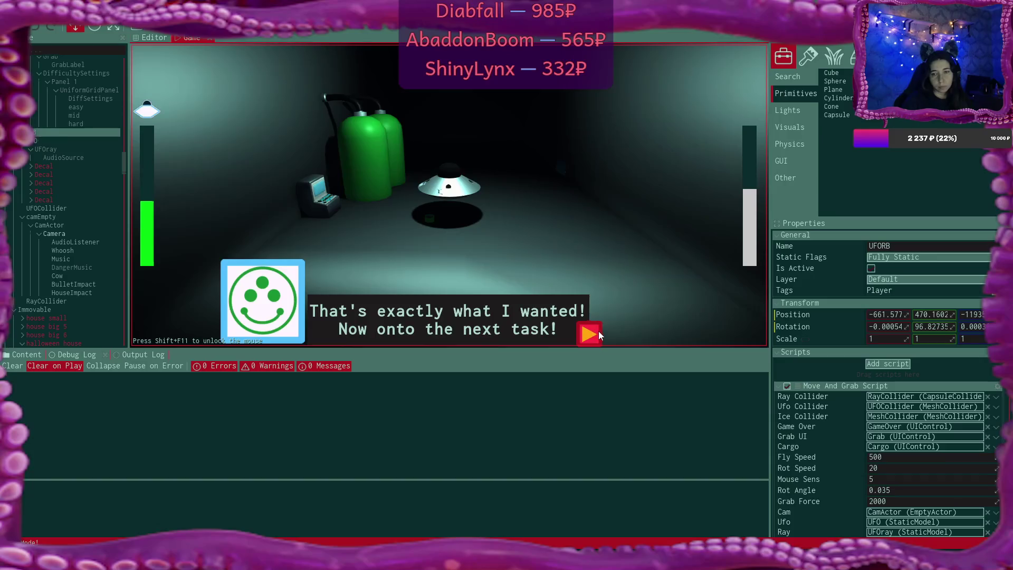
- Dismiss the mission-complete message and refuel the UFO with the Fuel button
{"action": "left_click", "coordinate": [589, 334]}
{"action": "left_click", "coordinate": [452, 304]}
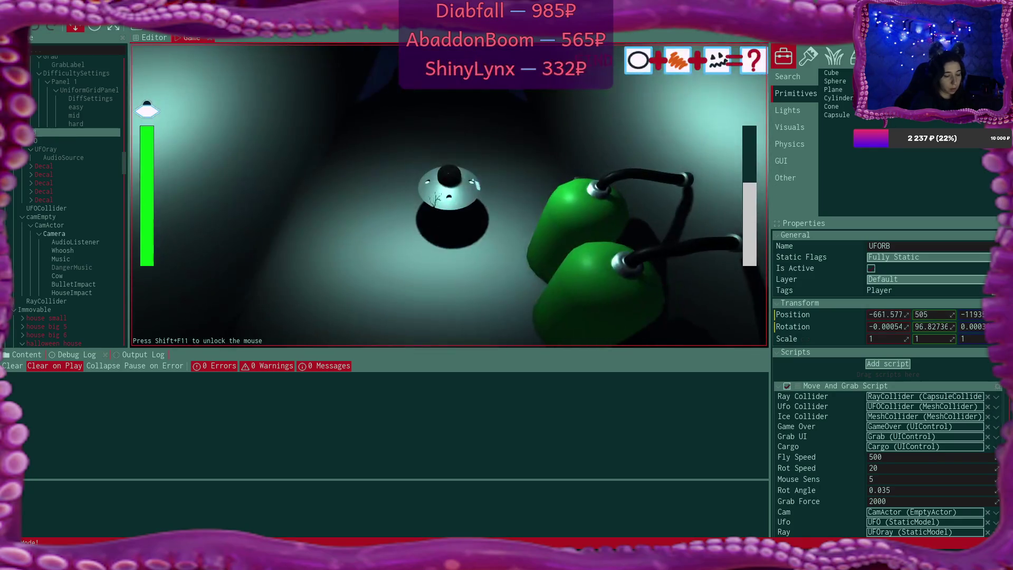
- Fly the UFO out of the mothership exit, through the fog and over the snowy village houses
{"action": "key", "text": "w"}
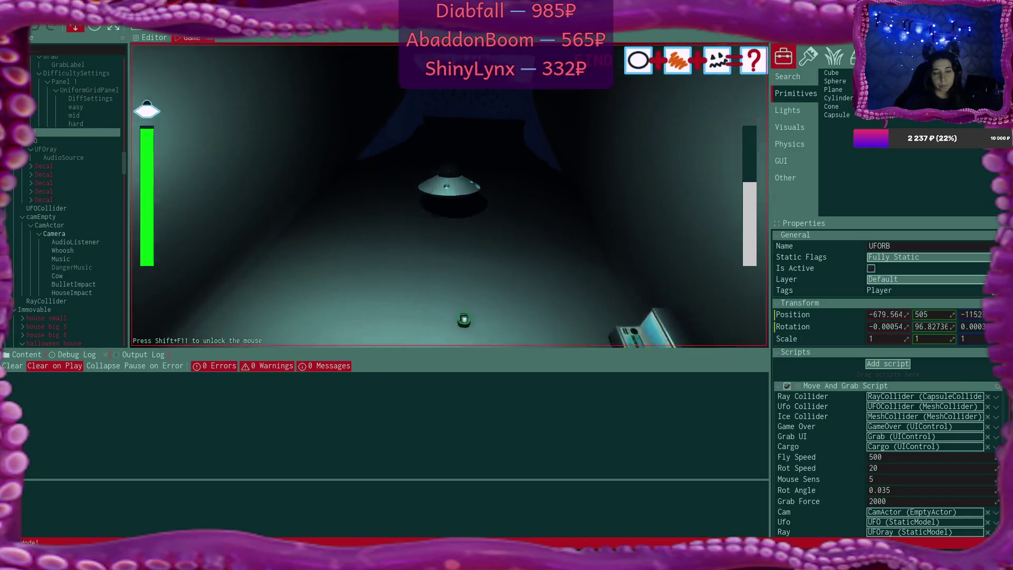
{"action": "key", "text": "w"}
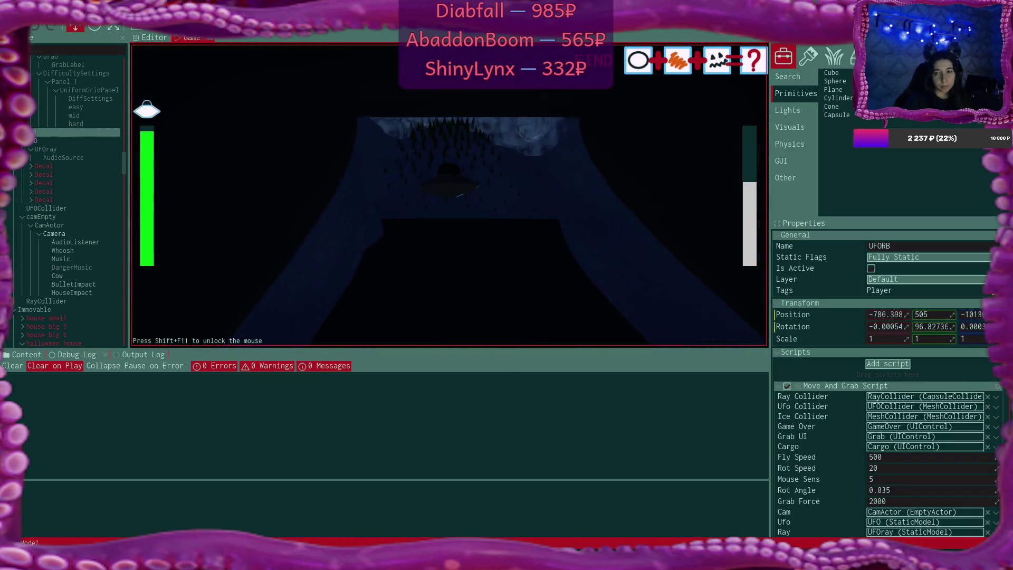
{"action": "key", "text": "w"}
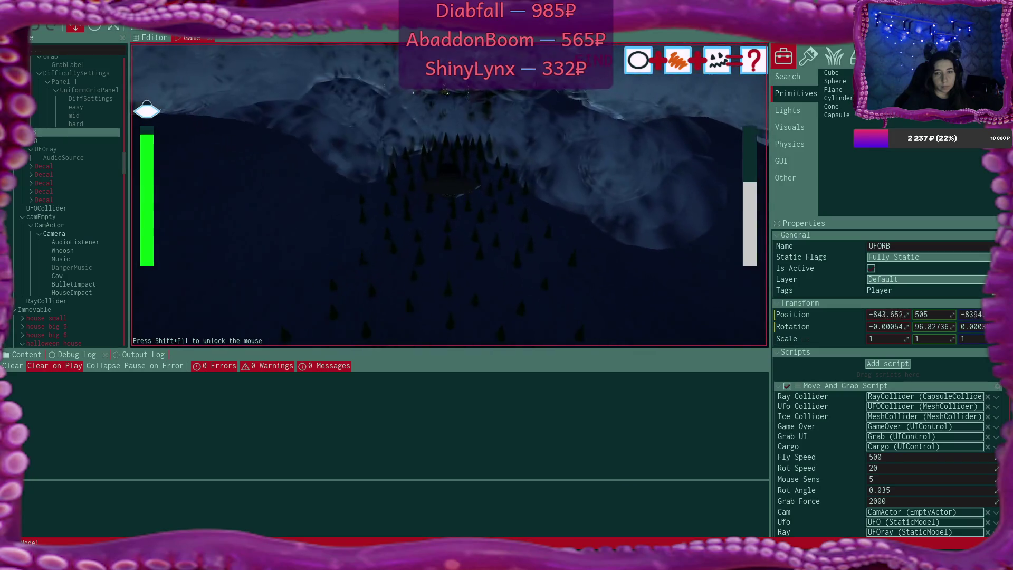
{"action": "key", "text": "w"}
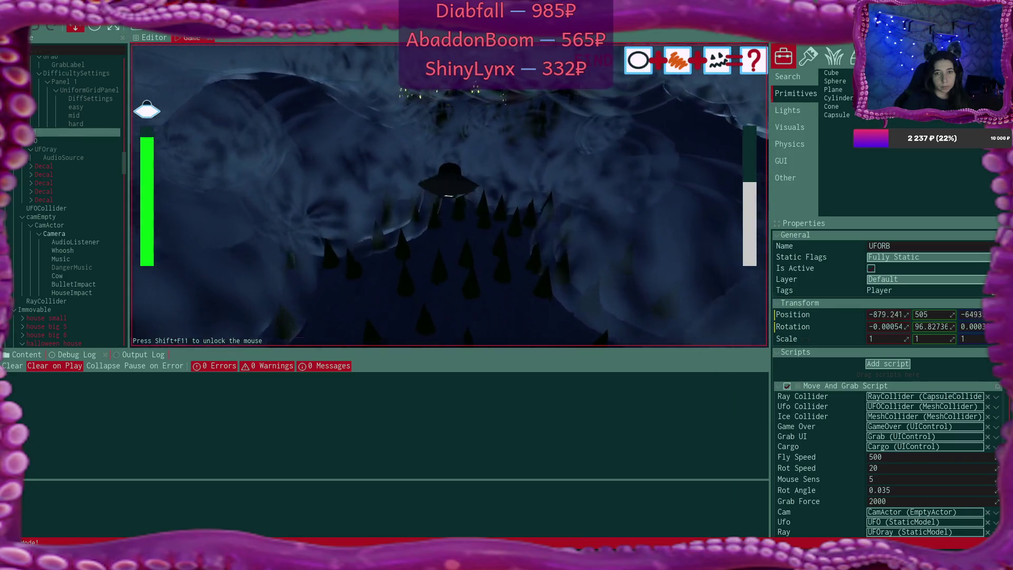
{"action": "key", "text": "w"}
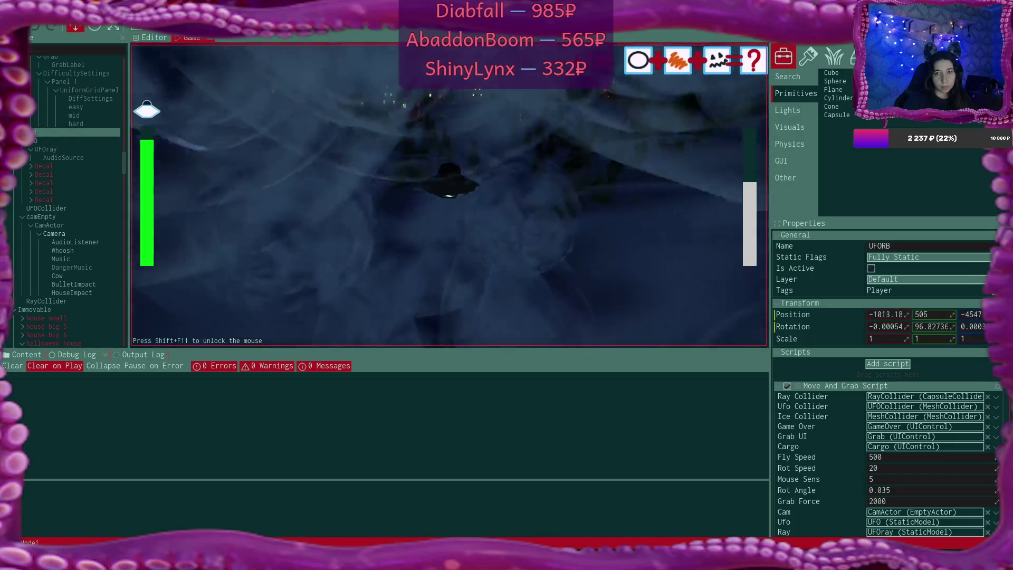
{"action": "key", "text": "w"}
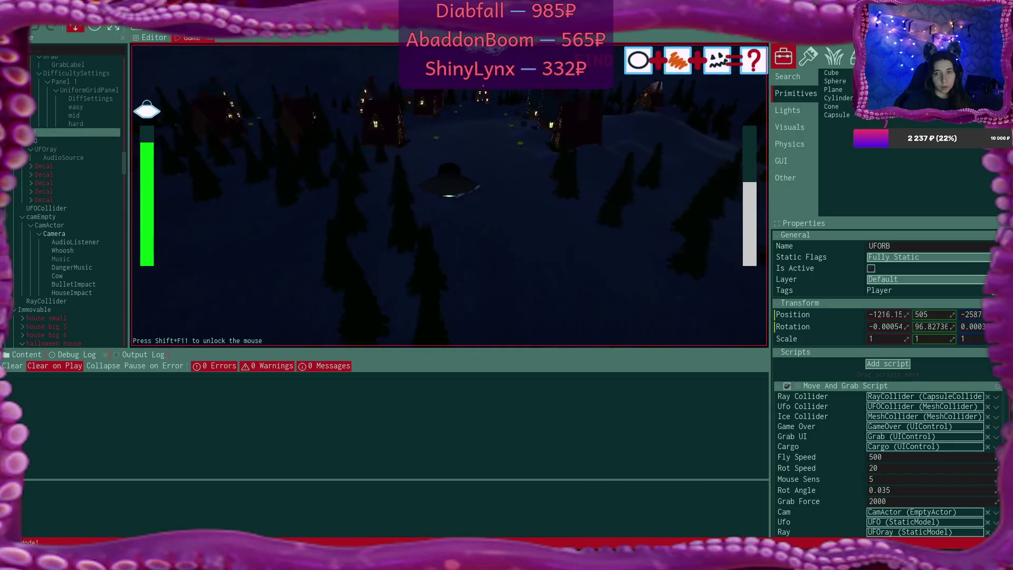
{"action": "key", "text": "w"}
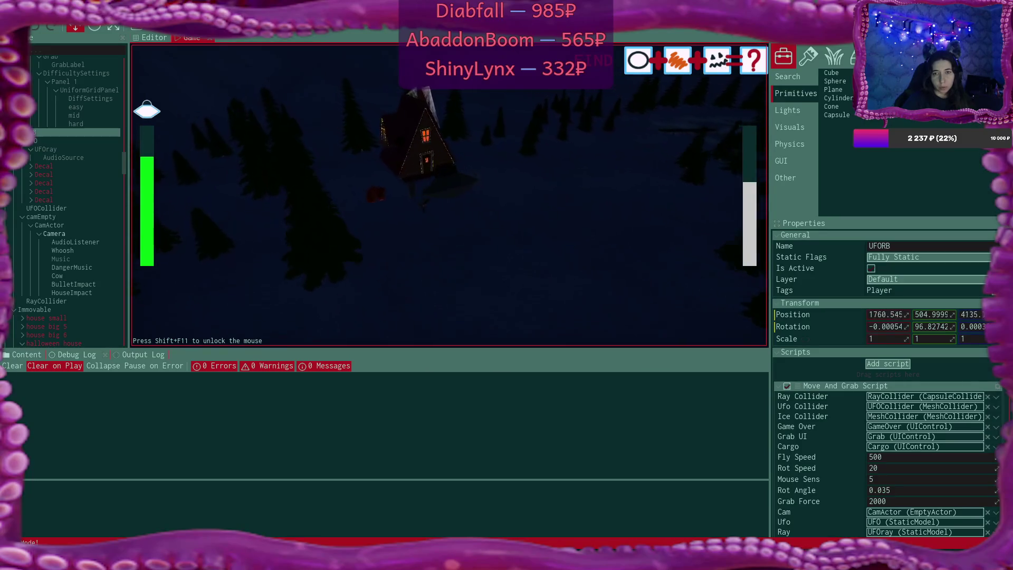
- Fly the UFO past the next house and onward across the pine forest
{"action": "key", "text": "w"}
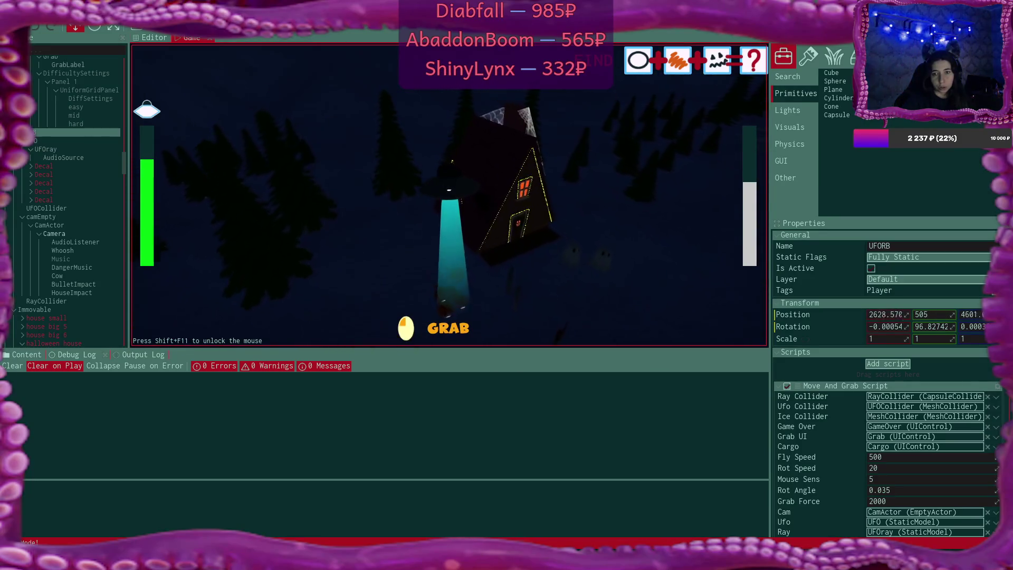
{"action": "key", "text": "w"}
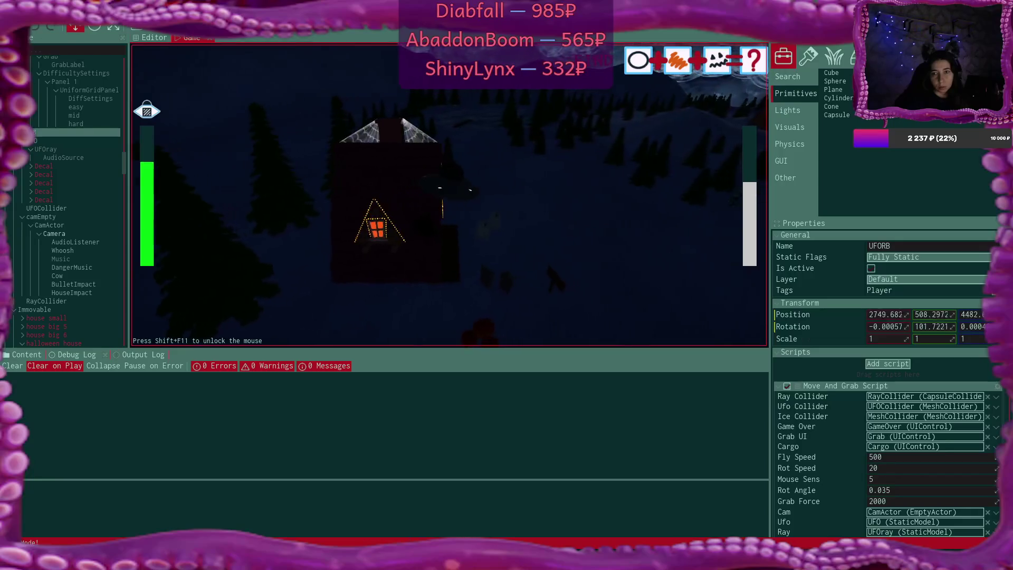
{"action": "key", "text": "w"}
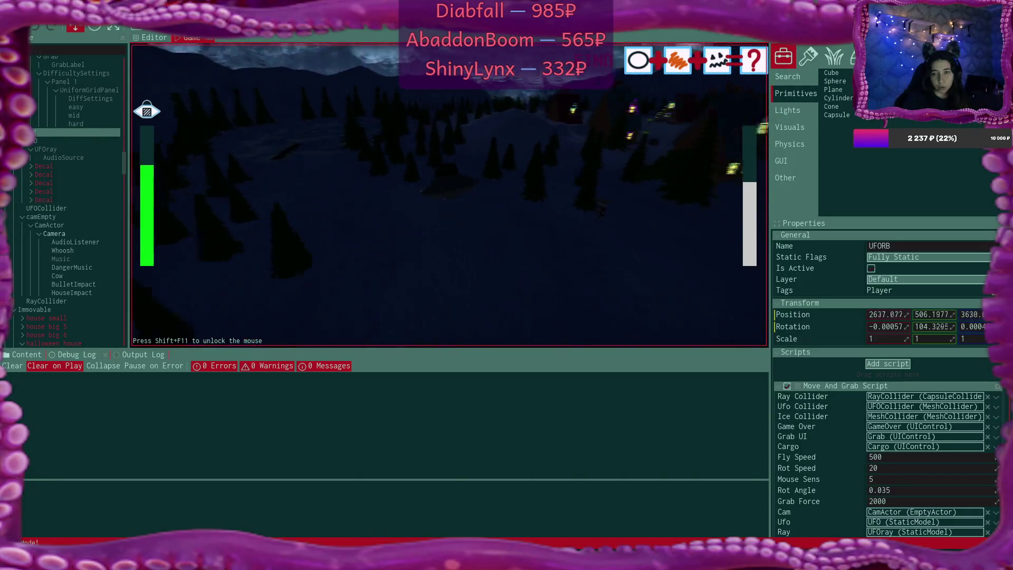
{"action": "key", "text": "w"}
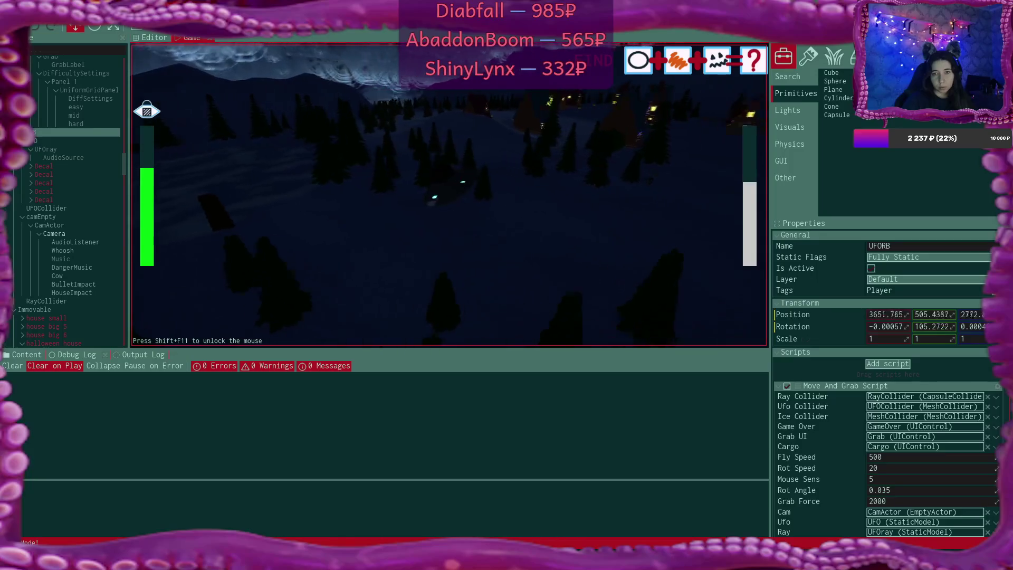
{"action": "key", "text": "w"}
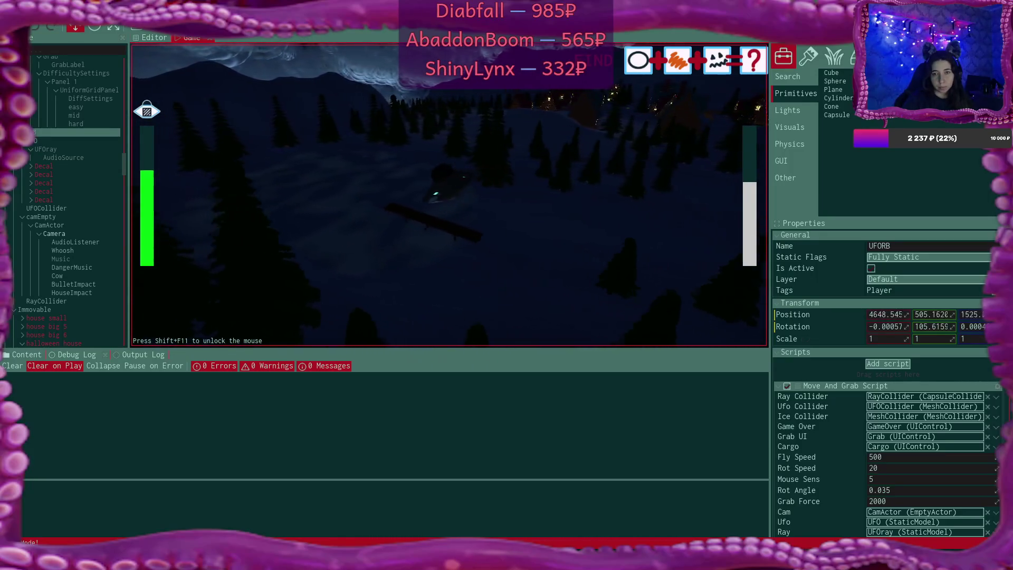
{"action": "key", "text": "w"}
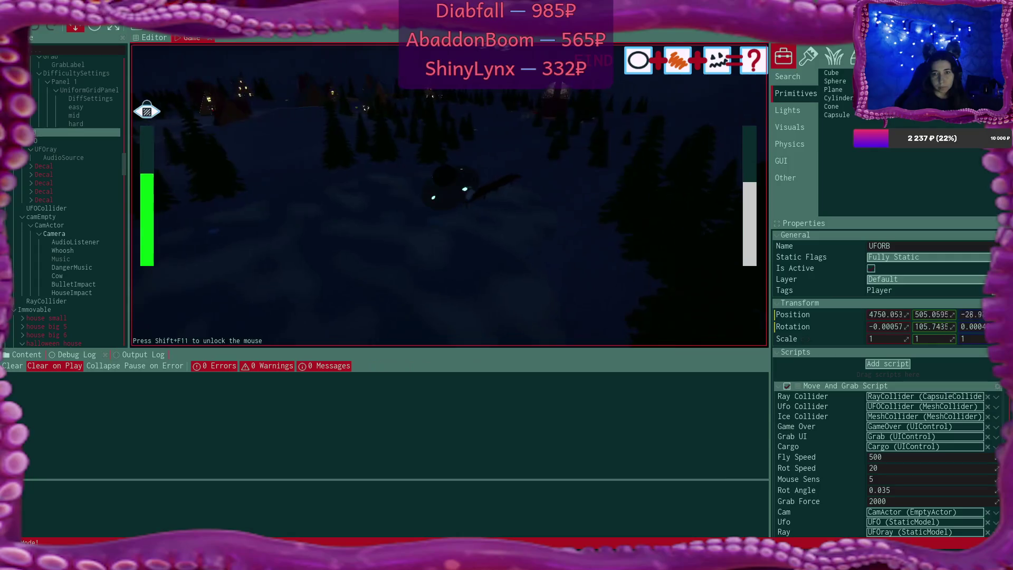
{"action": "key", "text": "w"}
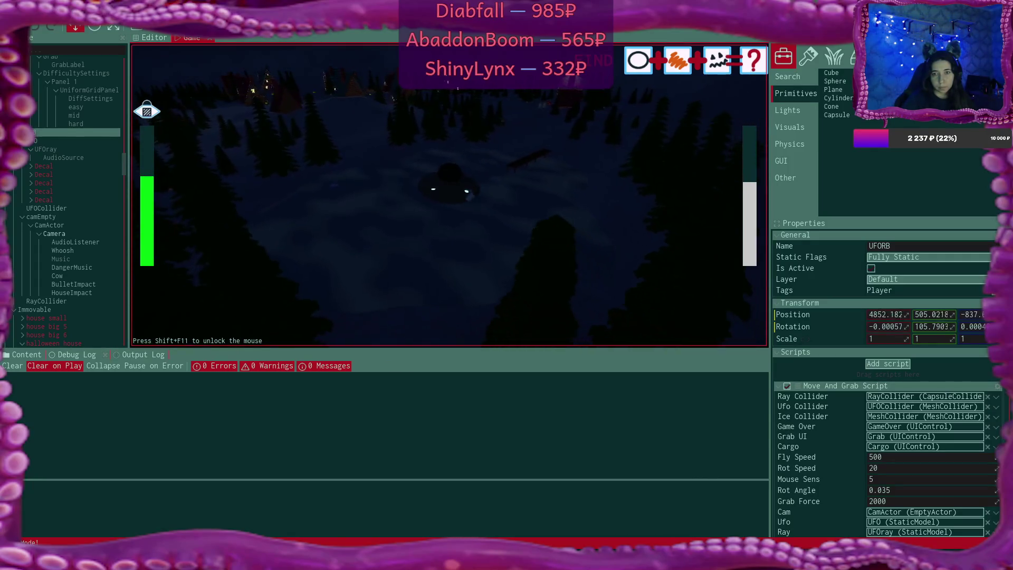
- Manoeuvre the UFO back and forth over the trees toward the hillside
{"action": "key", "text": "s"}
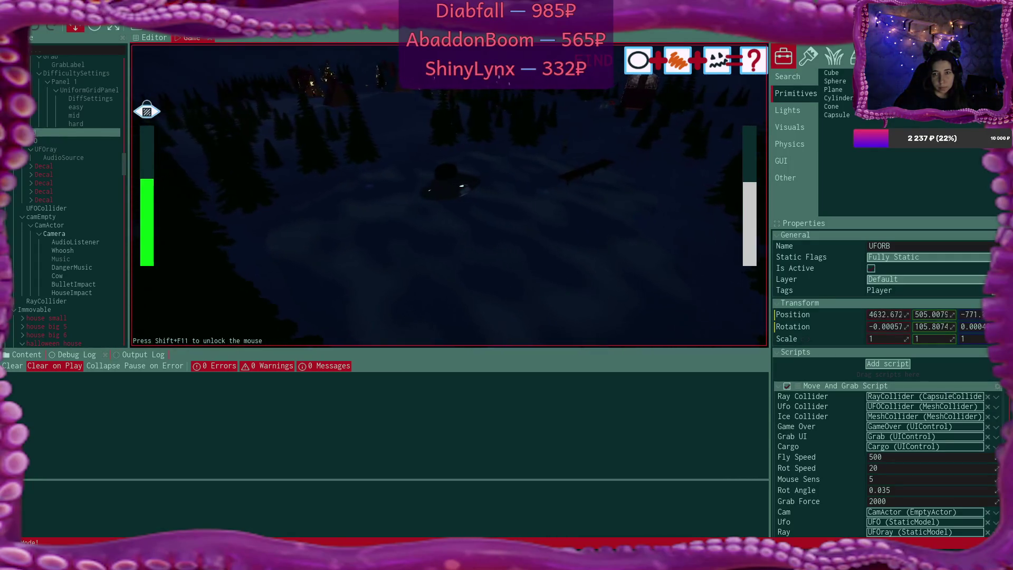
{"action": "key", "text": "s"}
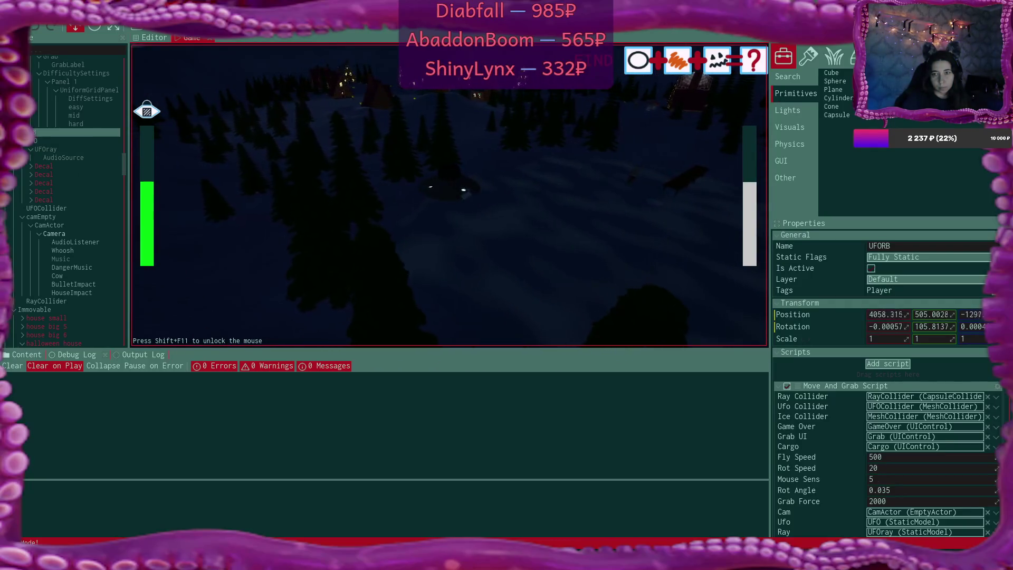
{"action": "key", "text": "w"}
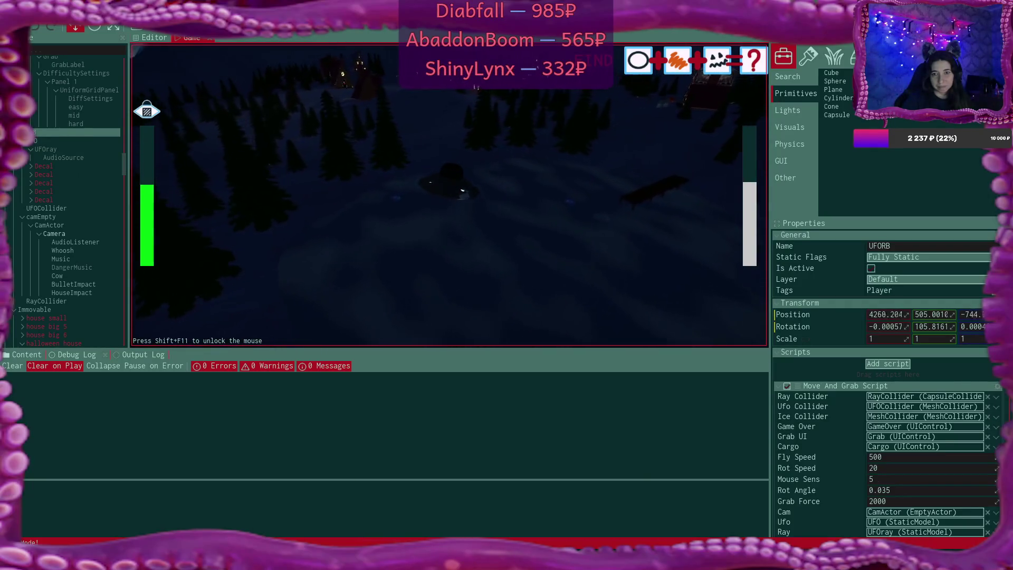
{"action": "key", "text": "s"}
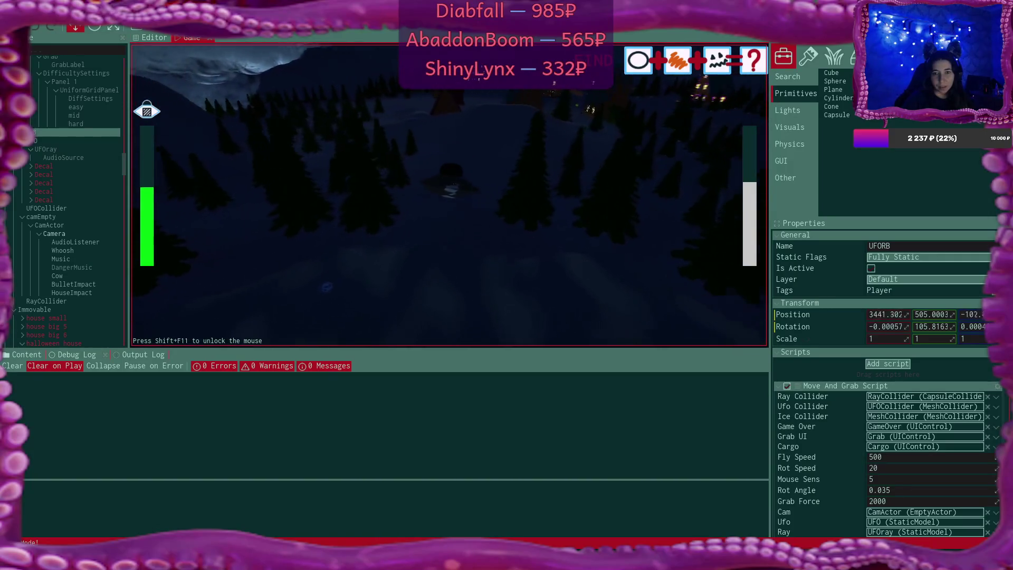
{"action": "key", "text": "d"}
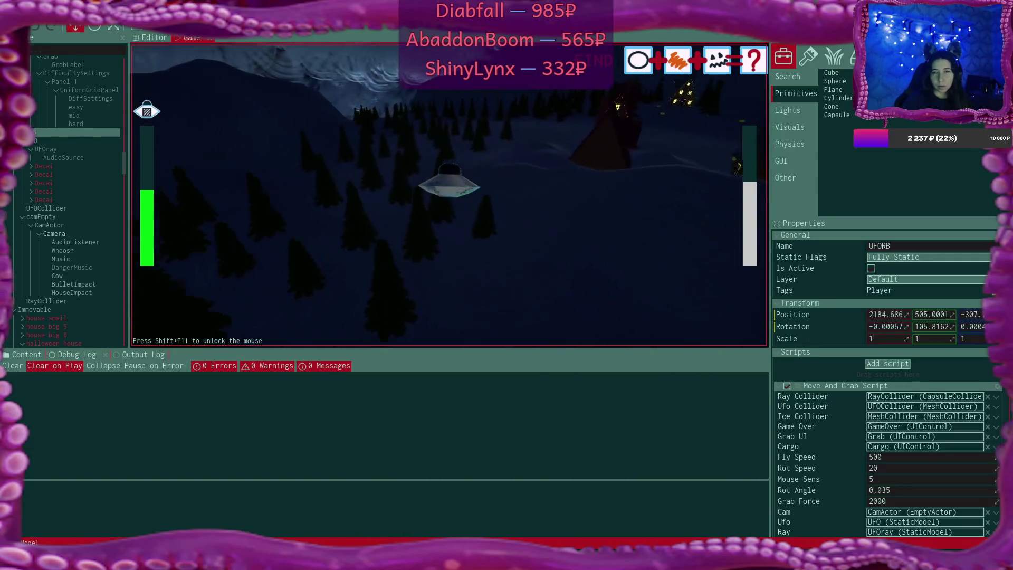
{"action": "key", "text": "w"}
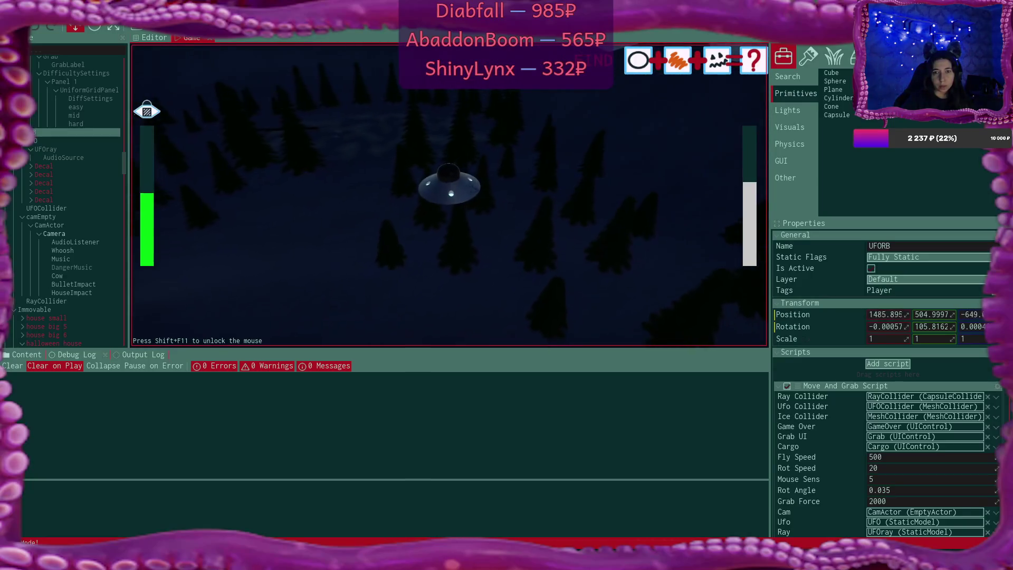
{"action": "key", "text": "w"}
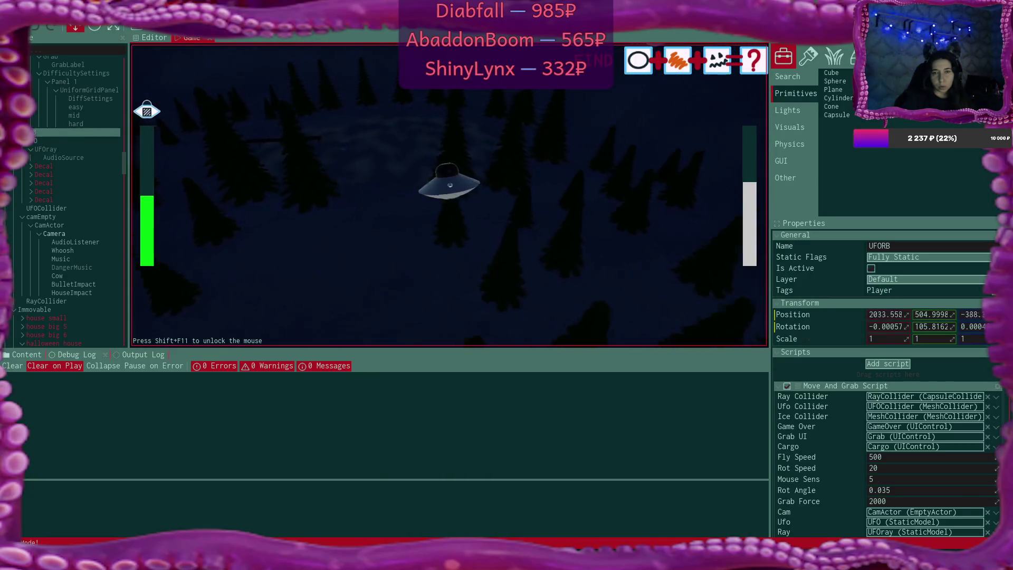
{"action": "key", "text": "w"}
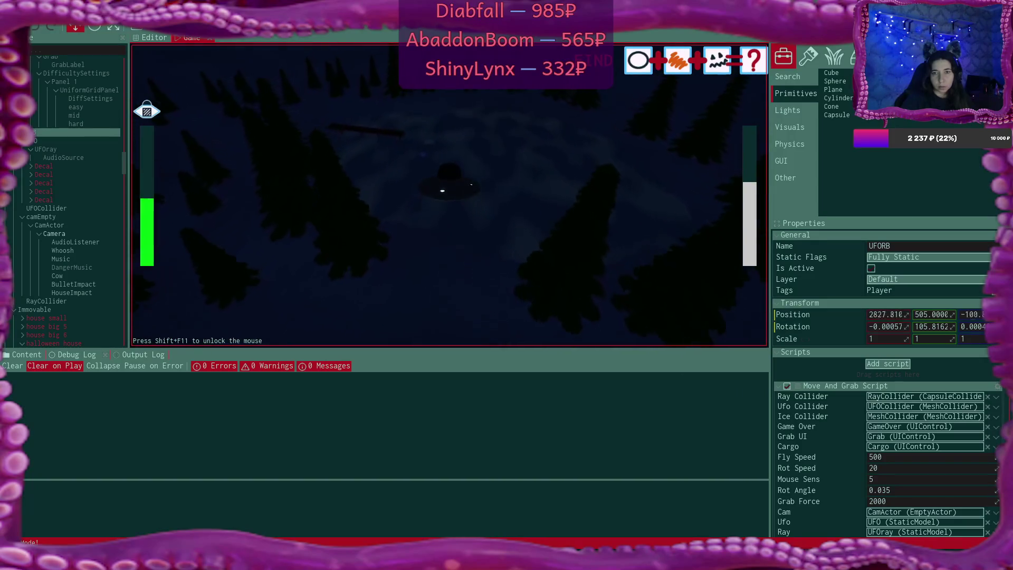
{"action": "key", "text": "s"}
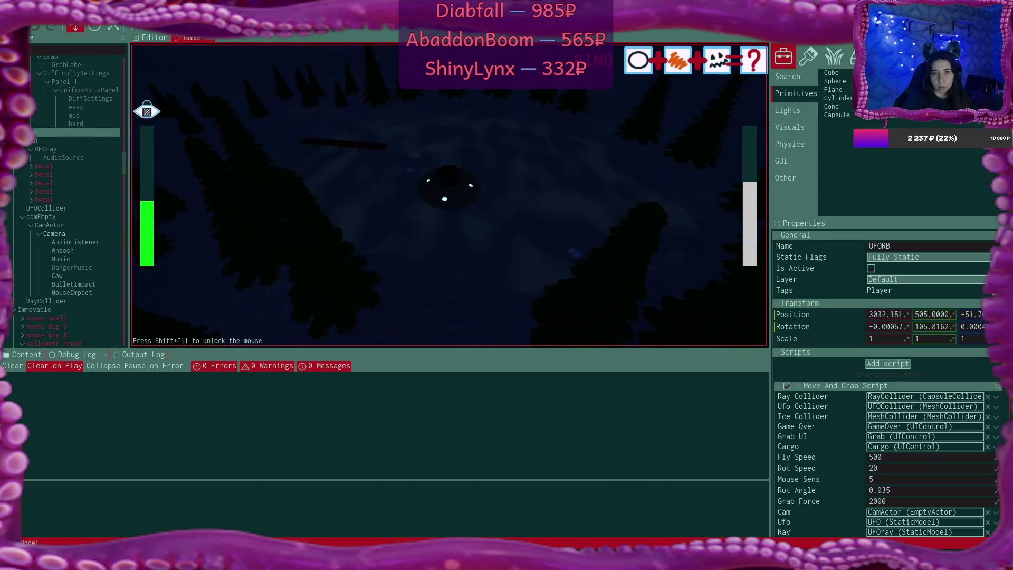
{"action": "key", "text": "w"}
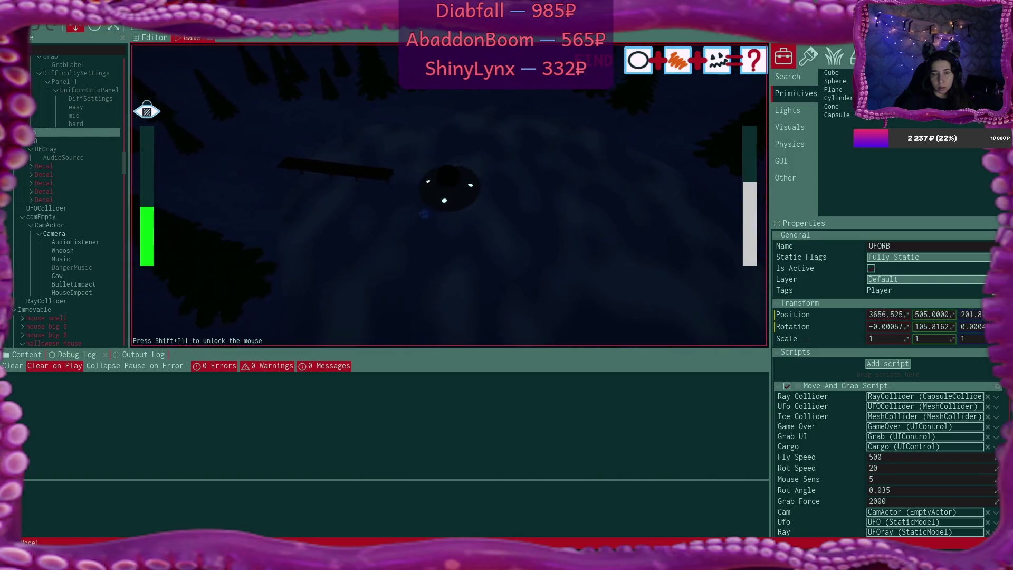
- Fly the UFO backward toward the mountains and stop it near the hills
{"action": "key", "text": "s"}
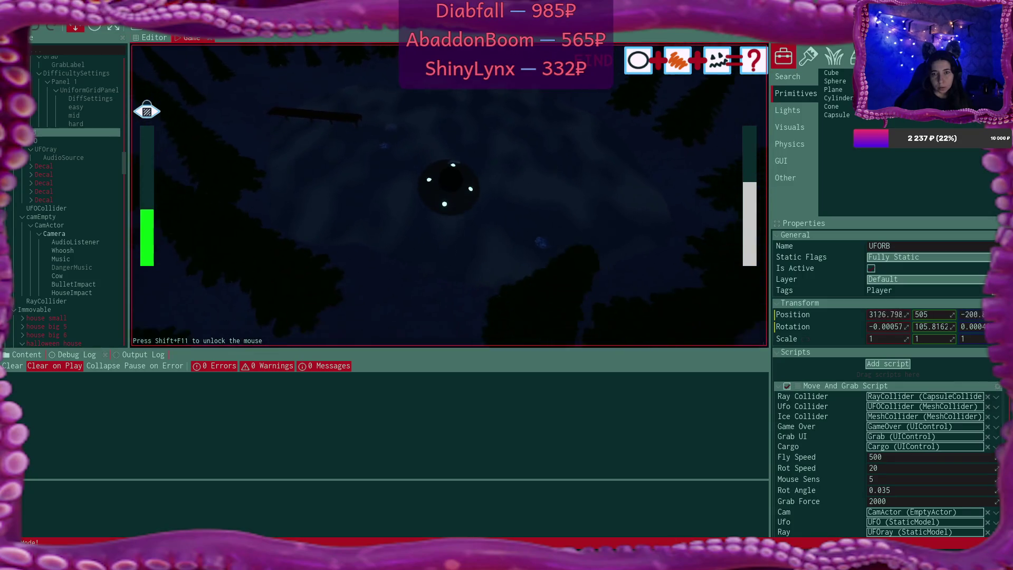
{"action": "key", "text": "s"}
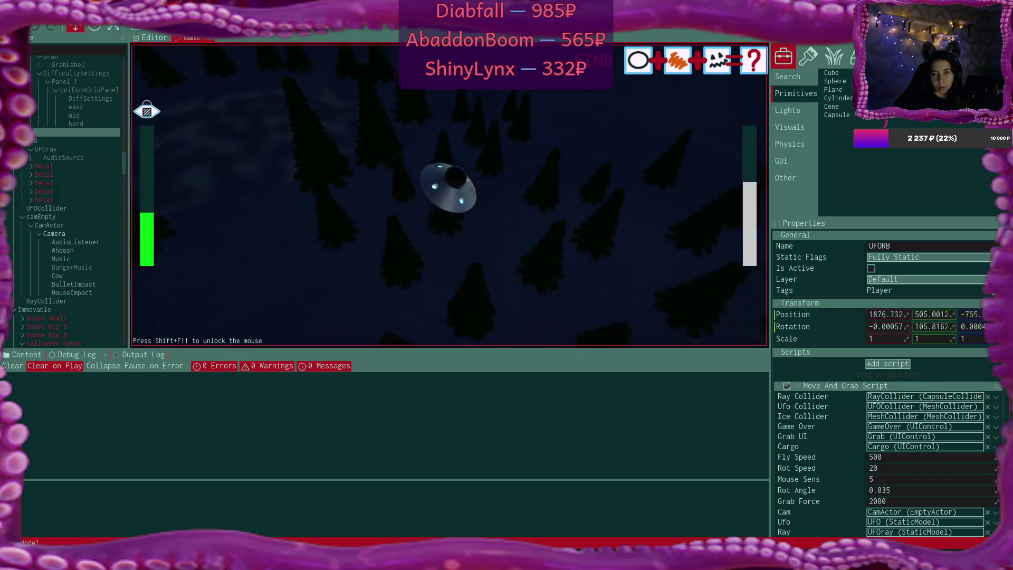
{"action": "key", "text": "s"}
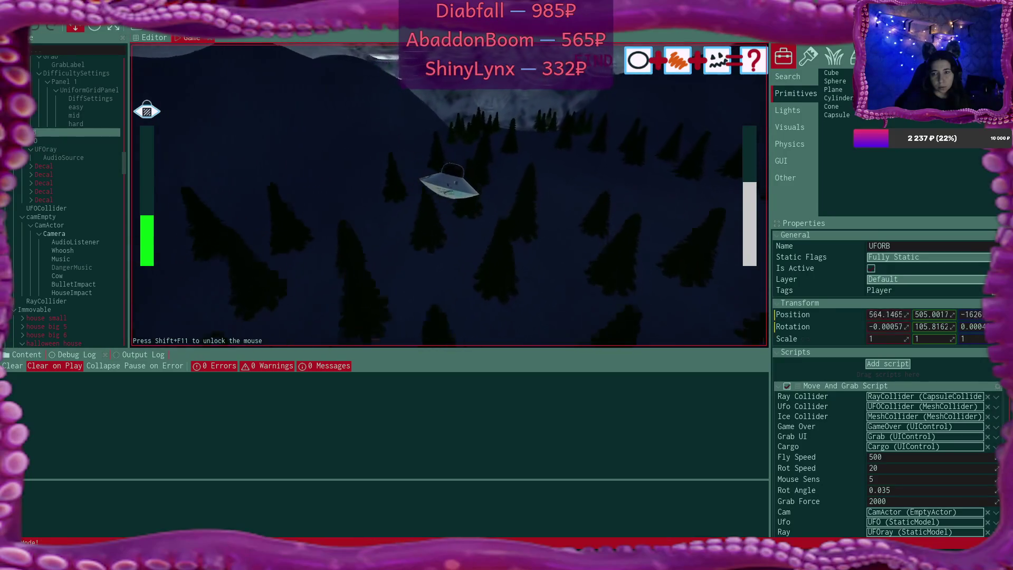
{"action": "key", "text": "s"}
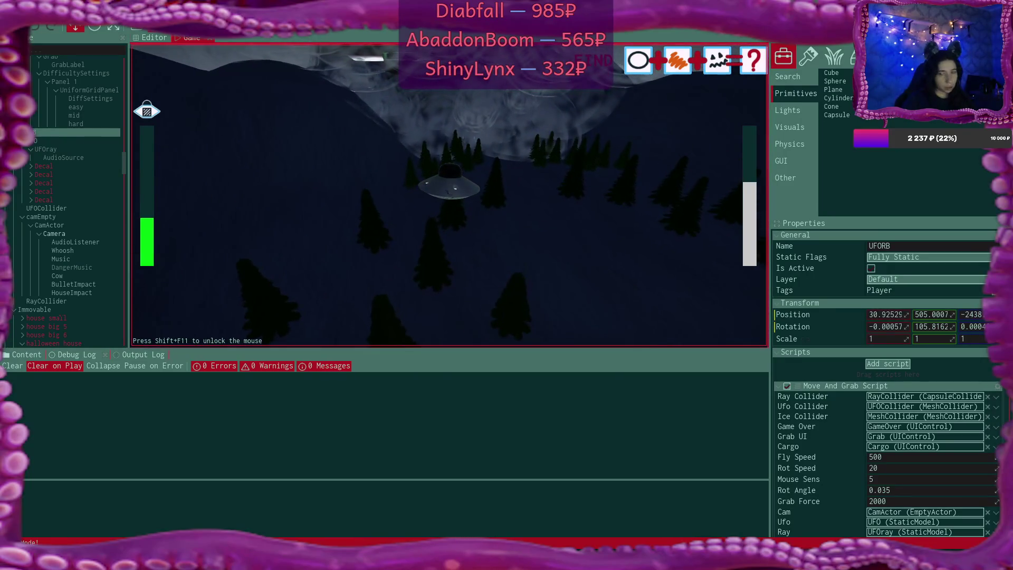
- Select GunManRB in the Scene tree and focus the Editor viewport on it
{"action": "scroll", "coordinate": [76, 214], "scroll_direction": "down", "scroll_amount": 10}
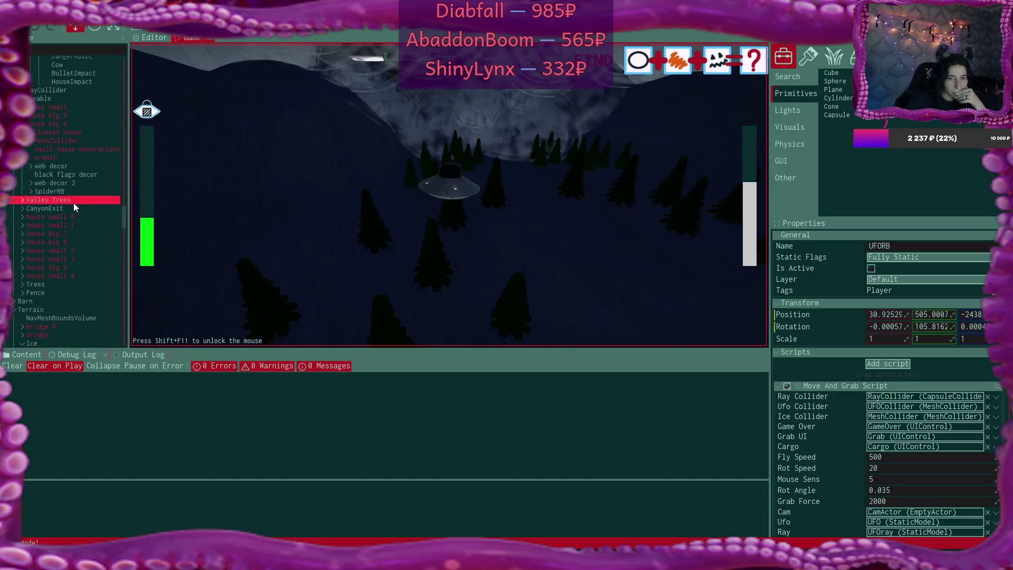
{"action": "scroll", "coordinate": [72, 205], "scroll_direction": "down", "scroll_amount": 5}
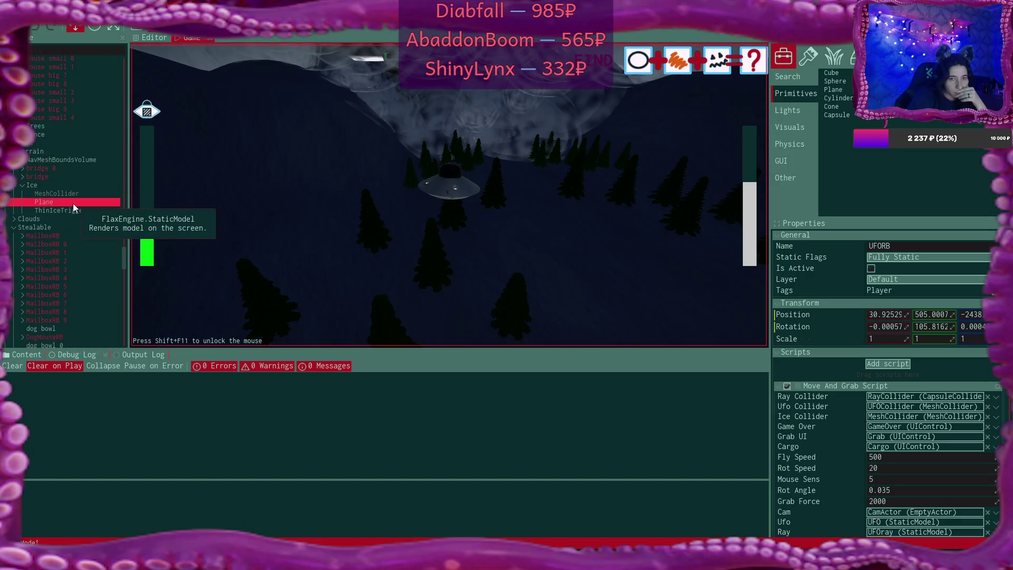
{"action": "scroll", "coordinate": [73, 203], "scroll_direction": "down", "scroll_amount": 15}
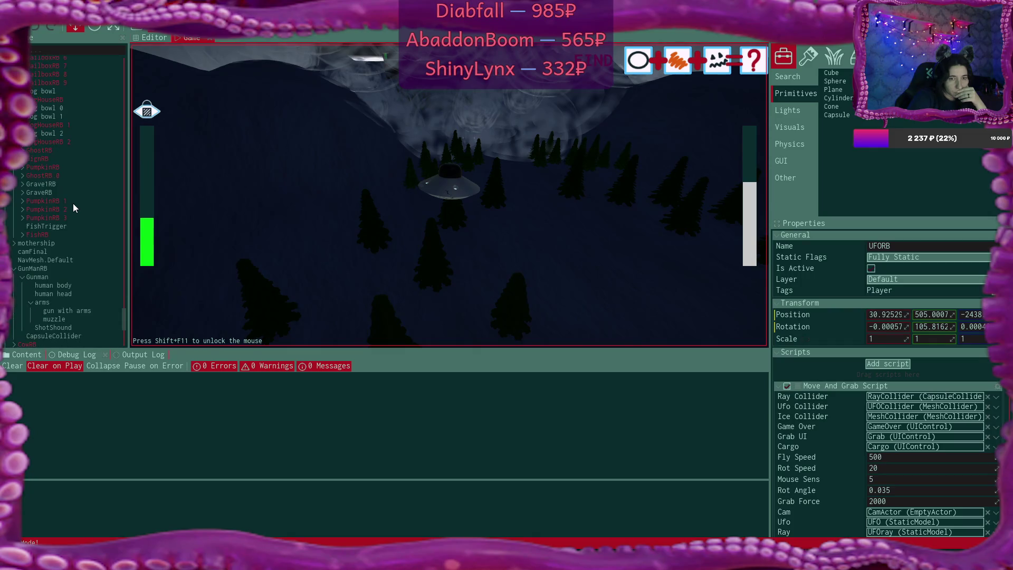
{"action": "scroll", "coordinate": [72, 204], "scroll_direction": "down", "scroll_amount": 4}
{"action": "left_click", "coordinate": [68, 210]}
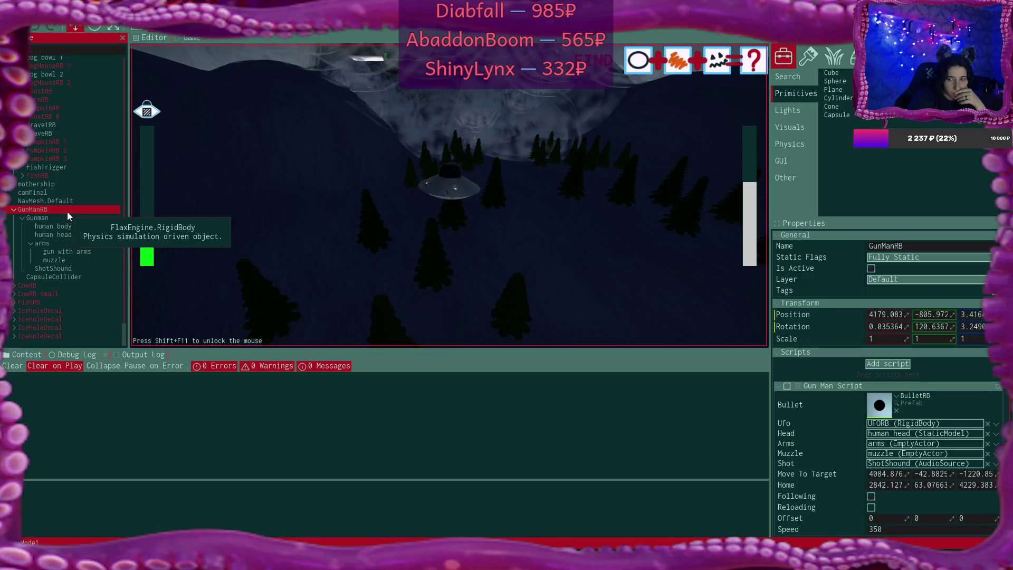
{"action": "left_click", "coordinate": [152, 38]}
{"action": "key", "text": "f"}
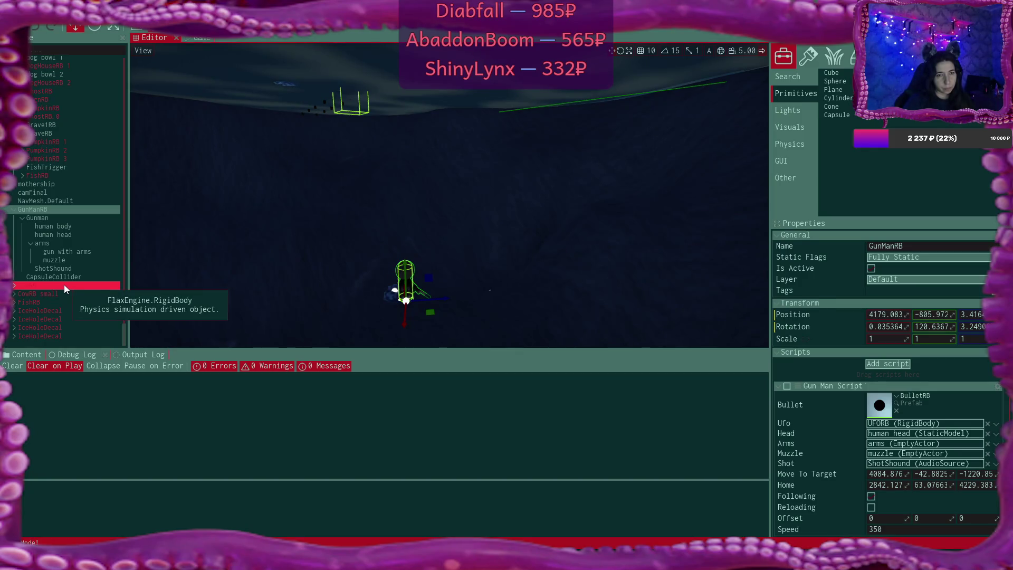
- Select ThinIceTrigger, orbit around its sphere over the ice, then return to the Game view
{"action": "scroll", "coordinate": [65, 287], "scroll_direction": "up", "scroll_amount": 10}
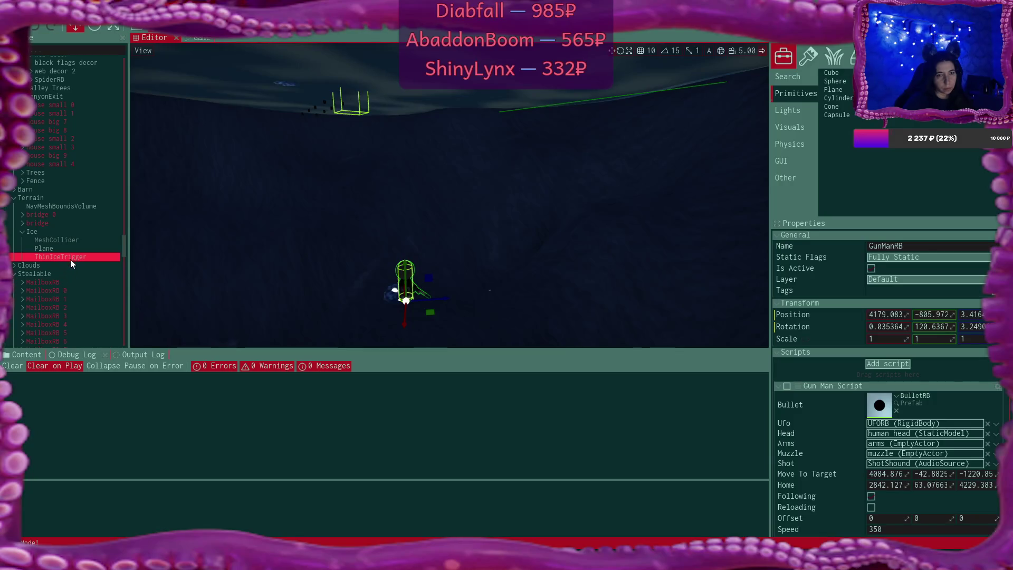
{"action": "left_click", "coordinate": [71, 258]}
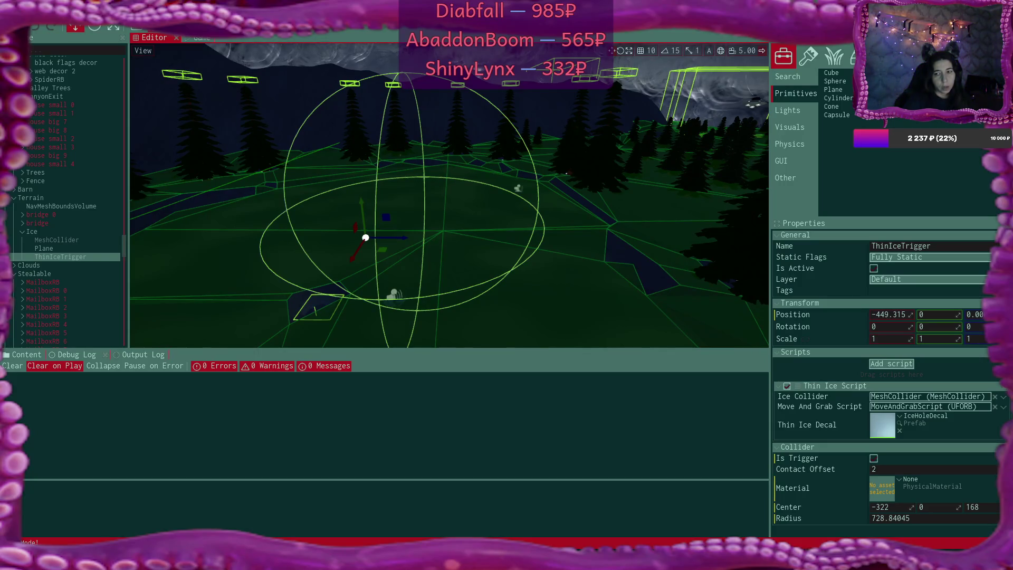
{"action": "left_click_drag", "start_coordinate": [448, 195], "coordinate": [401, 174]}
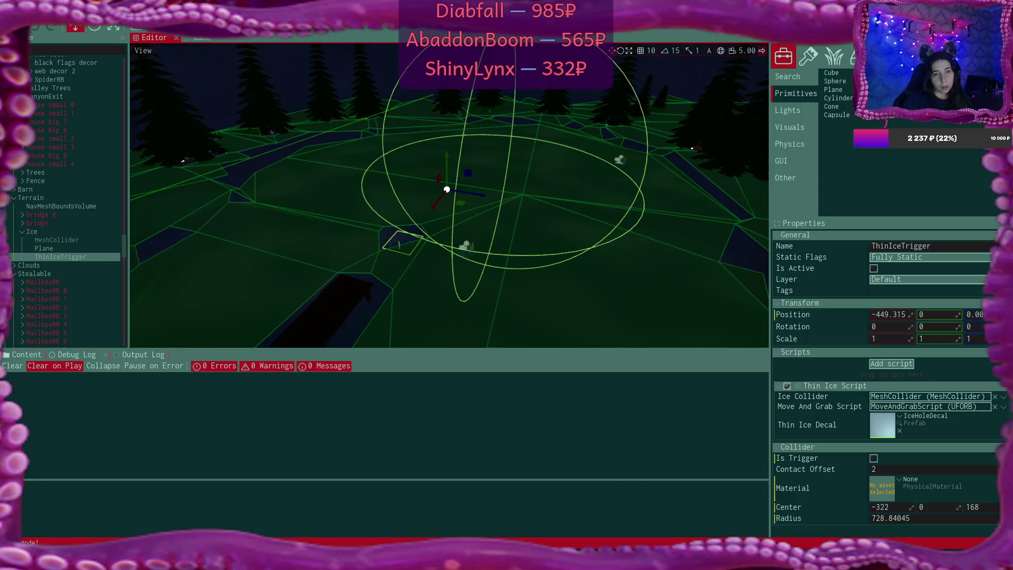
{"action": "left_click", "coordinate": [207, 40]}
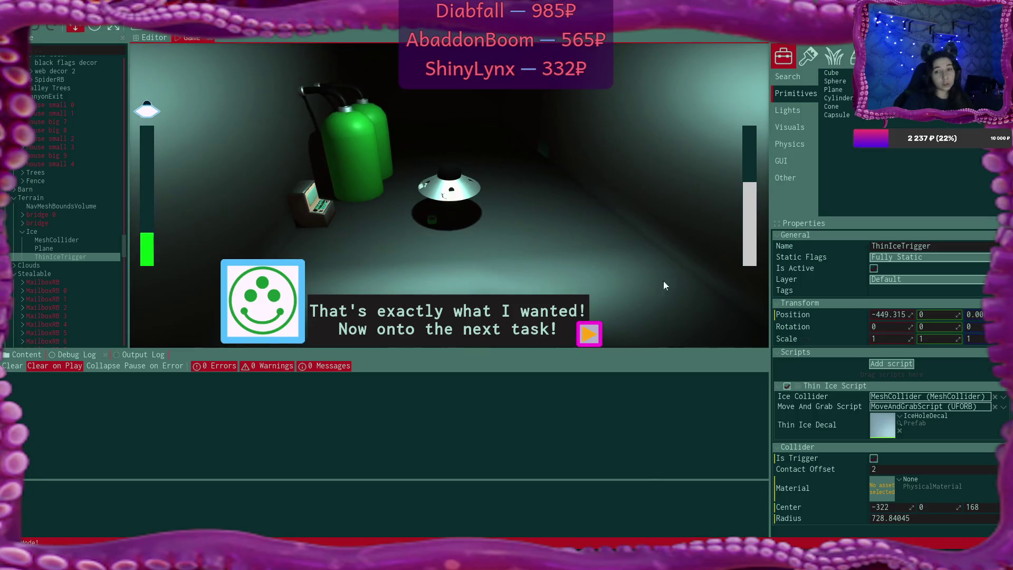
- Continue past the 'Now onto the next task!' dialog in the Game view
{"action": "left_click", "coordinate": [592, 339]}
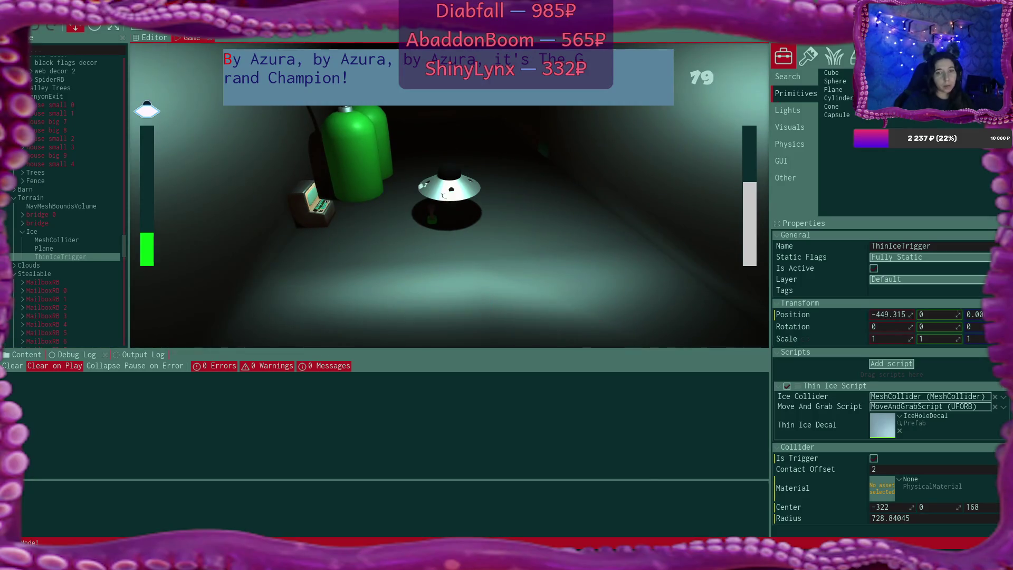
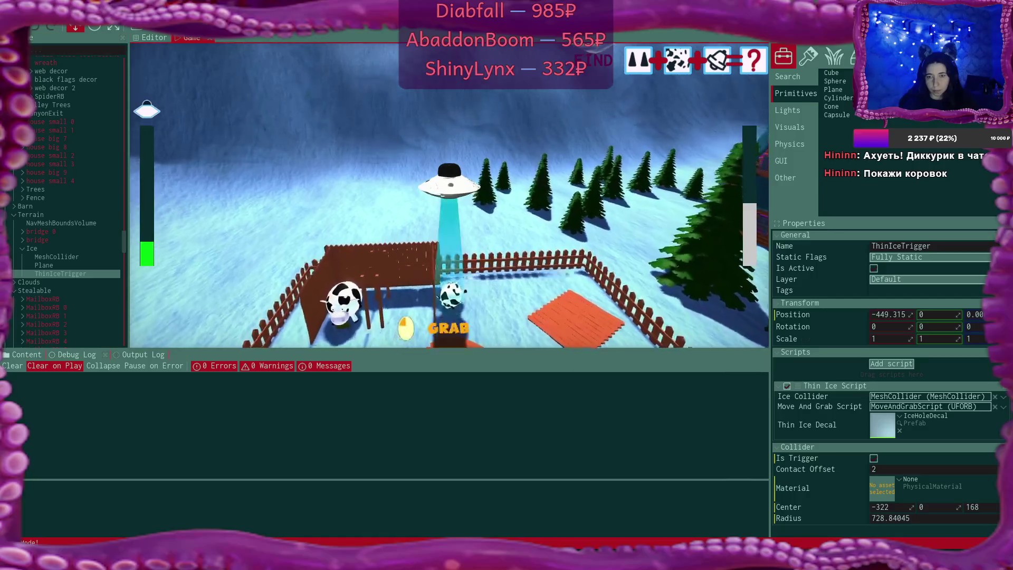
- Play the game through to its end, back at the Difficulty menu's three choices
{"action": "scroll", "coordinate": [69, 200], "scroll_direction": "up", "scroll_amount": 1}
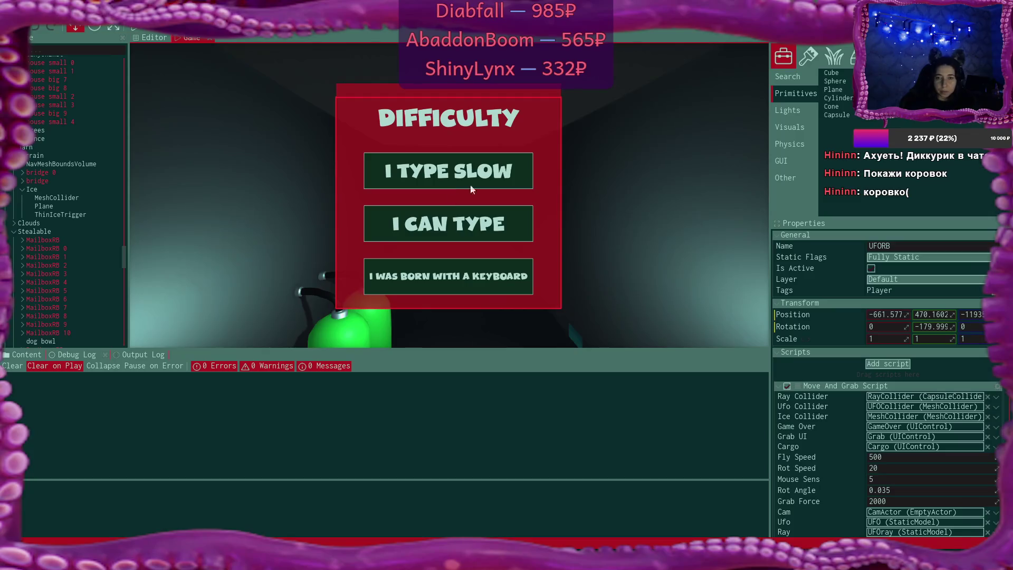
- Release the running game and select ThinIceTrigger under Ice to inspect its properties
{"action": "key", "text": "shift+F1"}
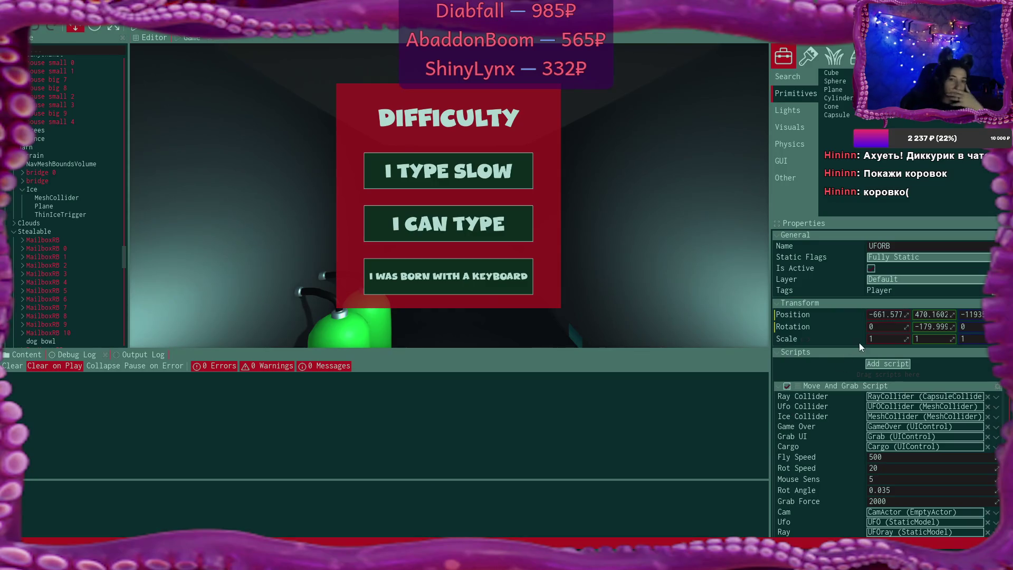
{"action": "left_click", "coordinate": [46, 215]}
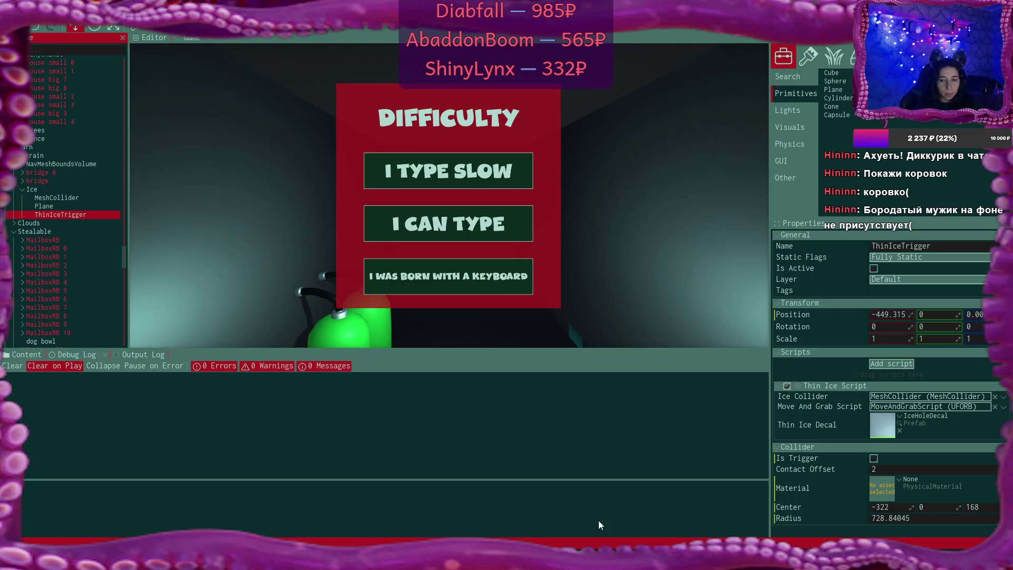
{"action": "key", "text": "alt+Tab"}
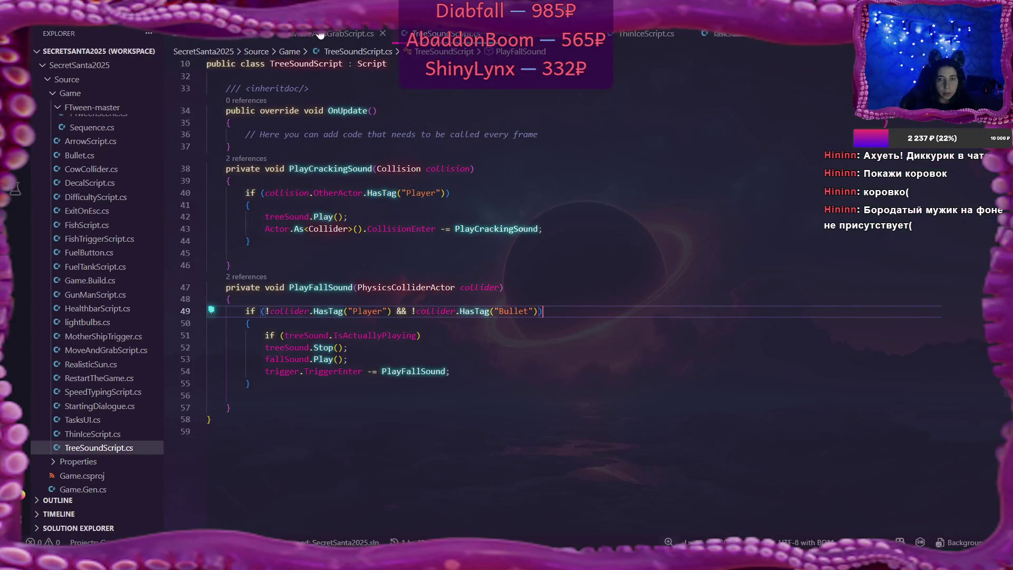
- Bring ThinIceScript.cs's BreakTheIce method into view, with the cursor at the end of line 47
{"action": "left_click", "coordinate": [646, 33]}
{"action": "scroll", "coordinate": [440, 305], "scroll_direction": "down", "scroll_amount": 4}
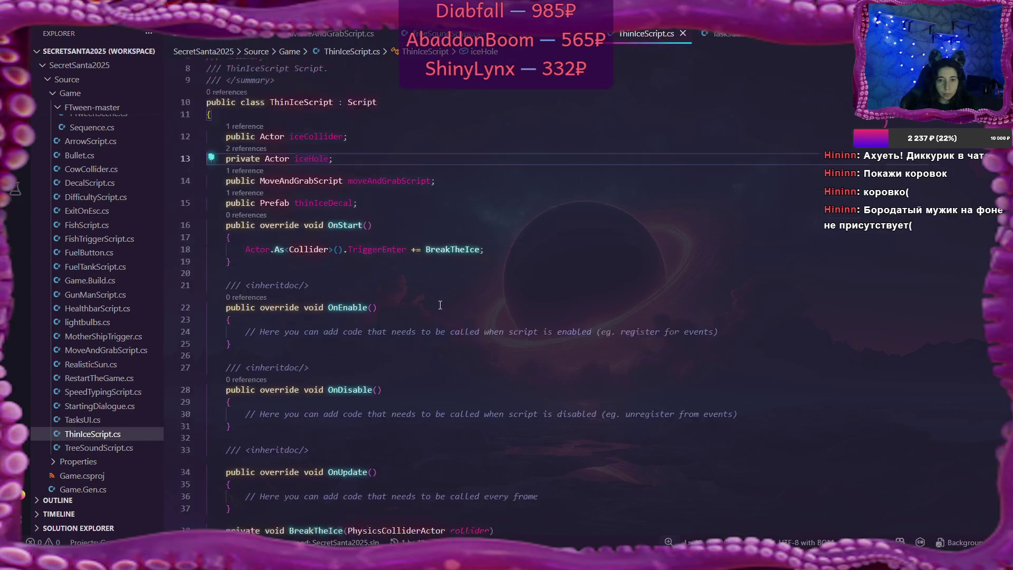
{"action": "scroll", "coordinate": [440, 305], "scroll_direction": "down", "scroll_amount": 5}
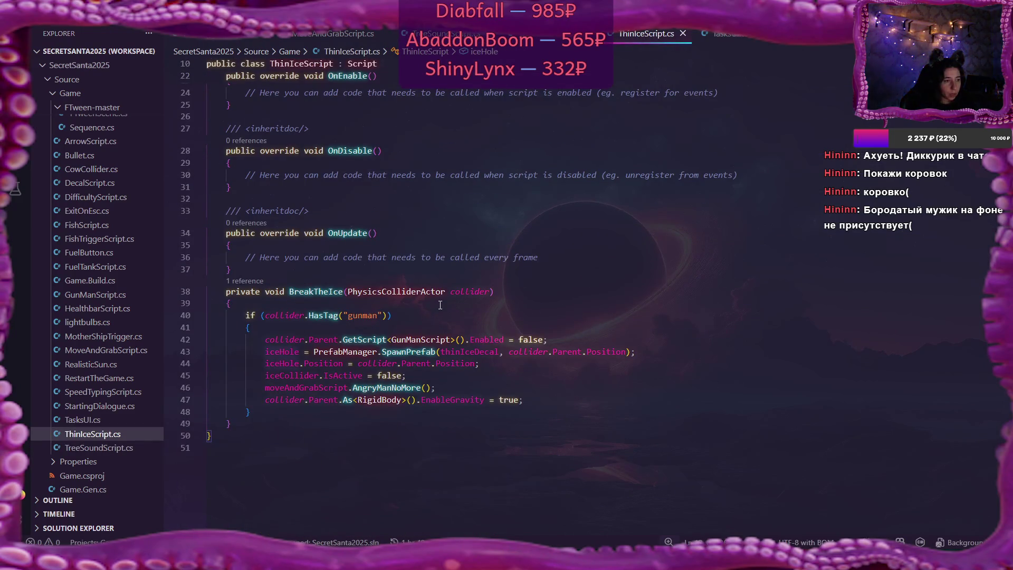
{"action": "scroll", "coordinate": [440, 304], "scroll_direction": "down", "scroll_amount": 2}
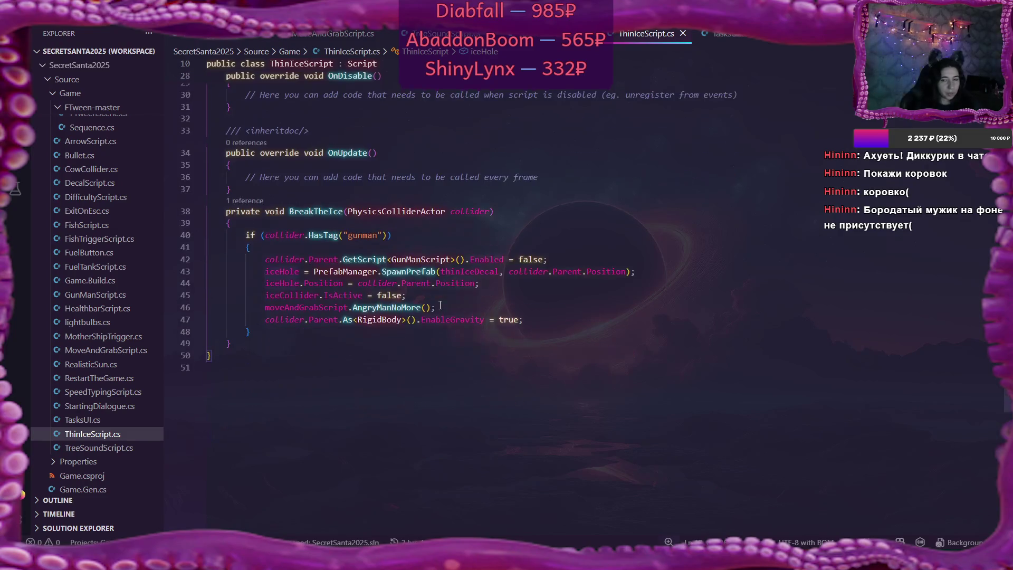
{"action": "scroll", "coordinate": [440, 305], "scroll_direction": "up", "scroll_amount": 1}
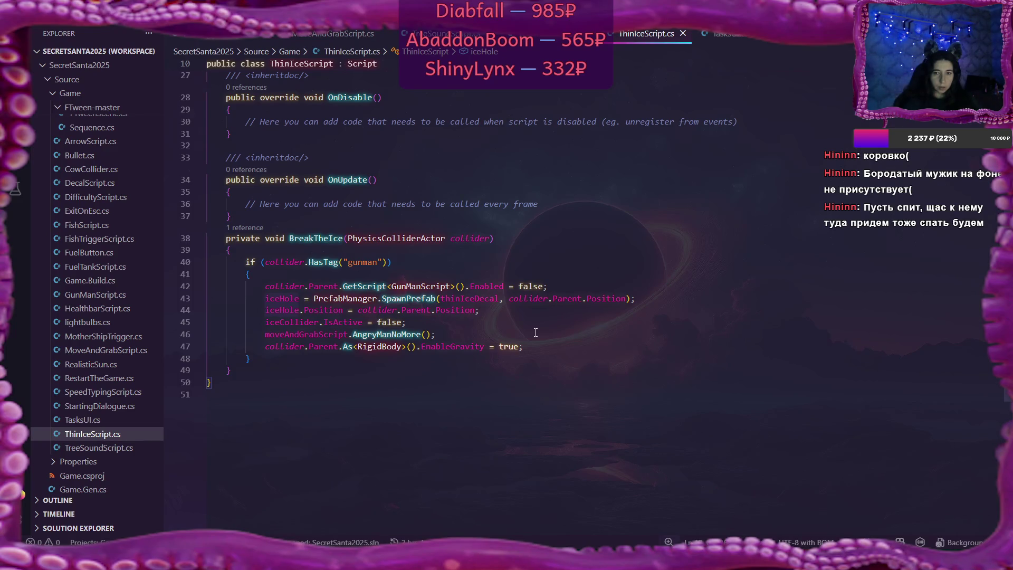
{"action": "left_click", "coordinate": [532, 348]}
- Add Actor.IsActive = false; below line 47 in BreakTheIce and save ThinIceScript.cs
{"action": "key", "text": "Return"}
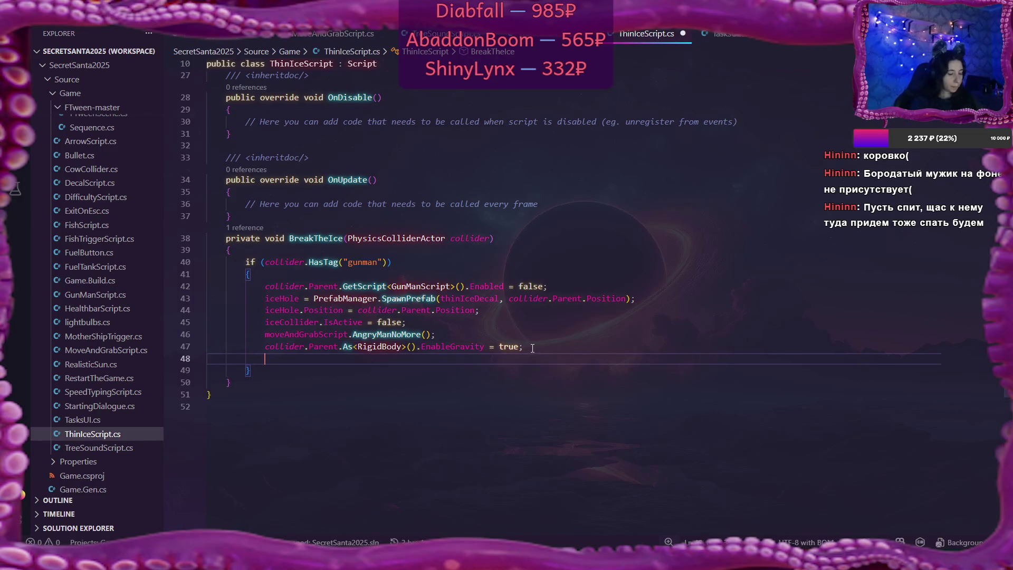
{"action": "type", "text": "Фсешк"}
{"action": "key", "text": "BackSpace"}
{"action": "key", "text": "BackSpace"}
{"action": "key", "text": "BackSpace"}
{"action": "type", "text": "Actor.Is"}
{"action": "key", "text": "Tab"}
{"action": "type", "text": "= false;"}
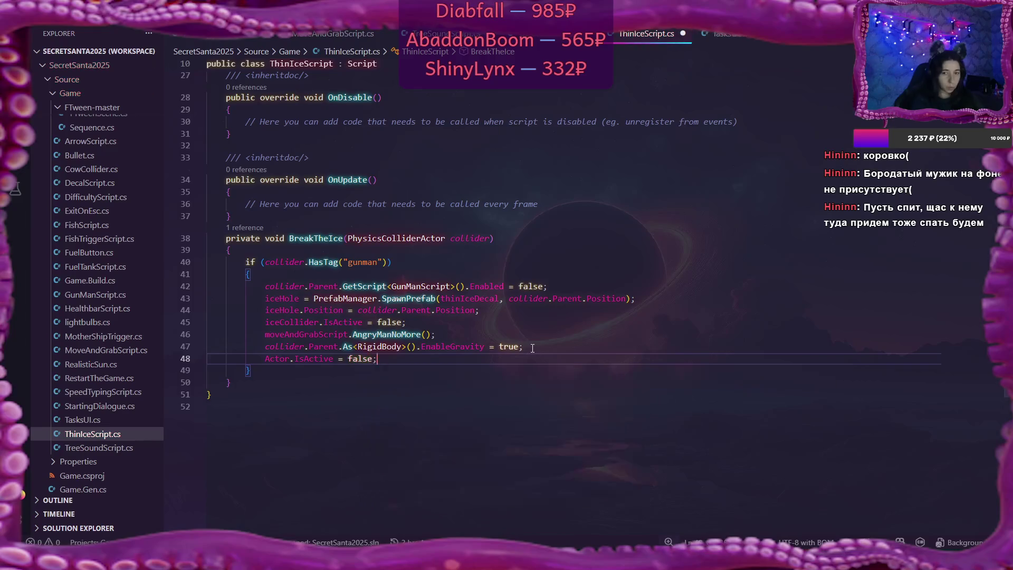
{"action": "key", "text": "ctrl+s"}
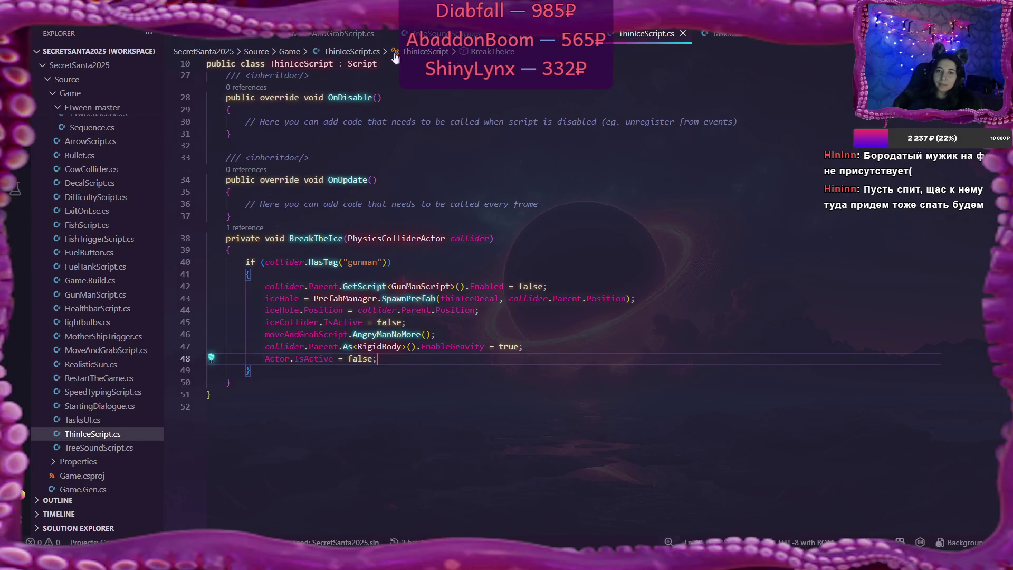
{"action": "left_click", "coordinate": [332, 33]}
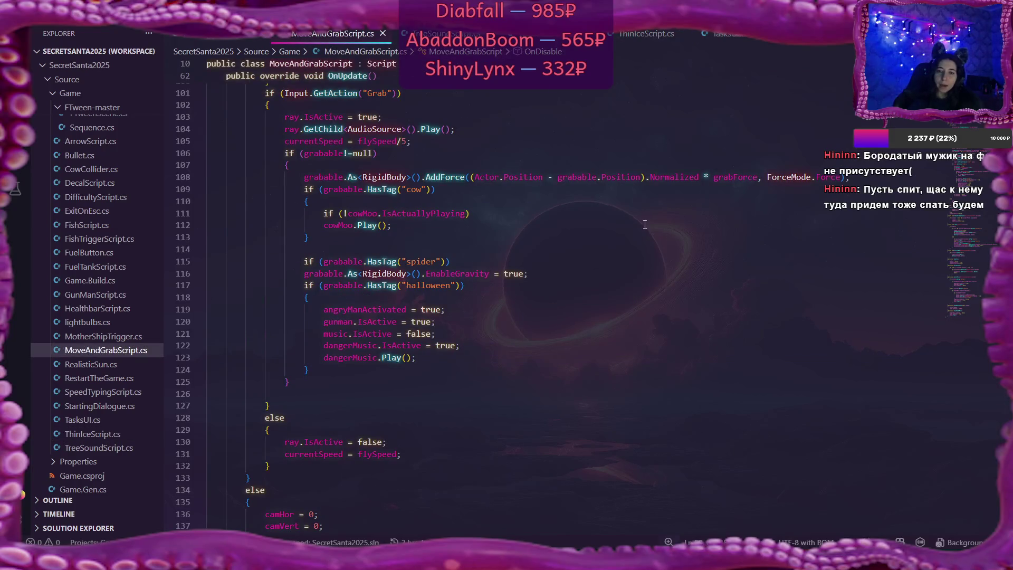
- Review MoveAndGrabScript.cs's OnEnable and OnDisable trigger hookups, ending at OnDisable on line 58
{"action": "scroll", "coordinate": [633, 254], "scroll_direction": "down", "scroll_amount": 9}
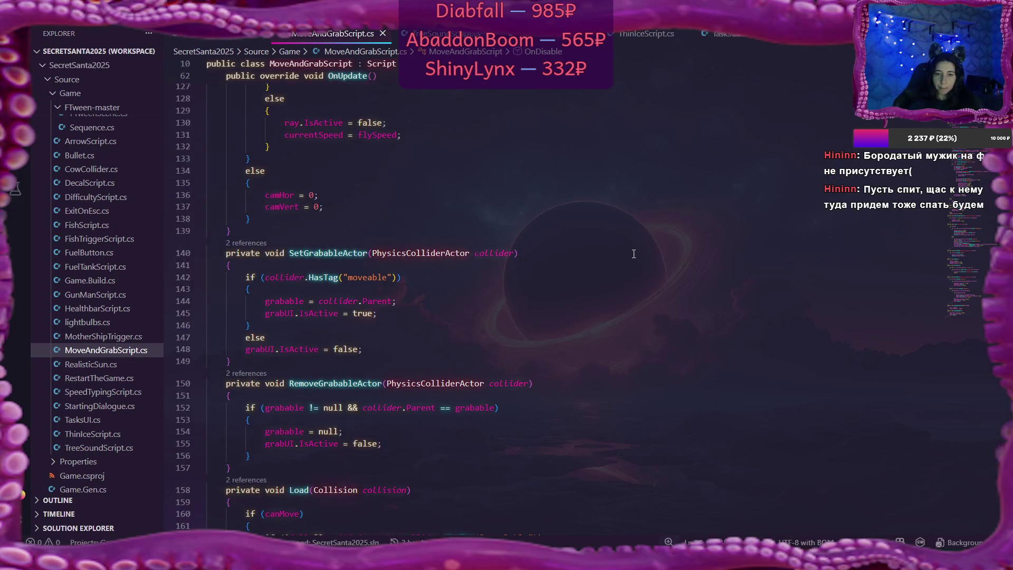
{"action": "scroll", "coordinate": [633, 253], "scroll_direction": "down", "scroll_amount": 6}
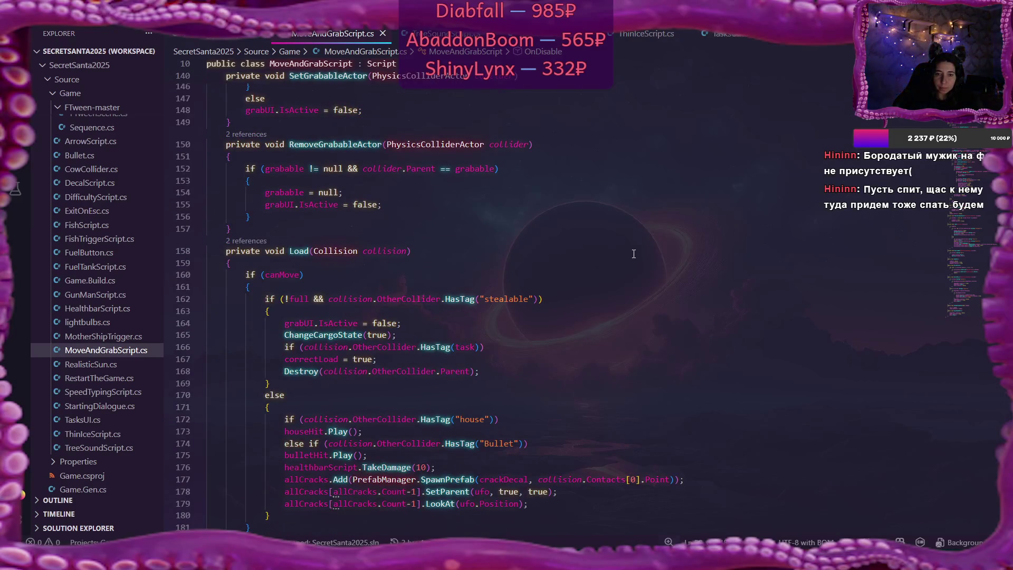
{"action": "scroll", "coordinate": [633, 254], "scroll_direction": "down", "scroll_amount": 12}
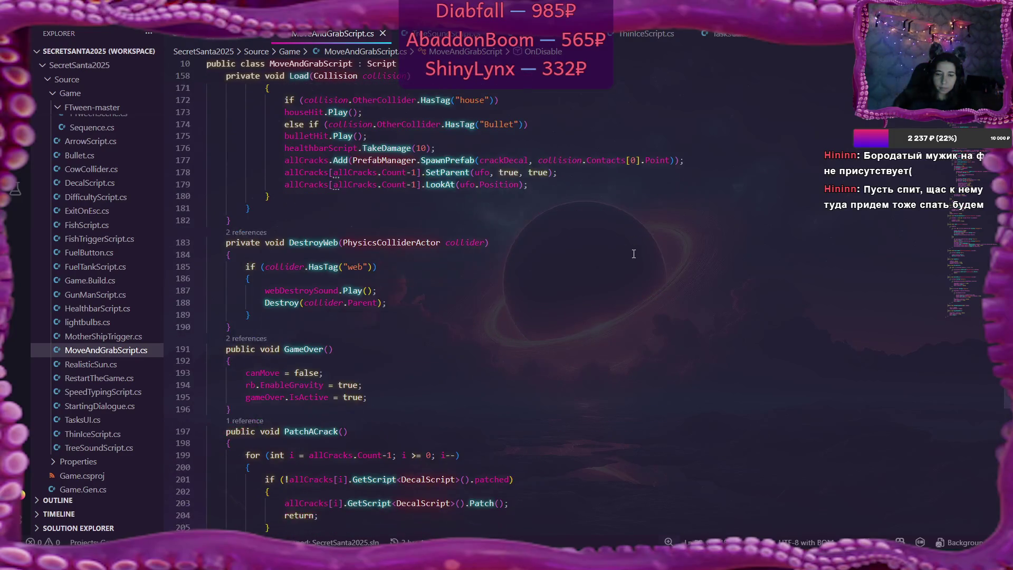
{"action": "scroll", "coordinate": [634, 253], "scroll_direction": "down", "scroll_amount": 5}
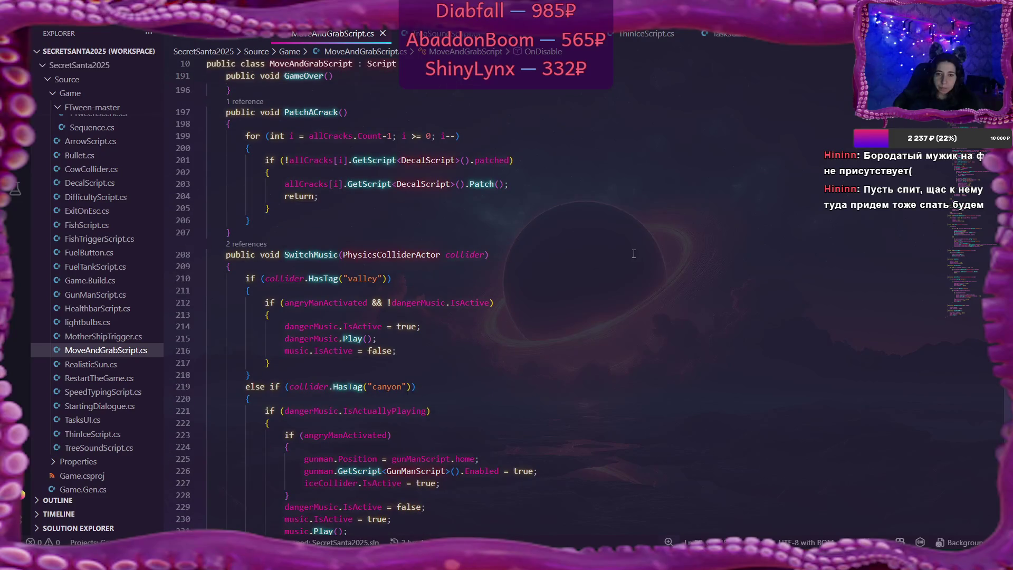
{"action": "scroll", "coordinate": [634, 254], "scroll_direction": "down", "scroll_amount": 4}
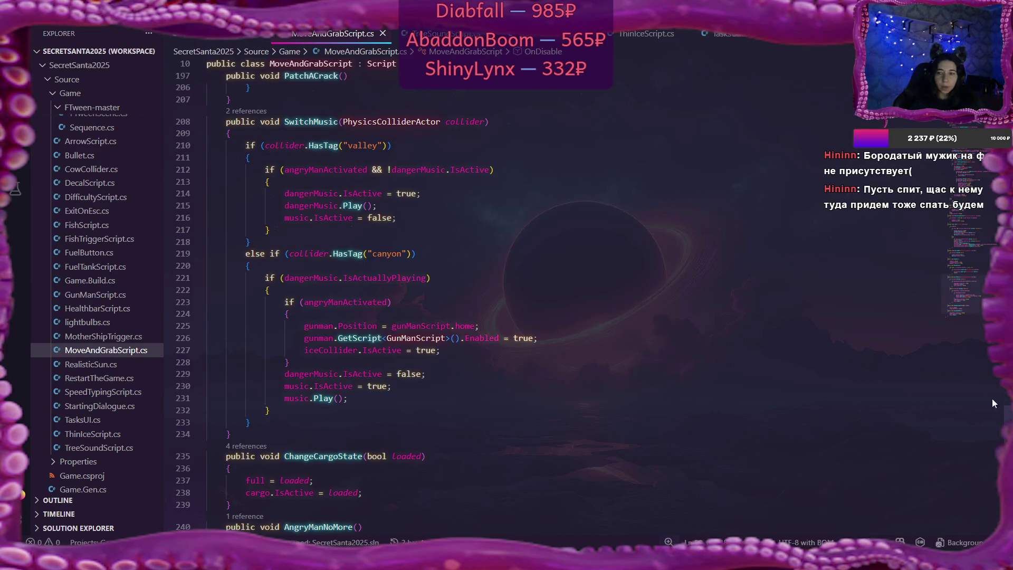
{"action": "key", "text": "ctrl+Home"}
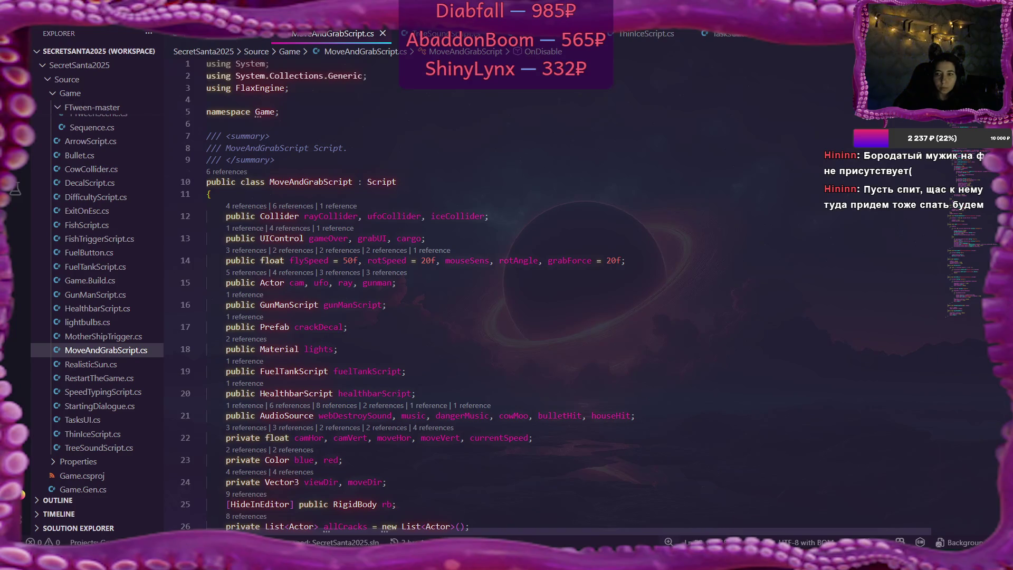
{"action": "key", "text": "Right"}
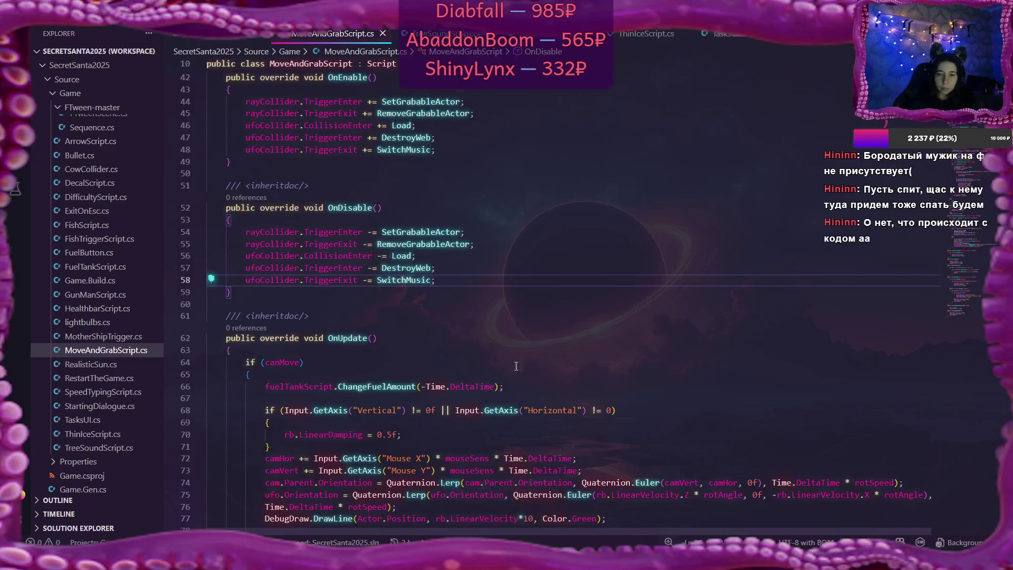
{"action": "key", "text": "alt+Tab"}
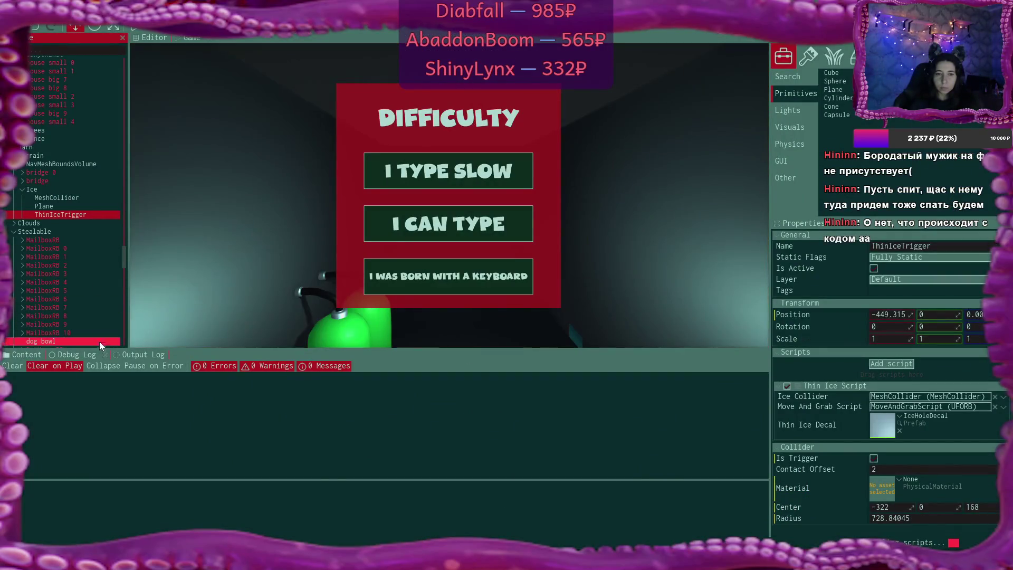
- Drag ThinIceTrigger onto the Ice group's MeshCollider and check both actors' properties
{"action": "left_click", "coordinate": [72, 198]}
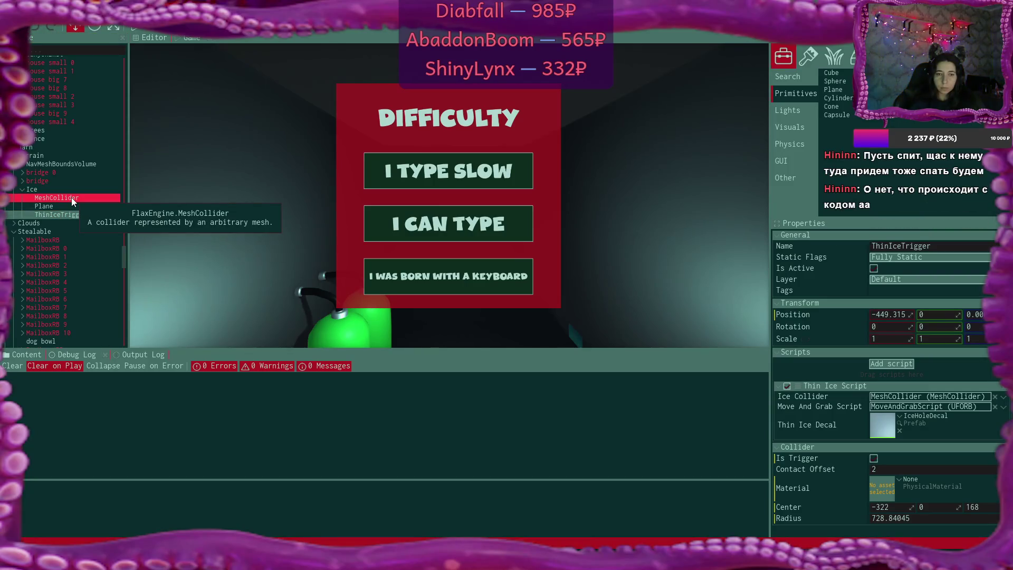
{"action": "left_click_drag", "start_coordinate": [72, 212], "coordinate": [74, 197]}
{"action": "left_click", "coordinate": [81, 197]}
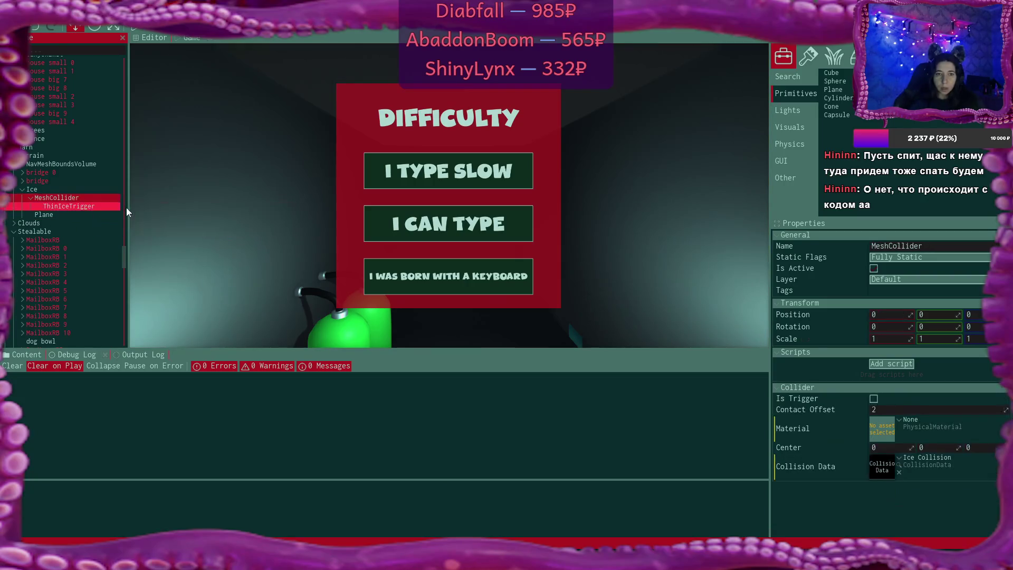
{"action": "left_click", "coordinate": [97, 207]}
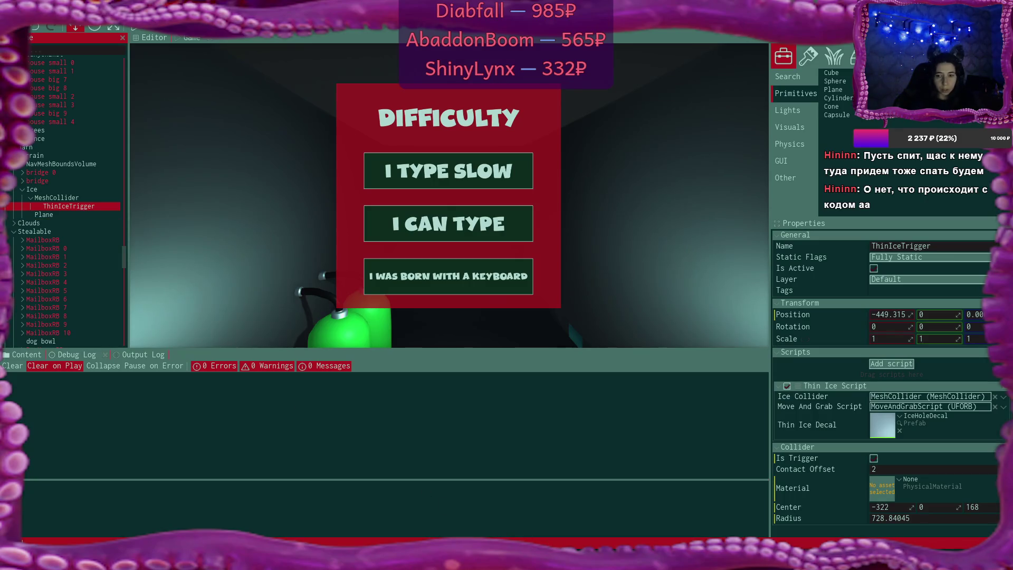
{"action": "key", "text": "alt+Tab"}
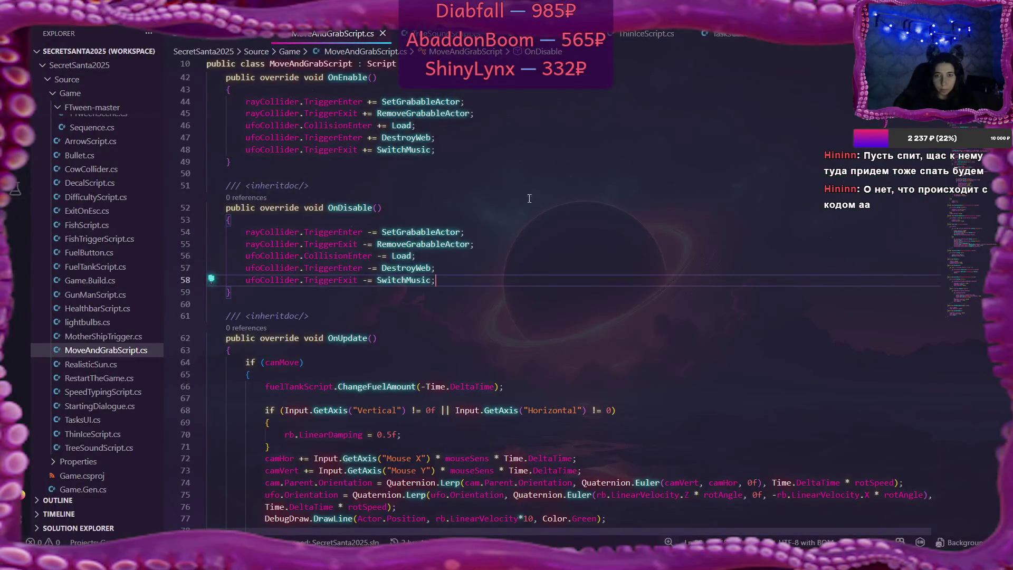
- In ThinIceScript.cs, delete the newly added Actor.IsActive = false; line
{"action": "left_click", "coordinate": [648, 40]}
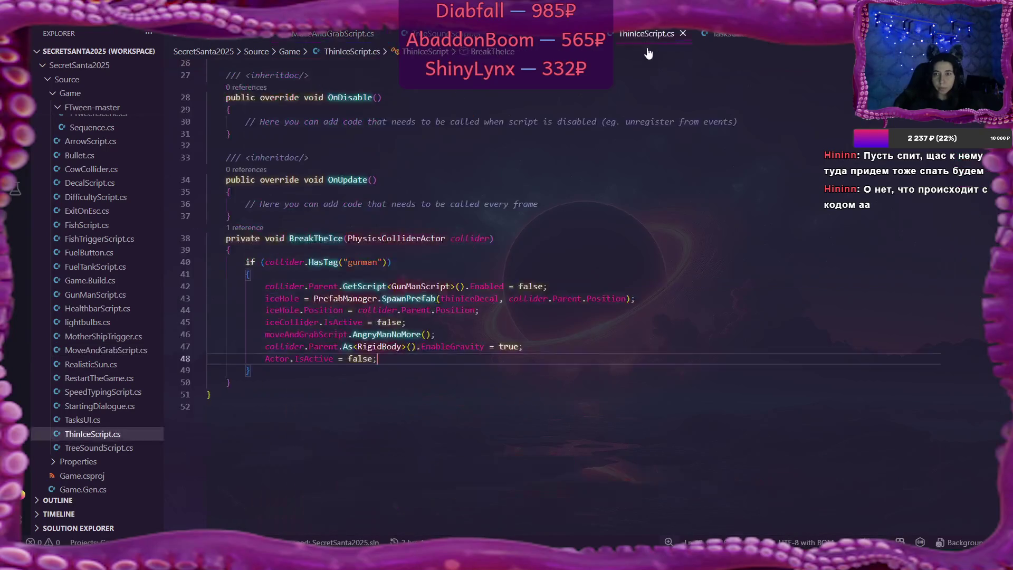
{"action": "left_click", "coordinate": [265, 361], "text": "shift"}
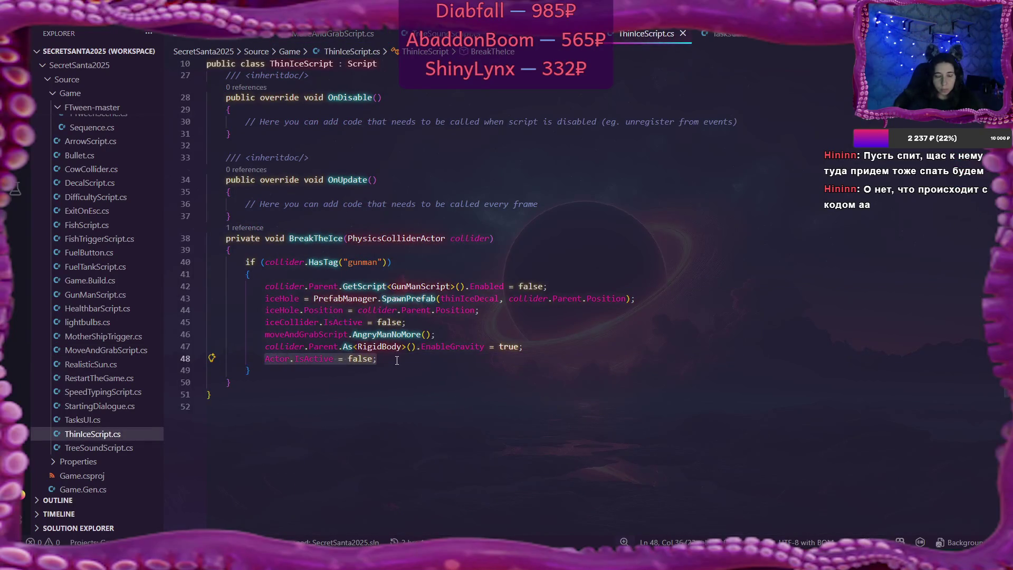
{"action": "key", "text": "BackSpace"}
{"action": "key", "text": "BackSpace"}
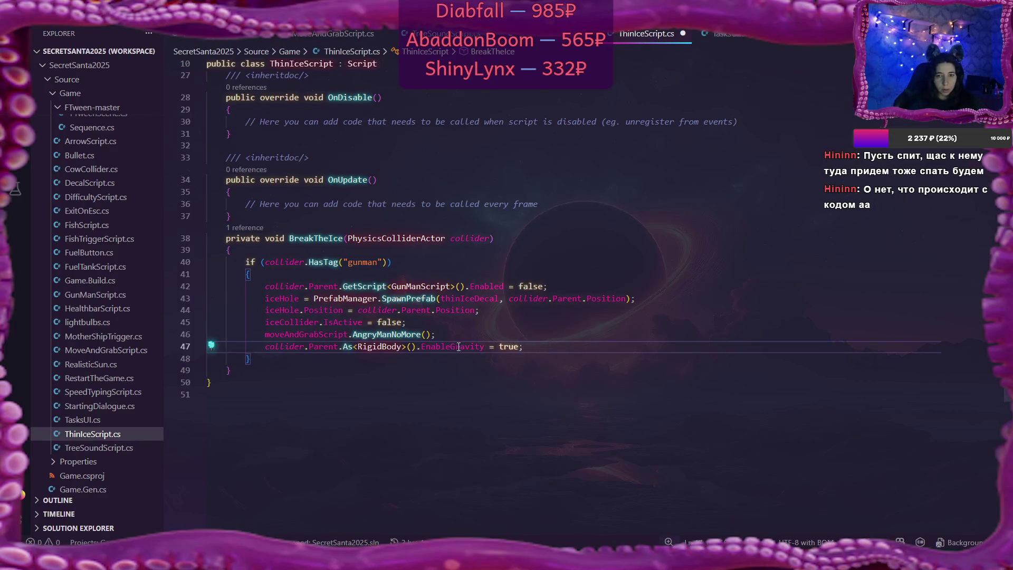
- Move the iceCollider.IsActive = false; line below AngryManNoMore, after EnableGravity, and save
{"action": "mouse_move", "coordinate": [285, 334]}
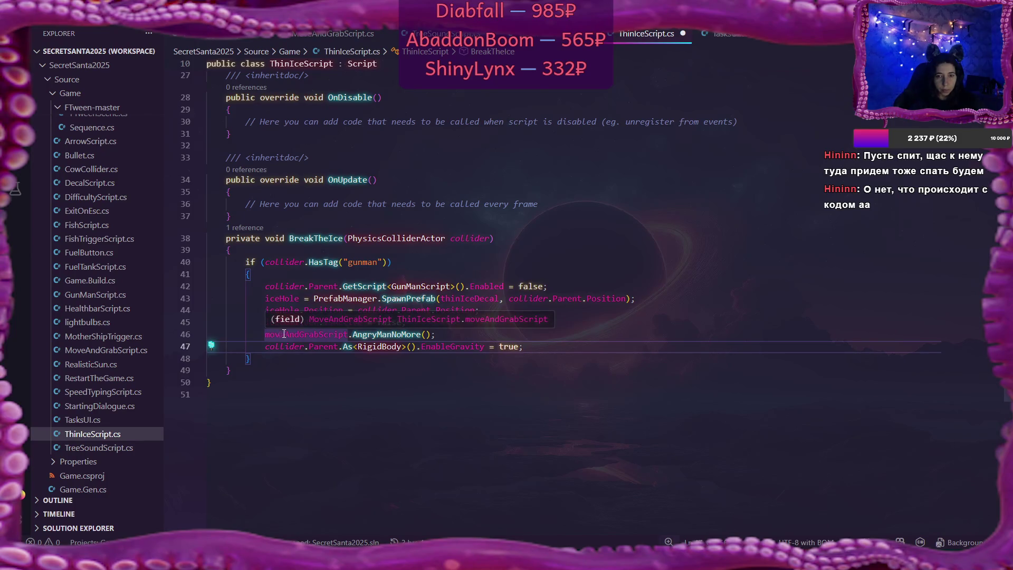
{"action": "left_click", "coordinate": [327, 322]}
{"action": "left_click", "coordinate": [420, 322]}
{"action": "key", "text": "alt+Down"}
{"action": "key", "text": "alt+Down"}
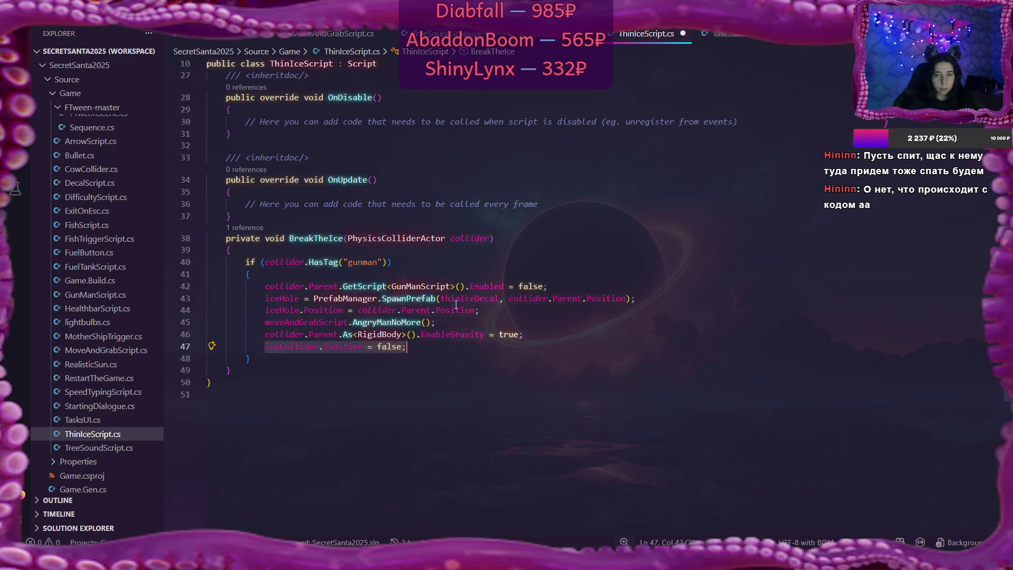
{"action": "left_click", "coordinate": [461, 349]}
{"action": "key", "text": "ctrl+s"}
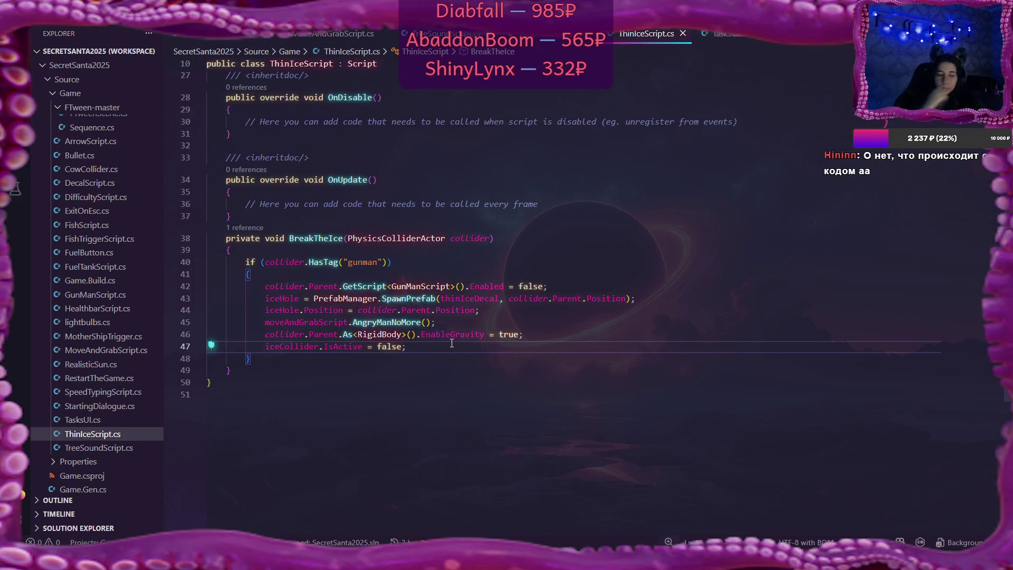
{"action": "mouse_move", "coordinate": [449, 340]}
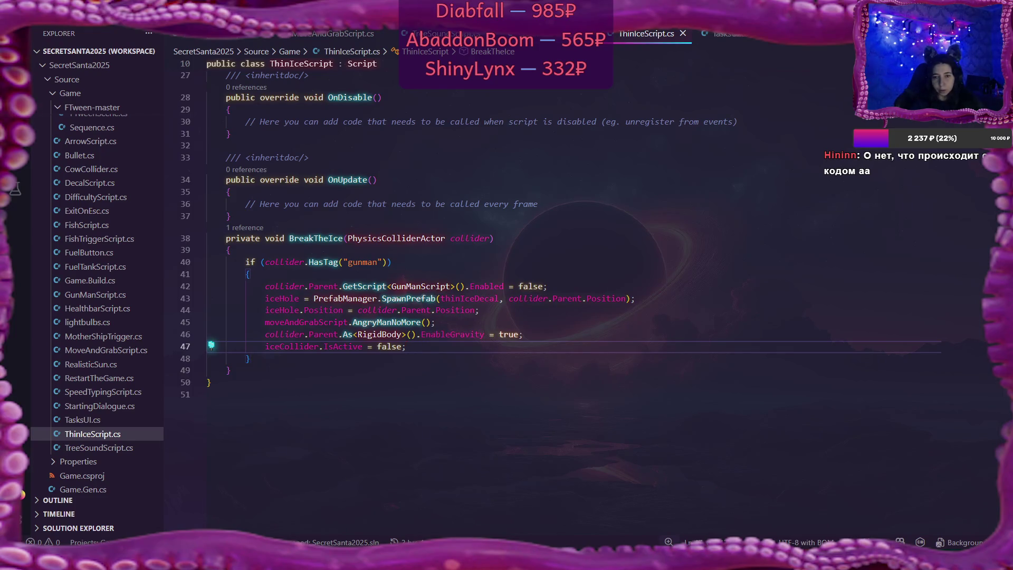
{"action": "key", "text": "alt+Tab"}
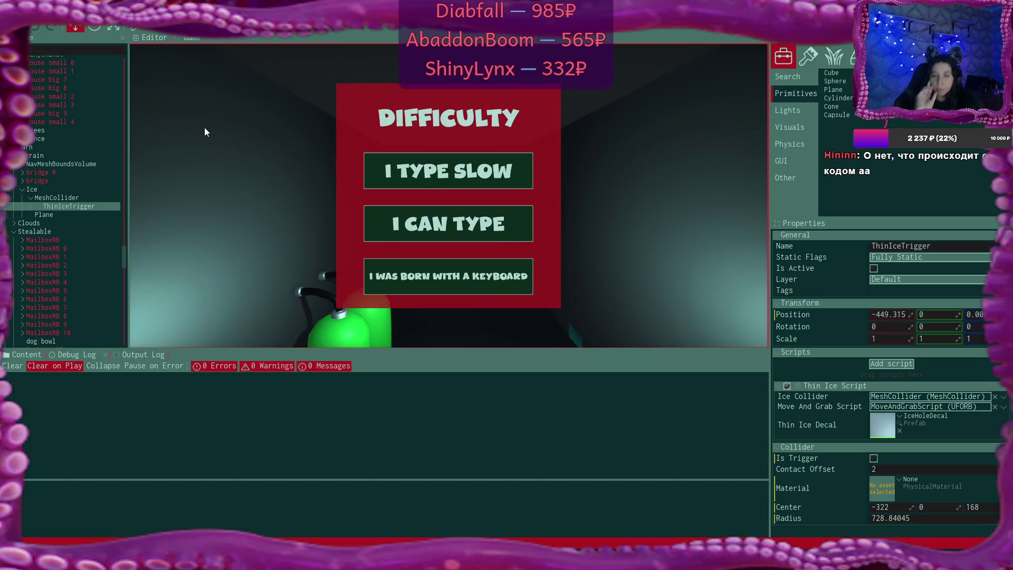
- Back in the scene editor, select CanyonExit below Valley Trees and nudge it to X -827.813
{"action": "left_click", "coordinate": [152, 37]}
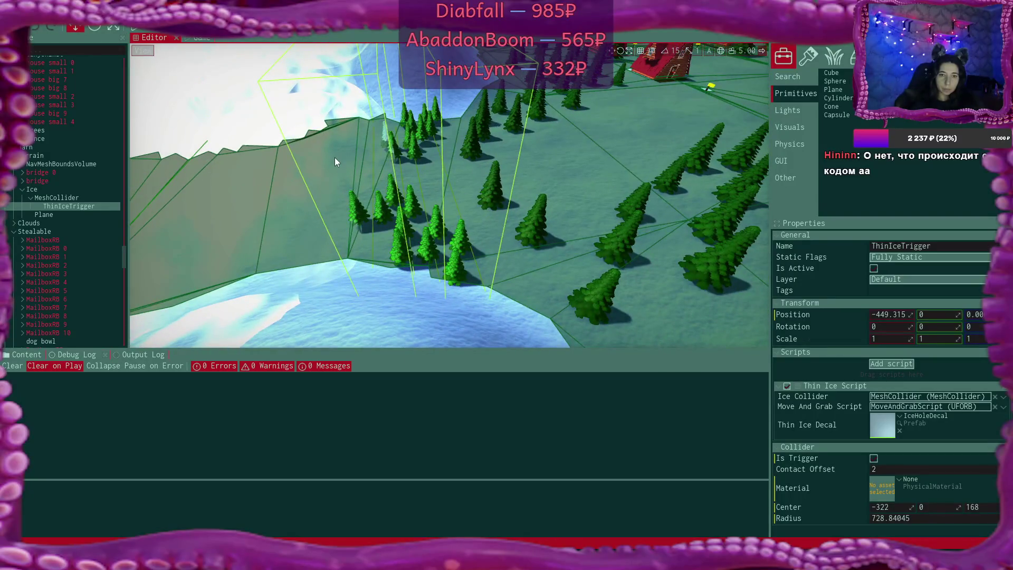
{"action": "left_click", "coordinate": [440, 112]}
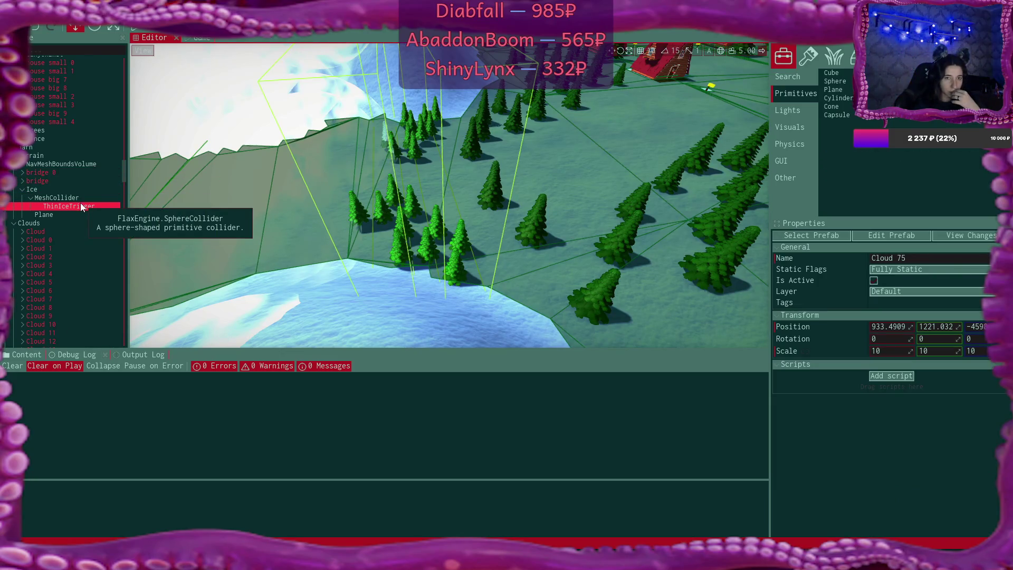
{"action": "scroll", "coordinate": [80, 202], "scroll_direction": "up", "scroll_amount": 4}
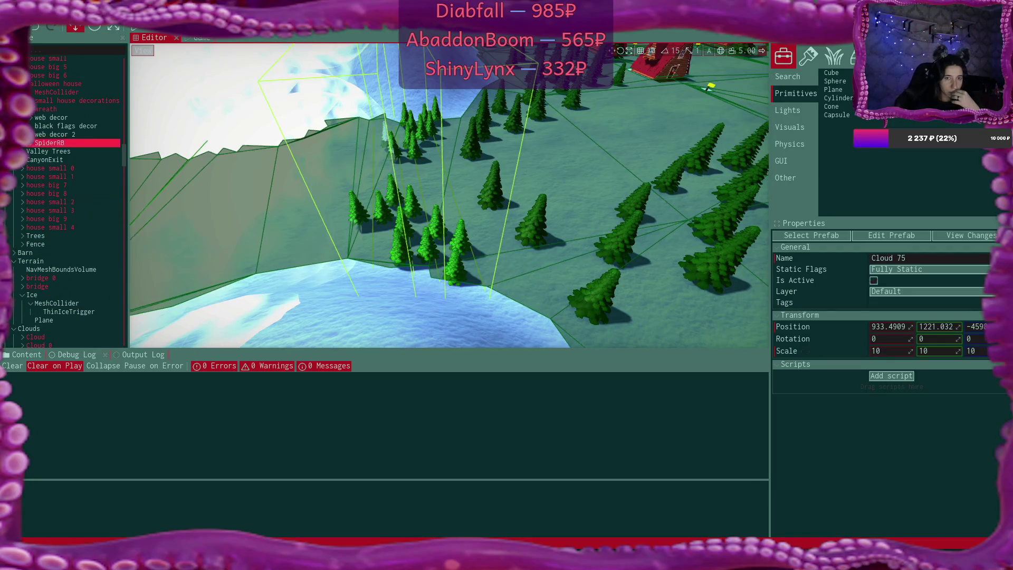
{"action": "double_click", "coordinate": [100, 152]}
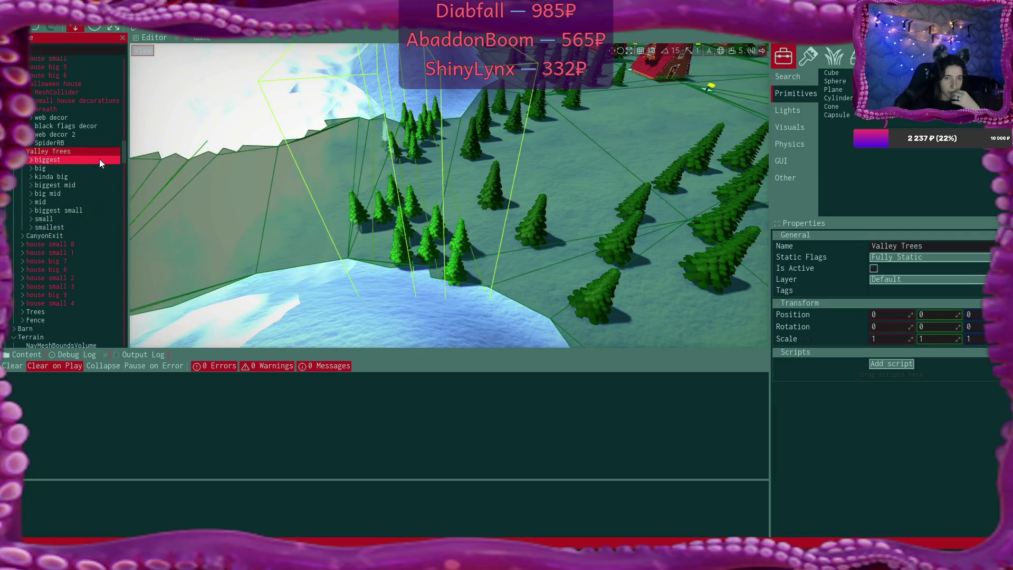
{"action": "left_click", "coordinate": [22, 151]}
{"action": "left_click", "coordinate": [72, 160]}
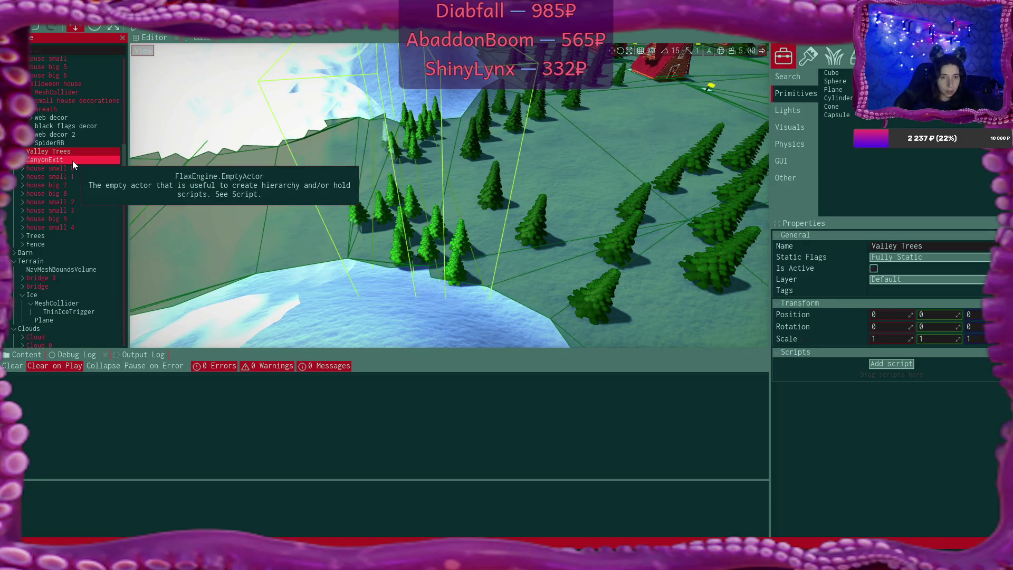
{"action": "left_click_drag", "start_coordinate": [445, 169], "coordinate": [442, 168]}
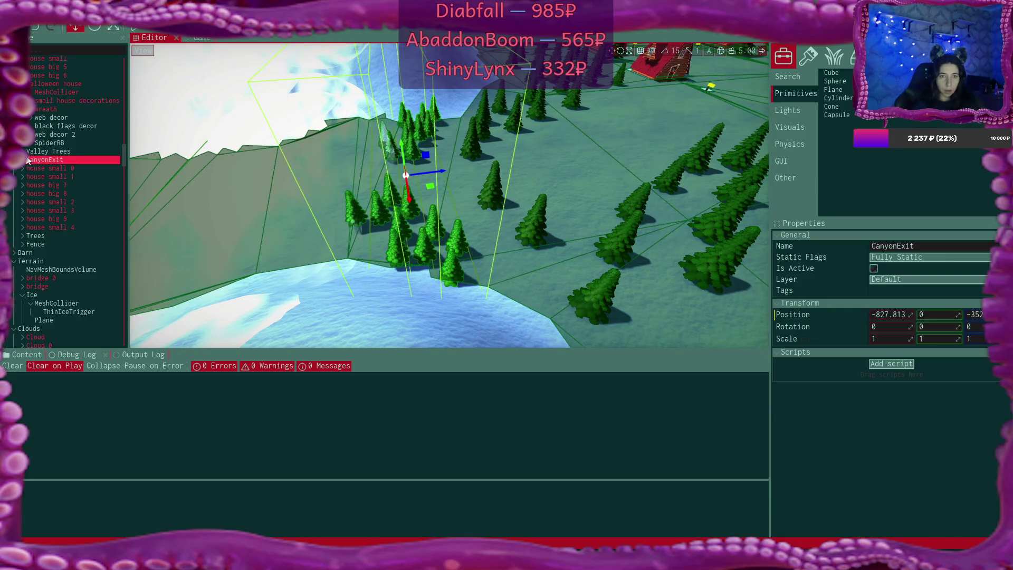
- Select CanyonExit's BoxCollider and move it to Z -139
{"action": "double_click", "coordinate": [49, 159]}
{"action": "scroll", "coordinate": [90, 236], "scroll_direction": "down", "scroll_amount": 5}
{"action": "left_click", "coordinate": [82, 178]}
{"action": "left_click_drag", "start_coordinate": [441, 172], "coordinate": [422, 173]}
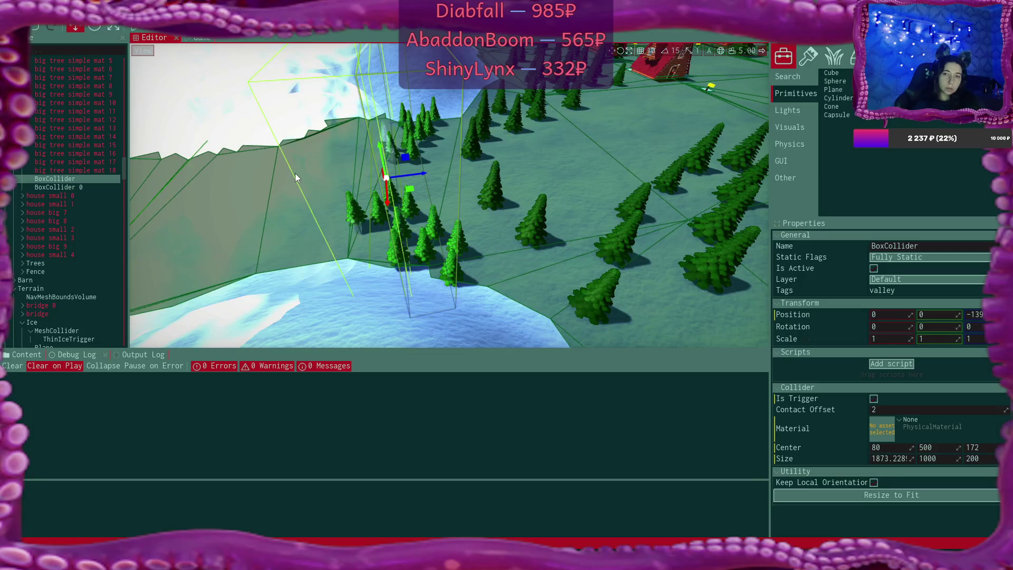
- Play the game in the editor to test the moved canyon exit
{"action": "left_click", "coordinate": [141, 29]}
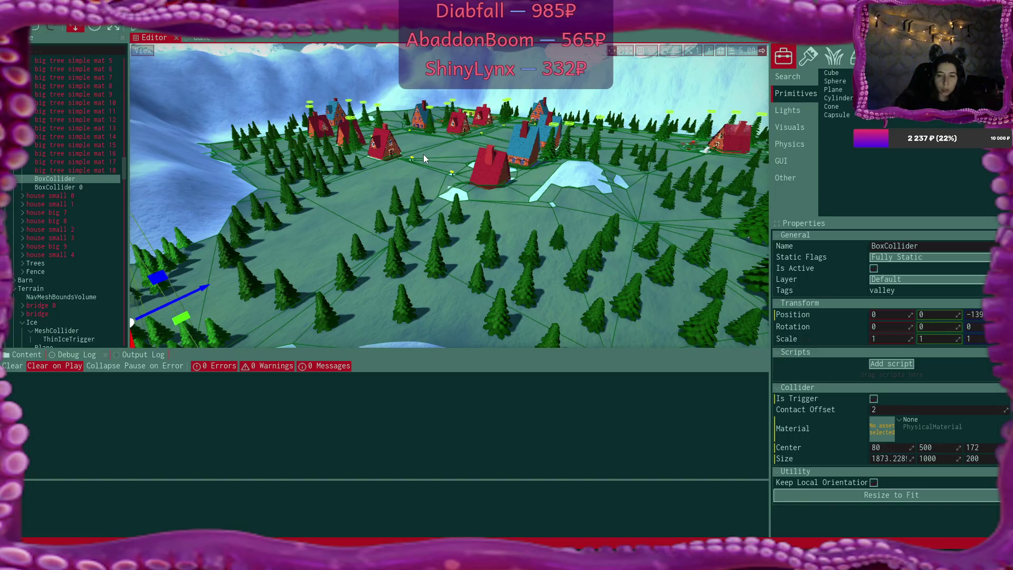
{"action": "scroll", "coordinate": [52, 192], "scroll_direction": "up", "scroll_amount": 10}
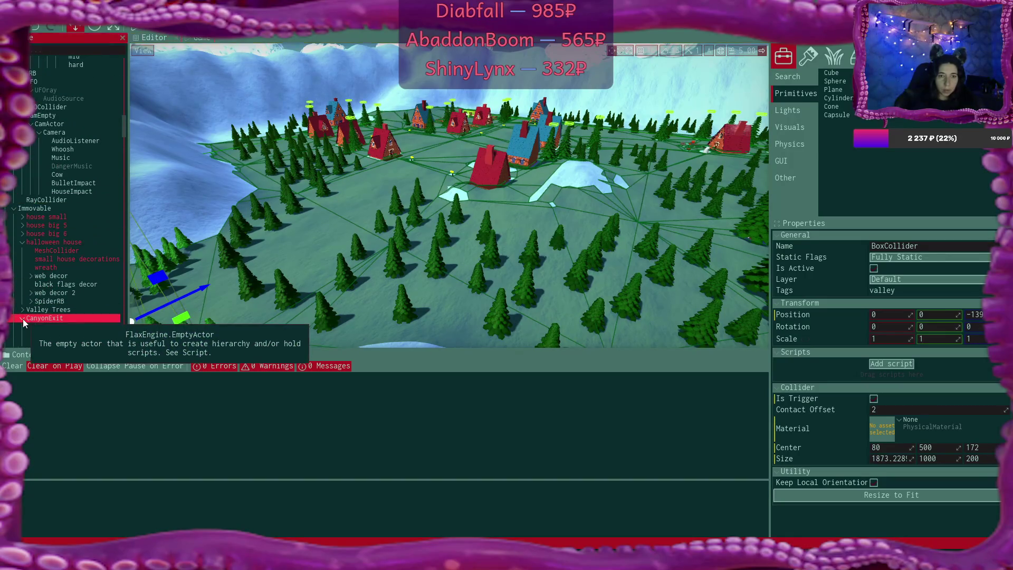
{"action": "scroll", "coordinate": [90, 218], "scroll_direction": "up", "scroll_amount": 5}
{"action": "scroll", "coordinate": [90, 217], "scroll_direction": "up", "scroll_amount": 4}
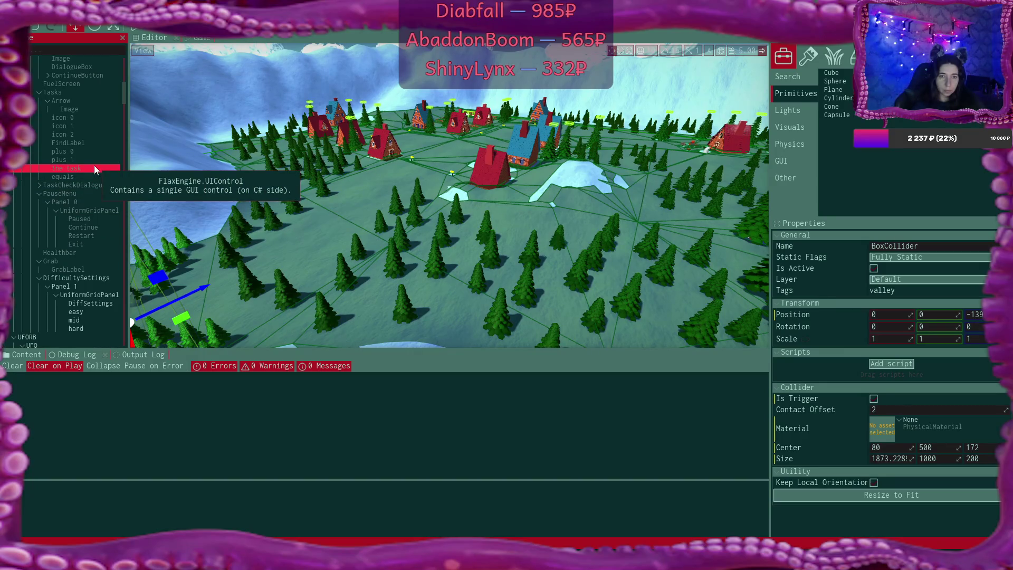
- Add a new Audio Source under GameOver and name it GameOverMusic
{"action": "scroll", "coordinate": [94, 168], "scroll_direction": "up", "scroll_amount": 3}
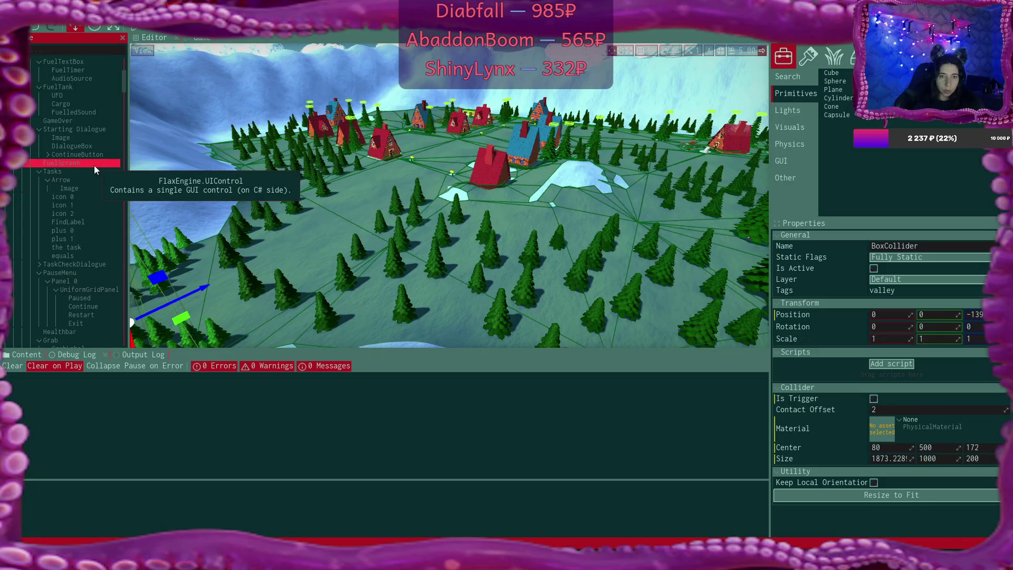
{"action": "scroll", "coordinate": [94, 166], "scroll_direction": "up", "scroll_amount": 1}
{"action": "left_click", "coordinate": [67, 146]}
{"action": "right_click", "coordinate": [65, 147]}
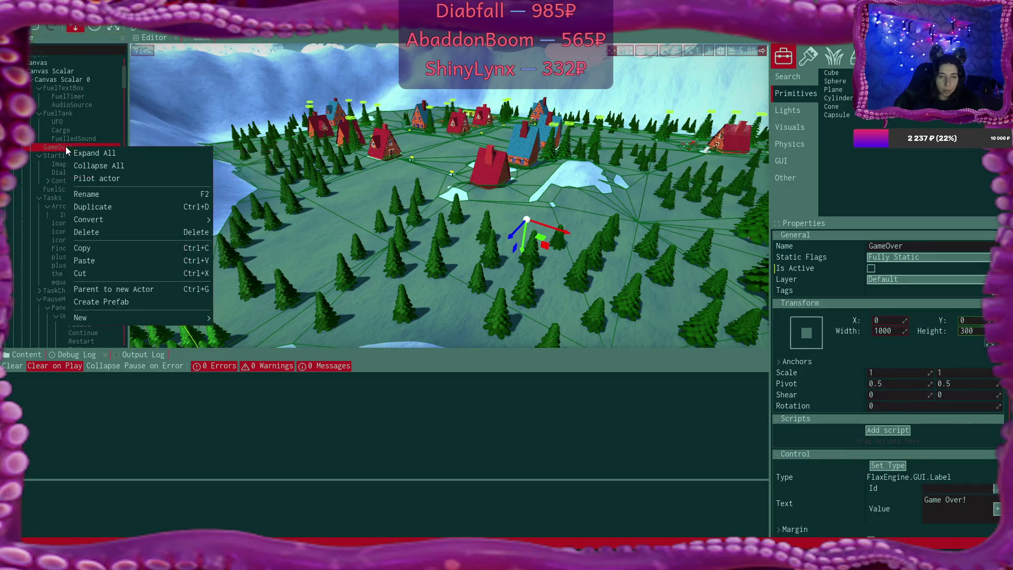
{"action": "mouse_move", "coordinate": [169, 317]}
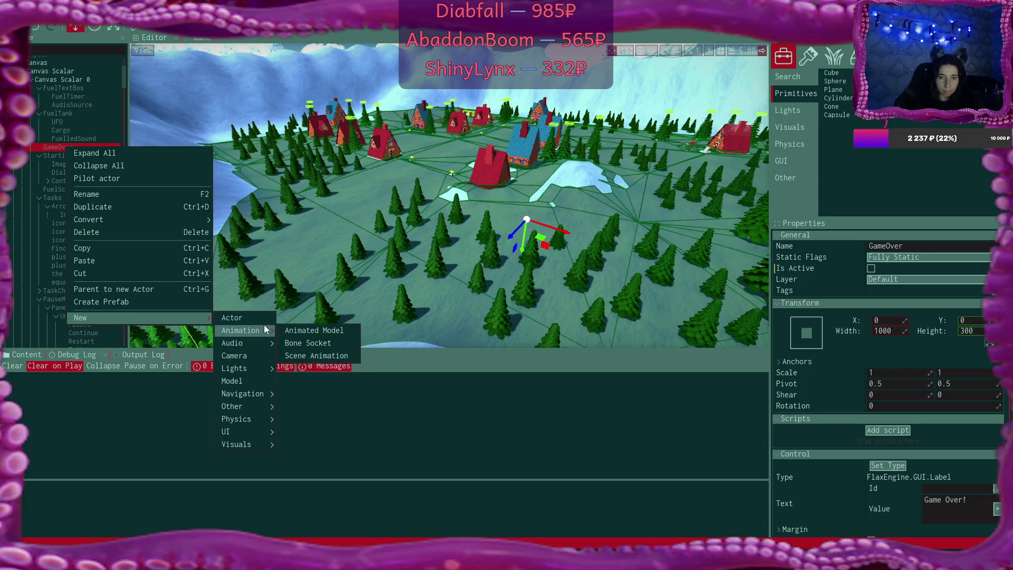
{"action": "mouse_move", "coordinate": [262, 343]}
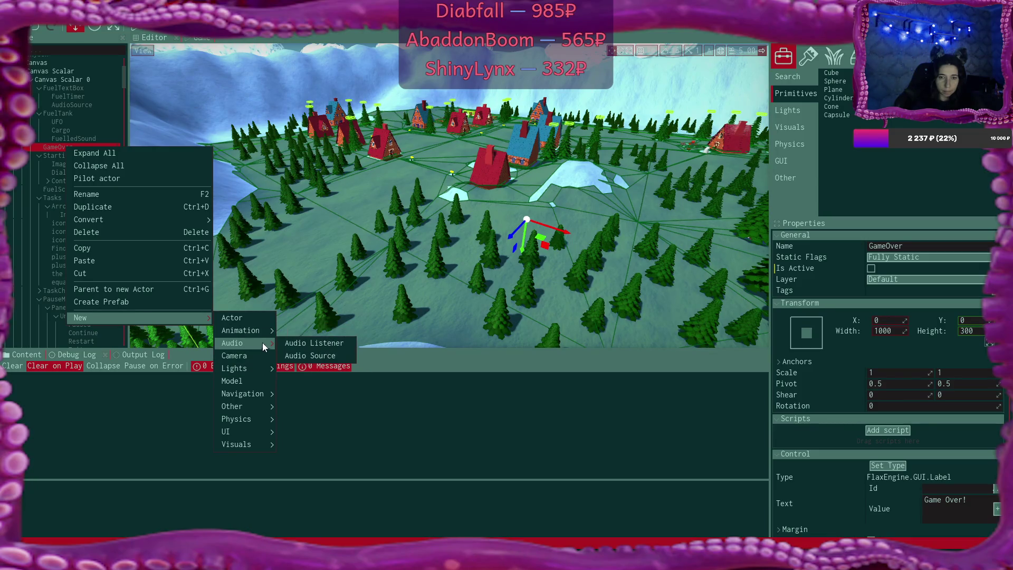
{"action": "left_click", "coordinate": [319, 356]}
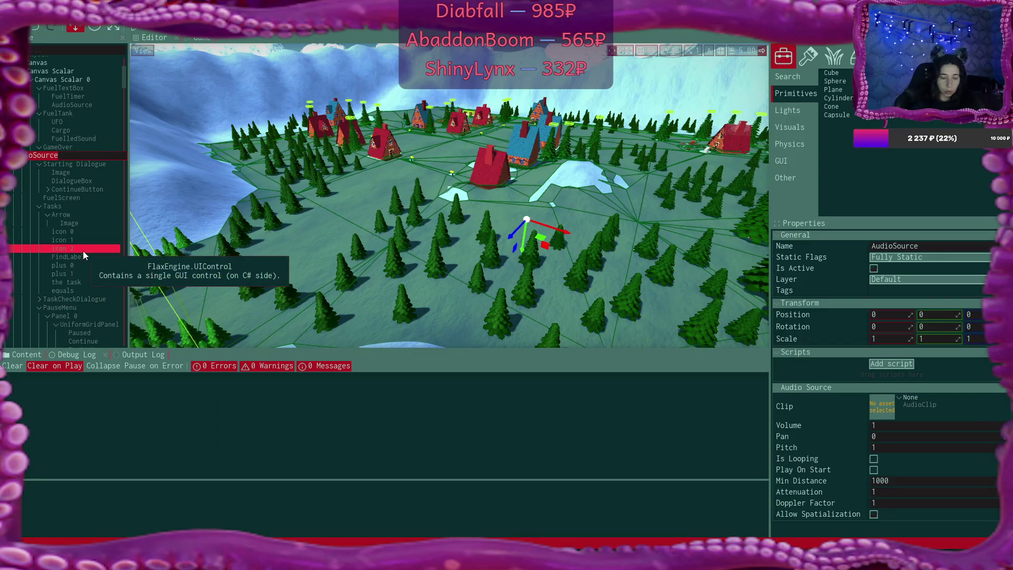
{"action": "type", "text": "Ov"}
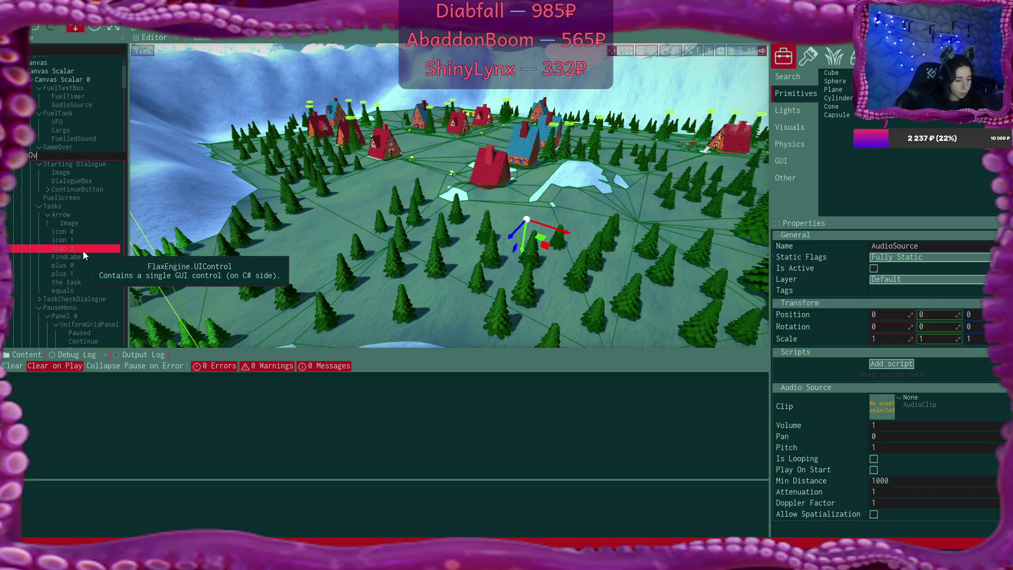
{"action": "type", "text": "erMusic"}
{"action": "key", "text": "Return"}
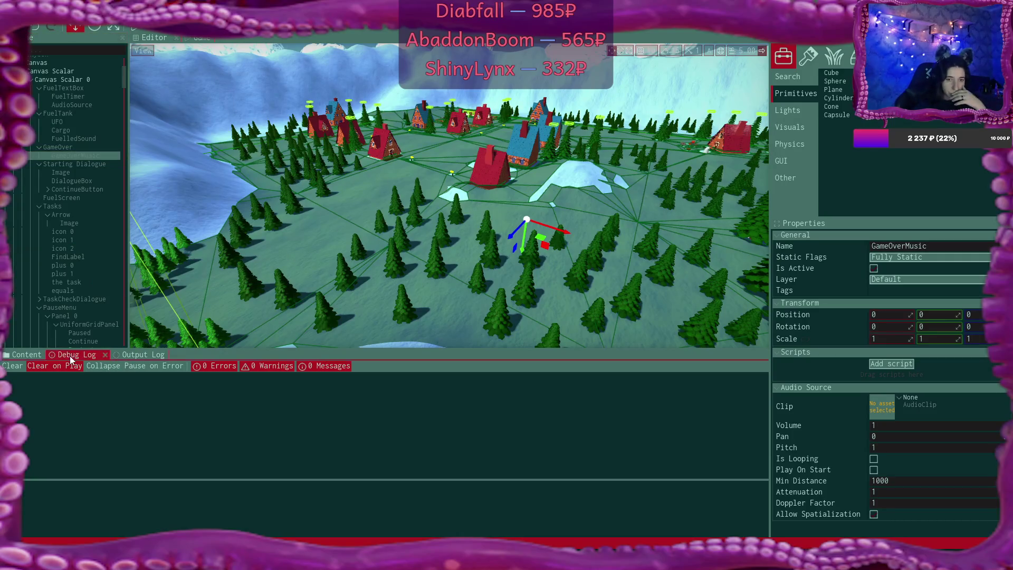
- Browse the Content panel up to the project's Content folder
{"action": "left_click", "coordinate": [24, 354]}
{"action": "left_click", "coordinate": [213, 368]}
{"action": "left_click", "coordinate": [453, 412]}
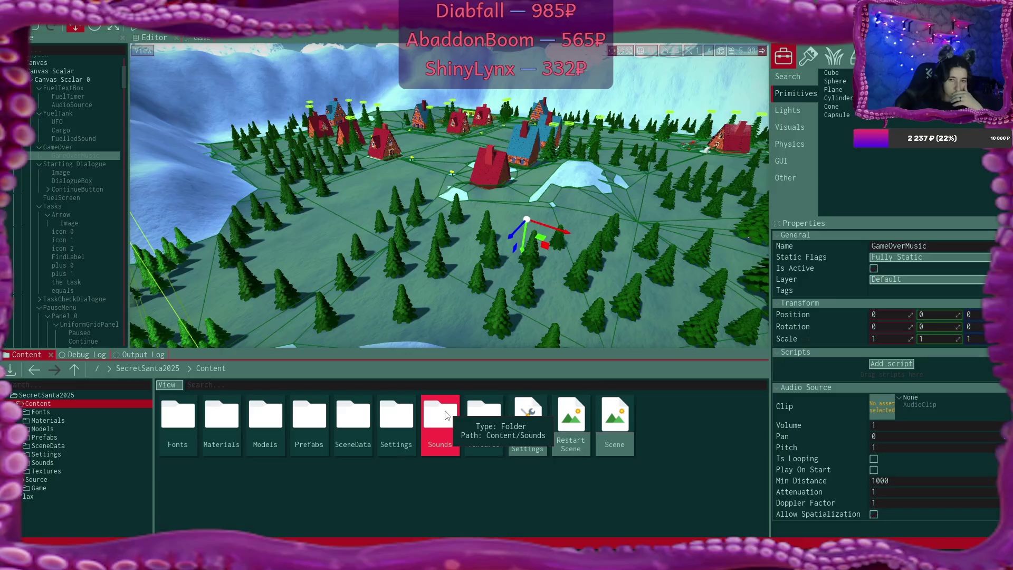
- In the open Sounds folder, duplicate FuelTextBox's AudioSource as 'error', then bring up the CC0 sound folder
{"action": "double_click", "coordinate": [444, 412]}
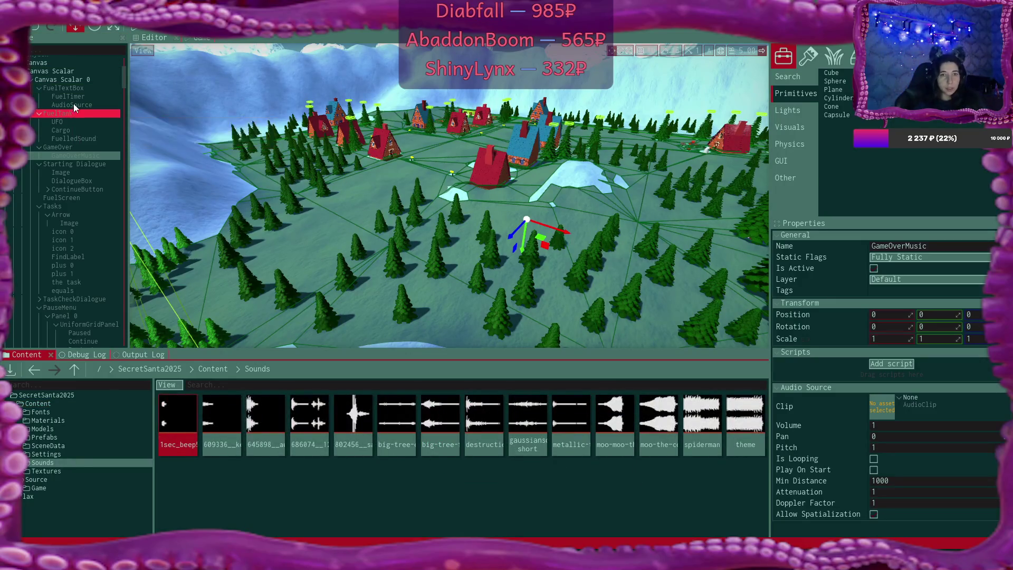
{"action": "left_click", "coordinate": [75, 89]}
{"action": "right_click", "coordinate": [76, 89]}
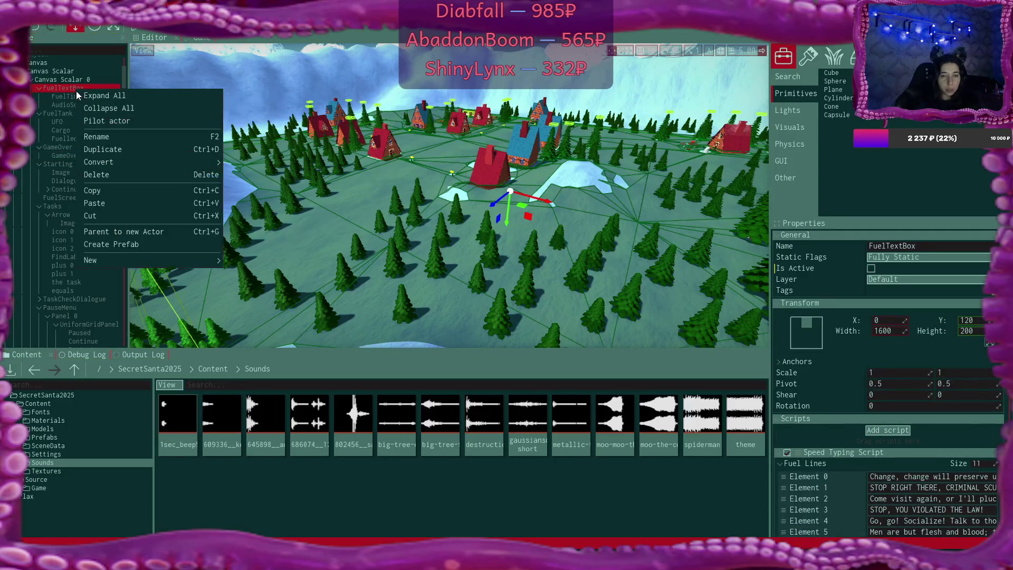
{"action": "left_click", "coordinate": [58, 105]}
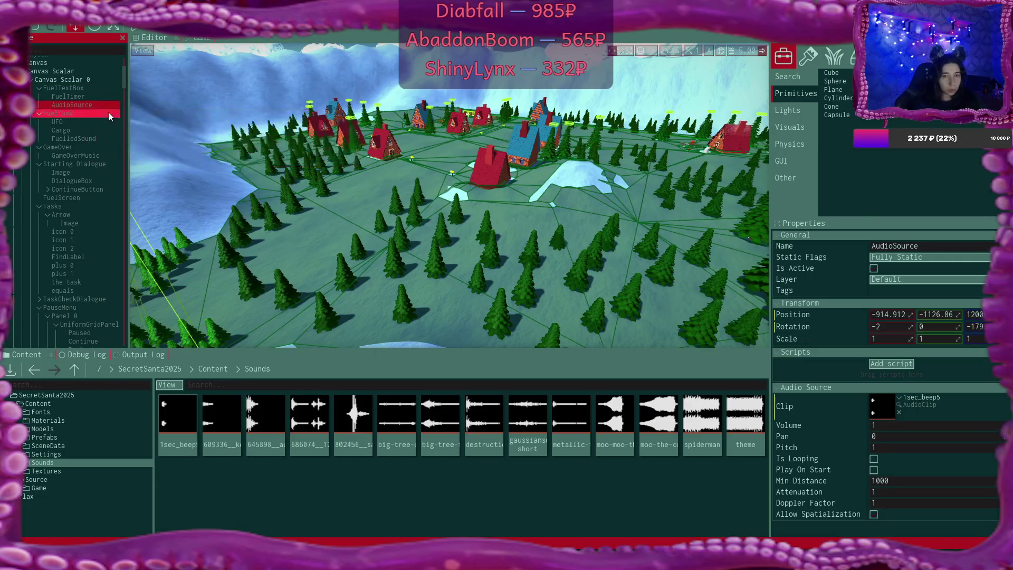
{"action": "key", "text": "ctrl+d"}
{"action": "type", "text": "error"}
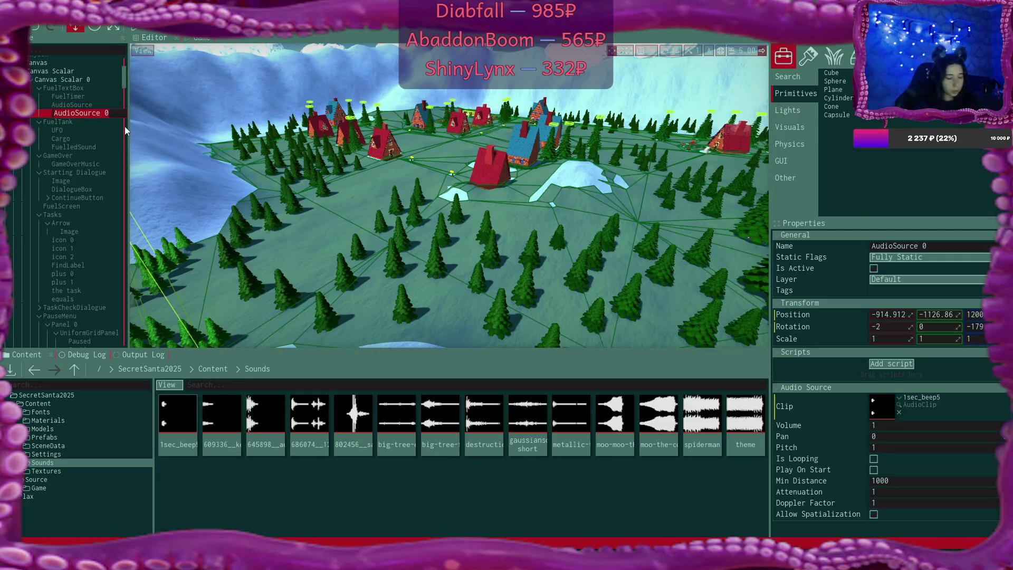
{"action": "key", "text": "Return"}
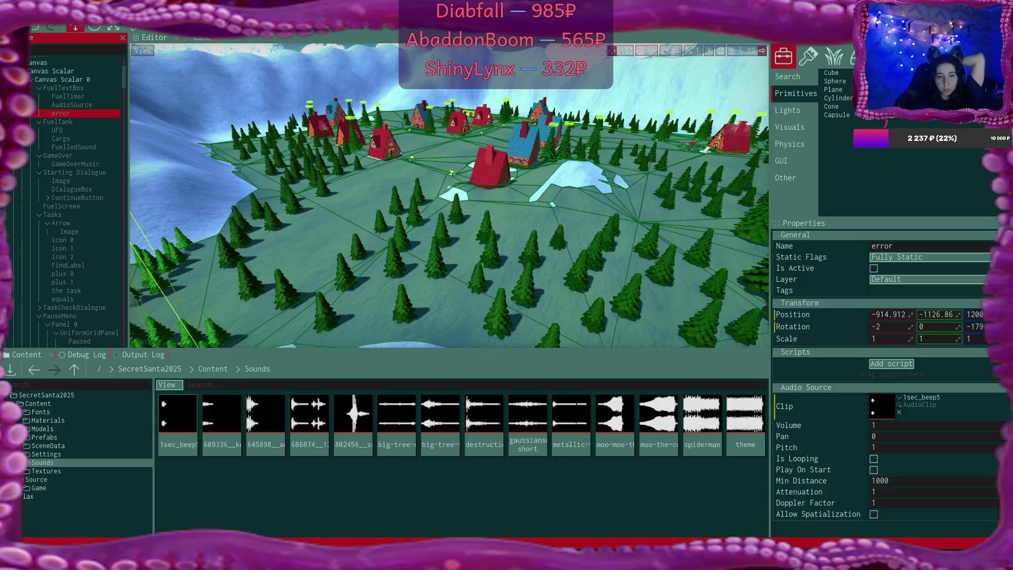
{"action": "left_click", "coordinate": [258, 509]}
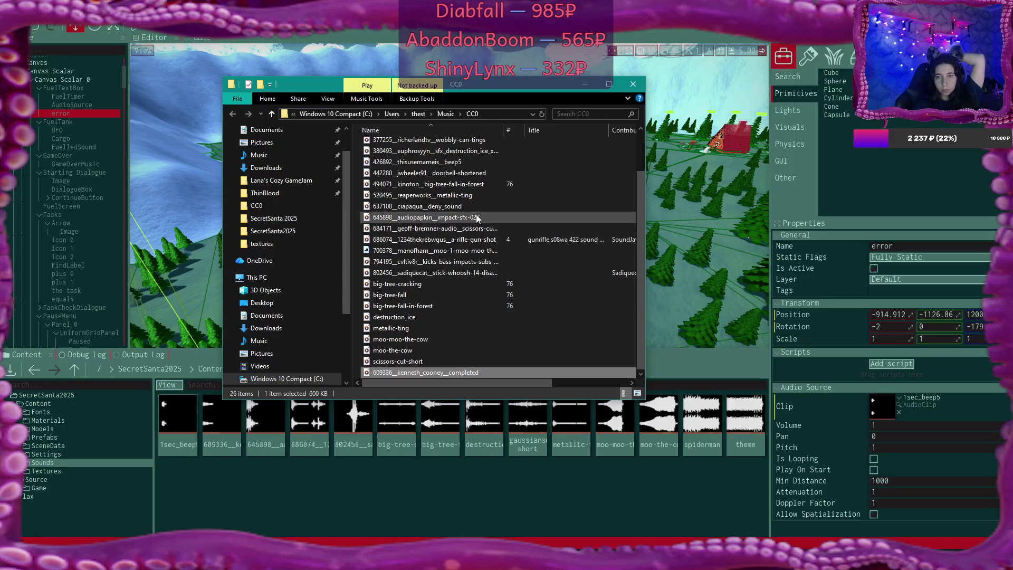
- Preview the deny and beep5 sound files from the CC0 folder
{"action": "double_click", "coordinate": [459, 206]}
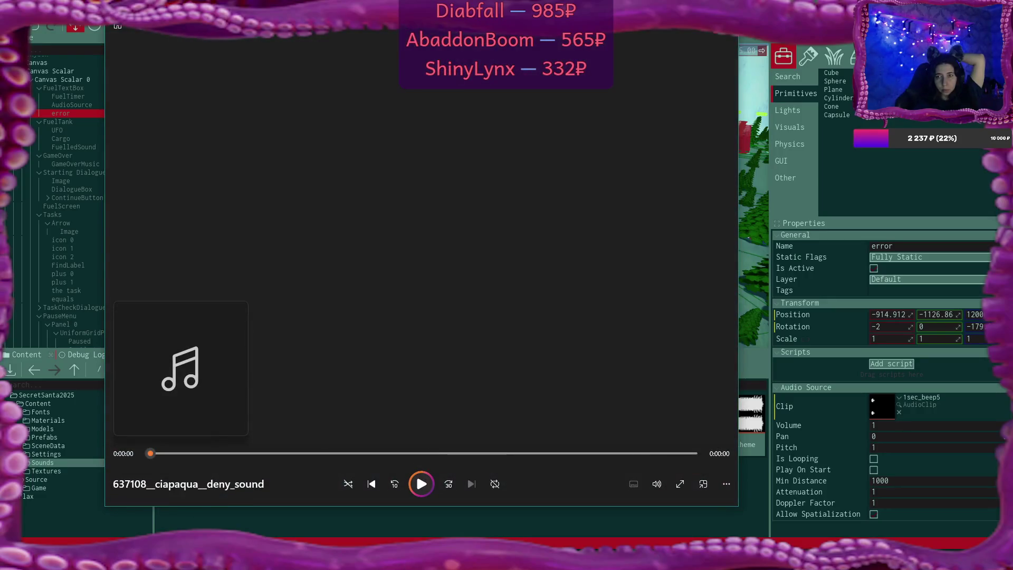
{"action": "left_click", "coordinate": [725, 27]}
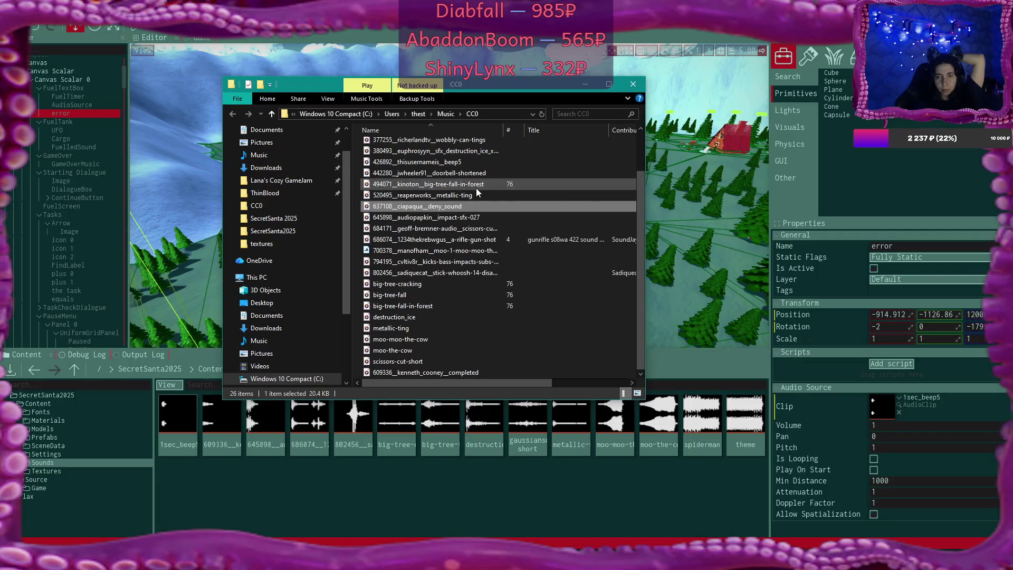
{"action": "double_click", "coordinate": [446, 161]}
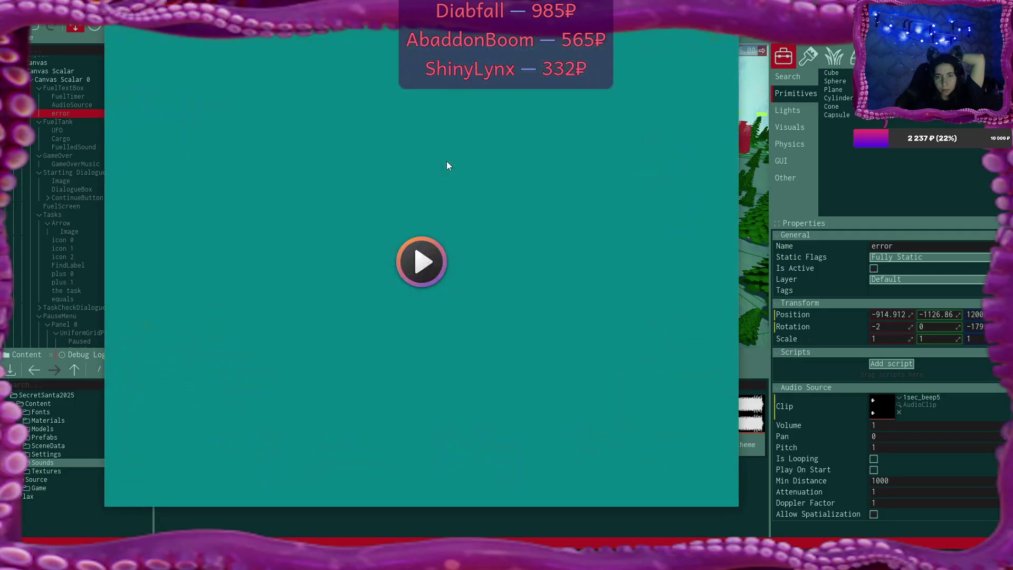
{"action": "key", "text": "alt+F4"}
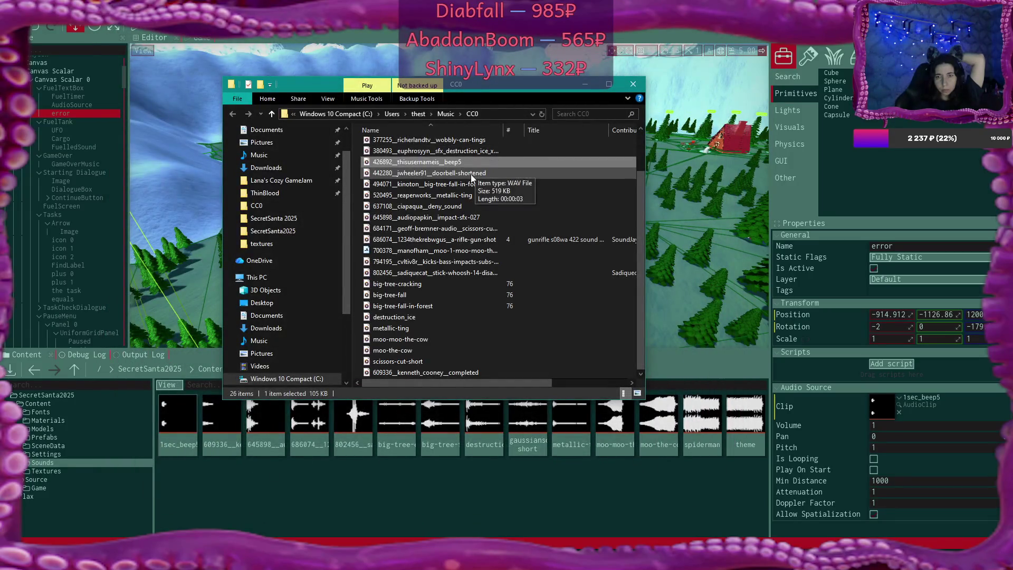
- Preview the isaac200000 error sound twice, then return to the Freesound page in the browser
{"action": "scroll", "coordinate": [472, 175], "scroll_direction": "up", "scroll_amount": 1}
{"action": "scroll", "coordinate": [471, 177], "scroll_direction": "up", "scroll_amount": 1}
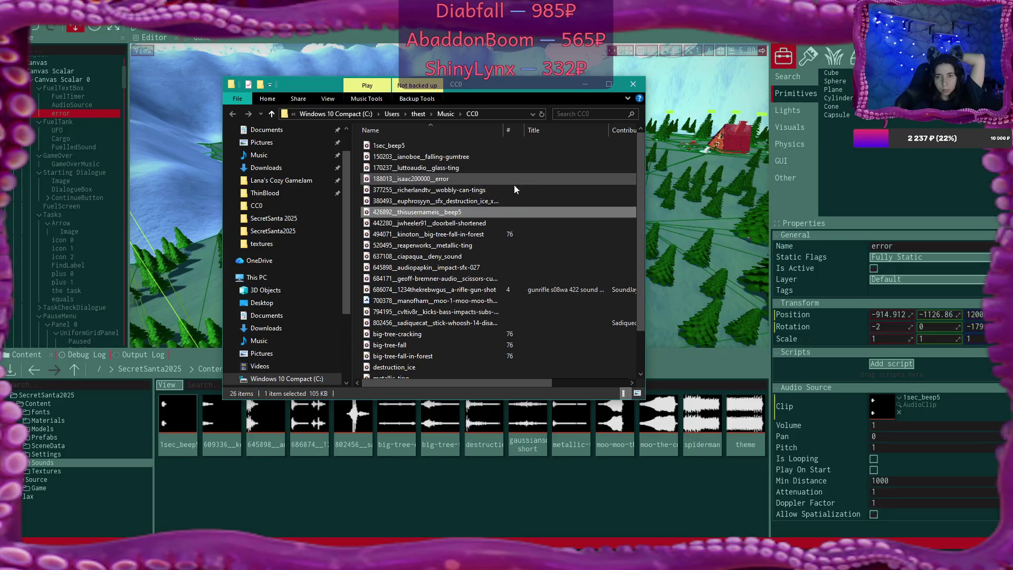
{"action": "left_click", "coordinate": [439, 178]}
{"action": "double_click", "coordinate": [439, 179]}
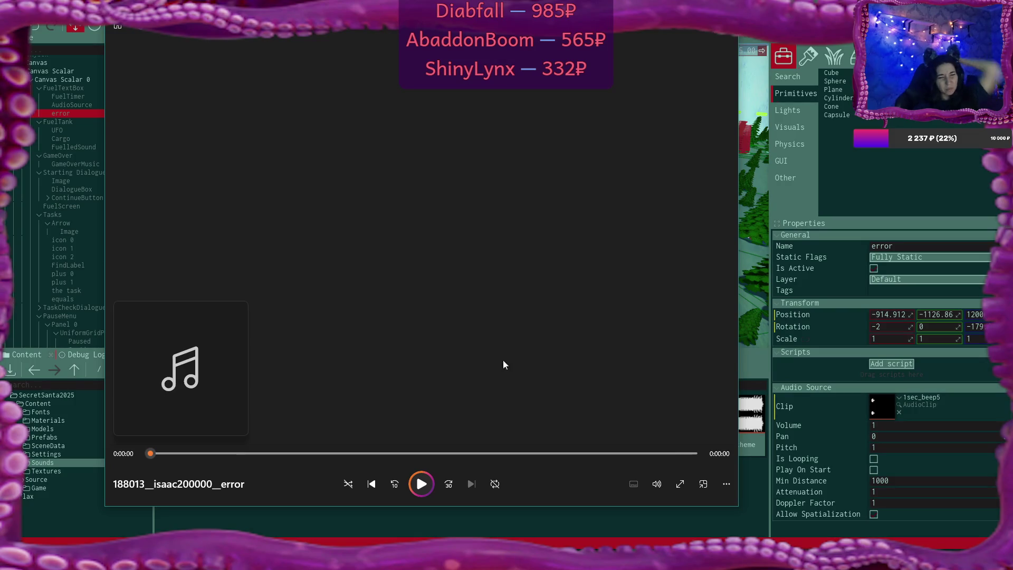
{"action": "left_click", "coordinate": [421, 484]}
{"action": "left_click", "coordinate": [726, 15]}
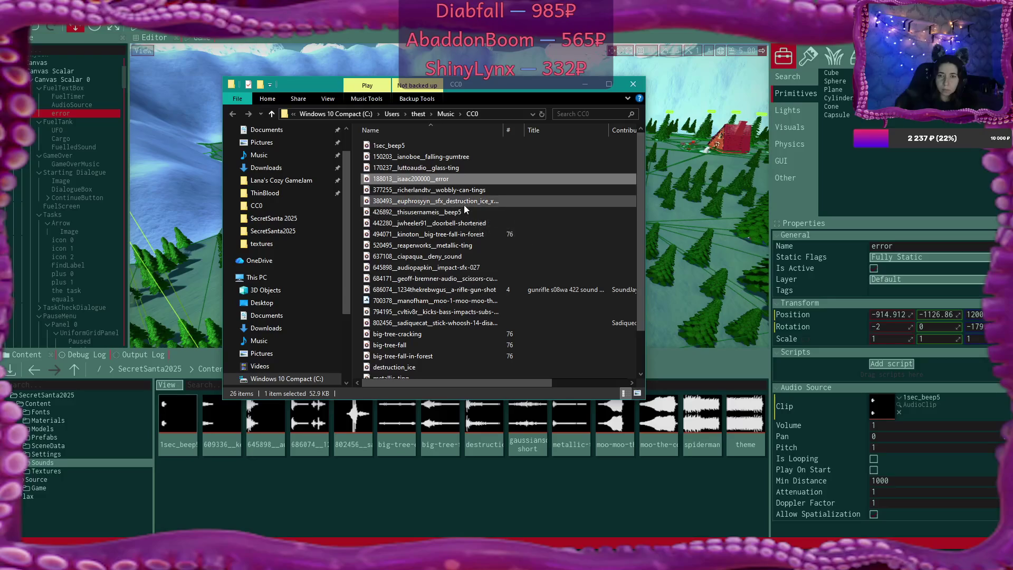
{"action": "double_click", "coordinate": [432, 179]}
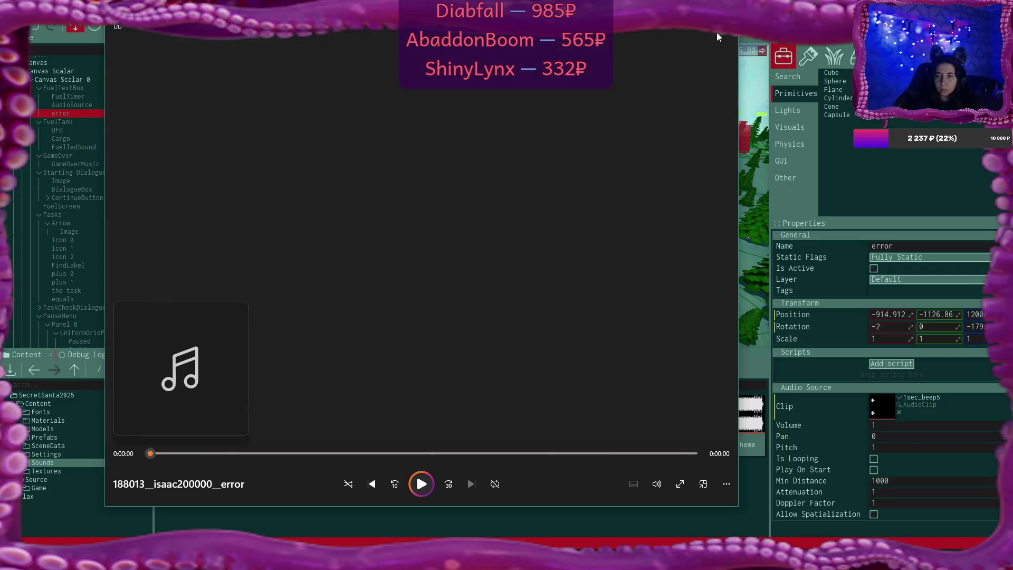
{"action": "key", "text": "alt+F4"}
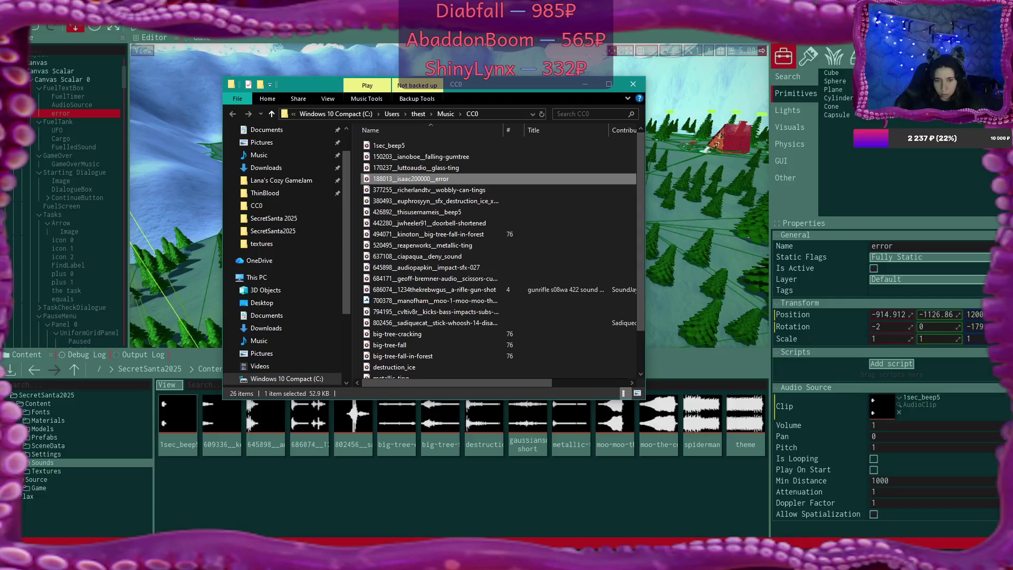
{"action": "key", "text": "alt+Tab"}
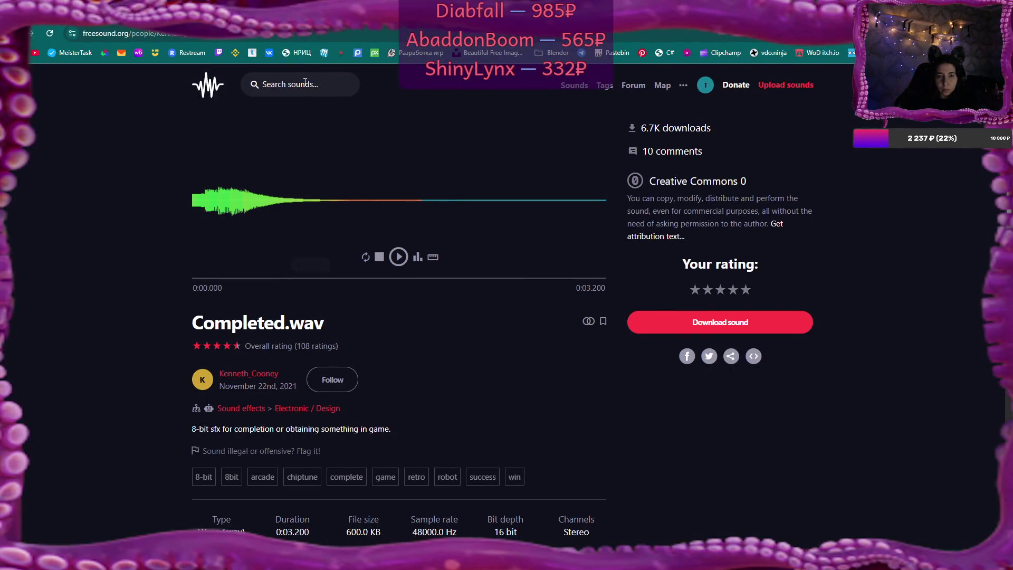
- Search Freesound for 'error' and preview Error Bleep 3 and Error_04.wav
{"action": "left_click", "coordinate": [305, 82]}
{"action": "type", "text": "error"}
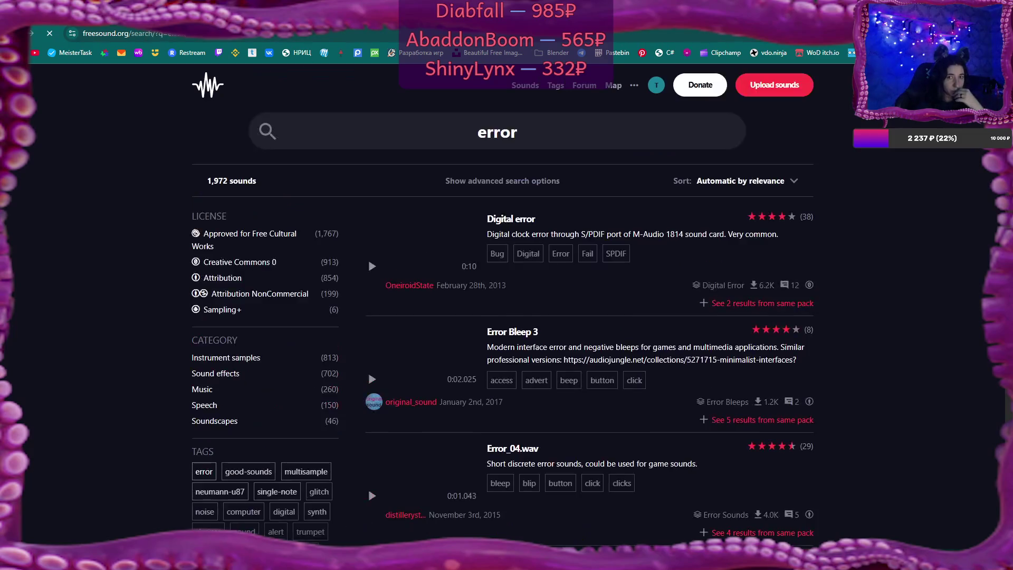
{"action": "left_click", "coordinate": [372, 379]}
{"action": "left_click", "coordinate": [372, 495]}
{"action": "scroll", "coordinate": [370, 495], "scroll_direction": "down", "scroll_amount": 3}
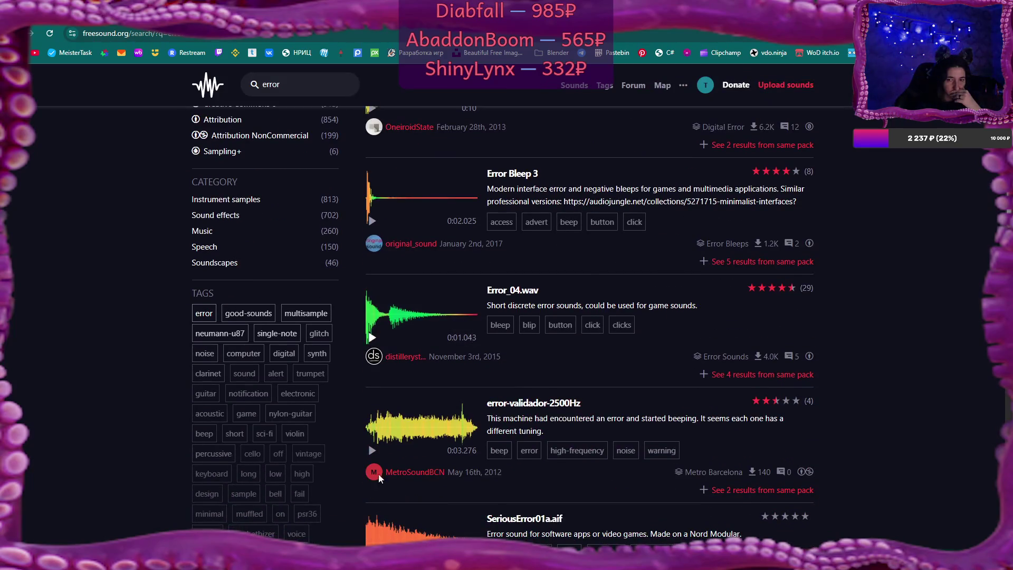
- Open the full browsing history page from Chrome's menu
{"action": "left_click", "coordinate": [999, 34]}
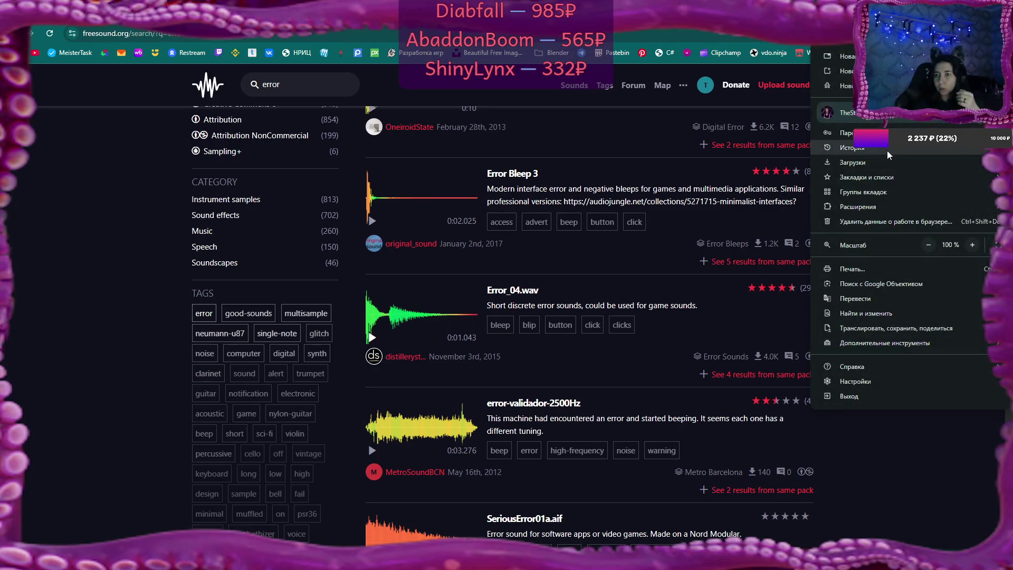
{"action": "mouse_move", "coordinate": [887, 153]}
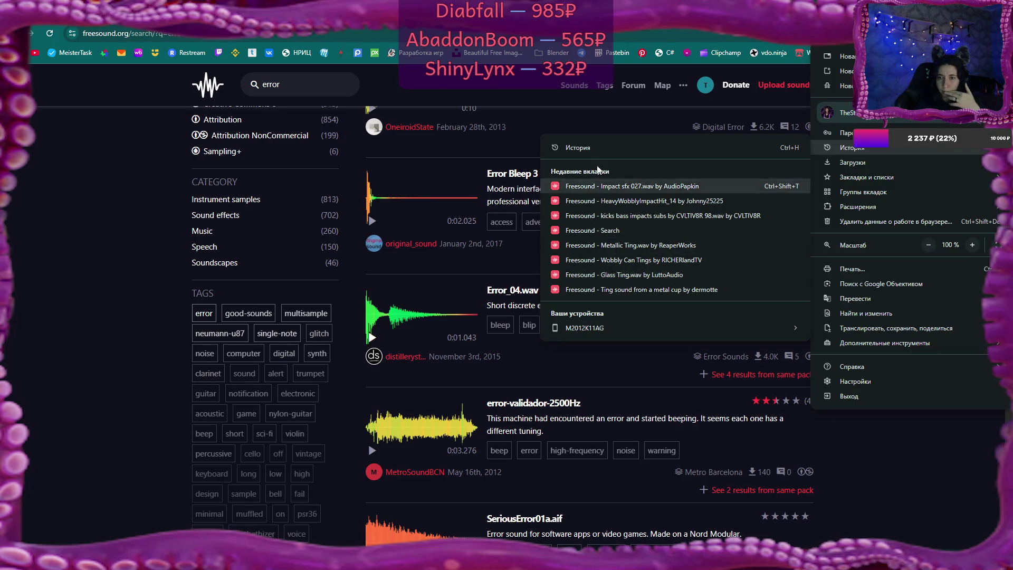
{"action": "left_click", "coordinate": [568, 149]}
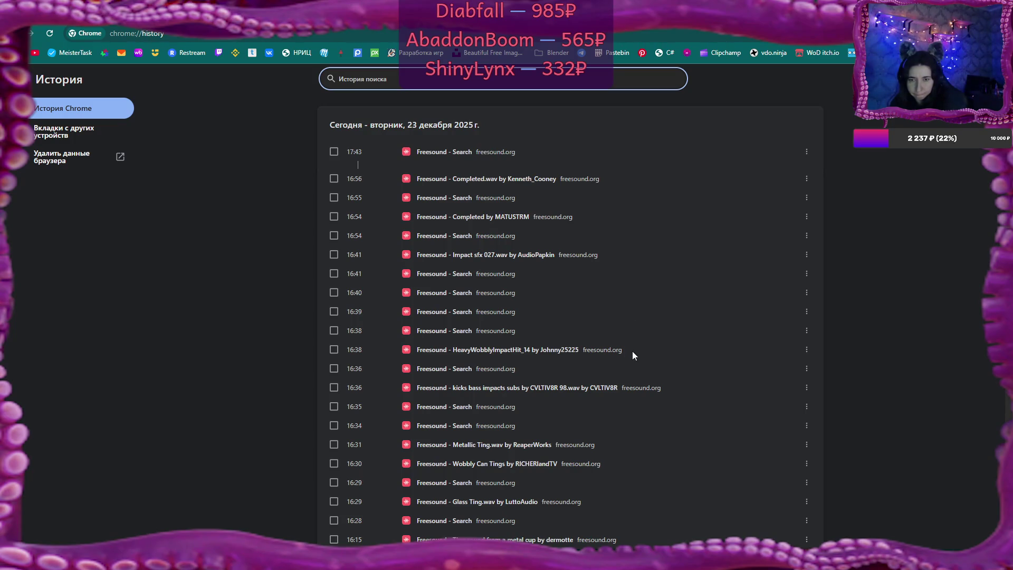
- Scroll through today's Freesound history, then go back to the 'error' search results
{"action": "scroll", "coordinate": [635, 380], "scroll_direction": "down", "scroll_amount": 2}
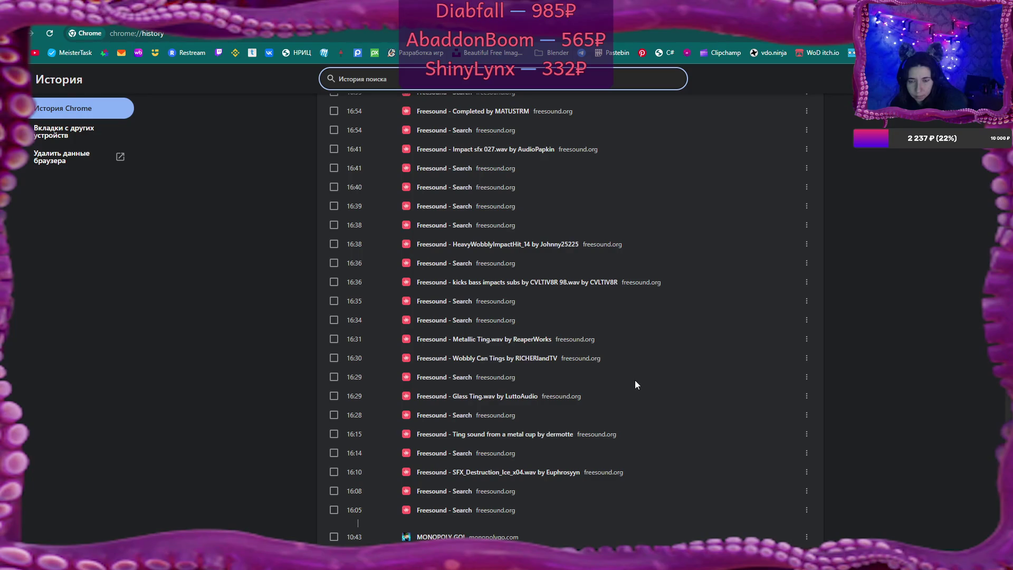
{"action": "scroll", "coordinate": [634, 380], "scroll_direction": "down", "scroll_amount": 4}
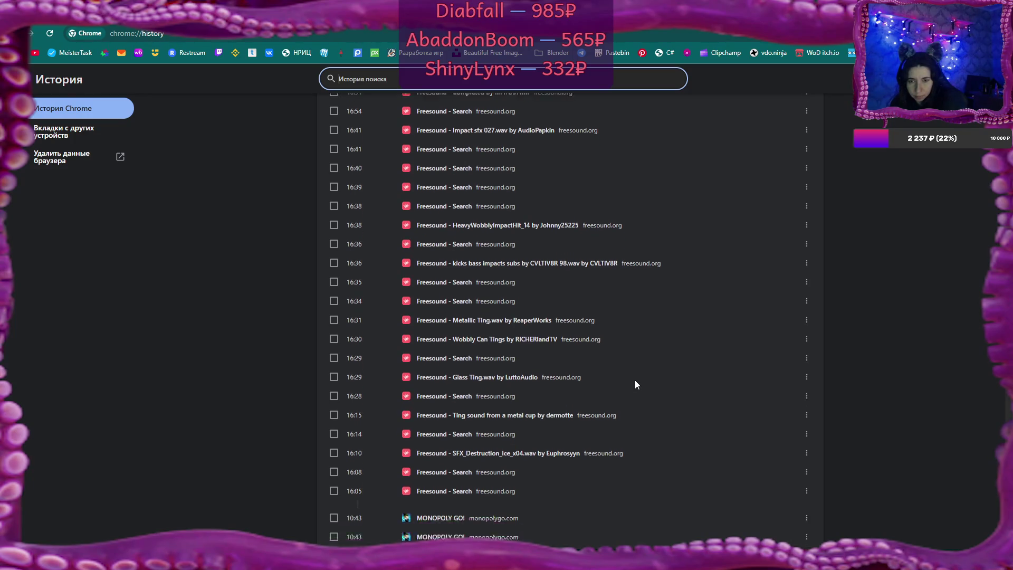
{"action": "scroll", "coordinate": [635, 381], "scroll_direction": "up", "scroll_amount": 6}
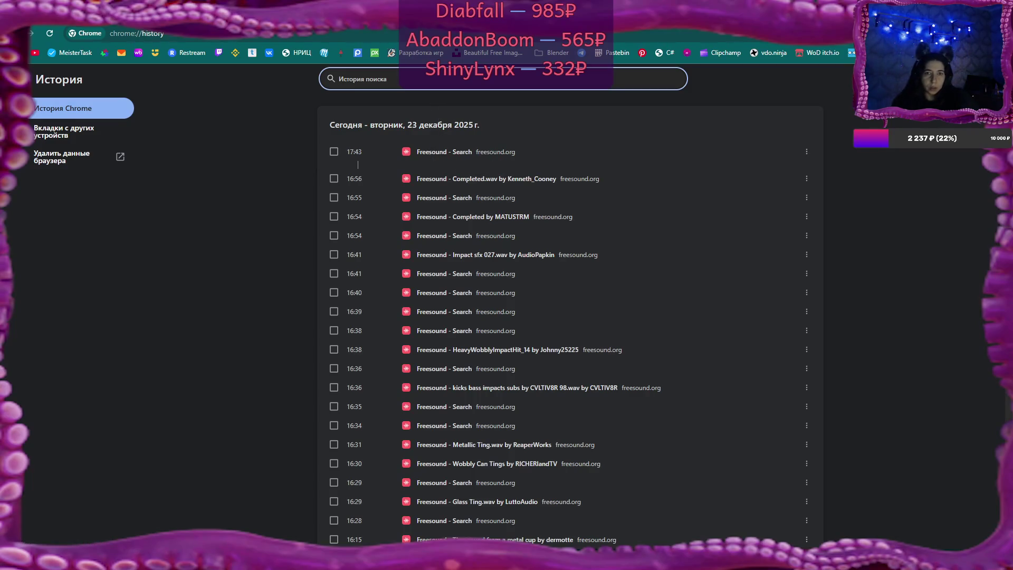
{"action": "key", "text": "alt+Left"}
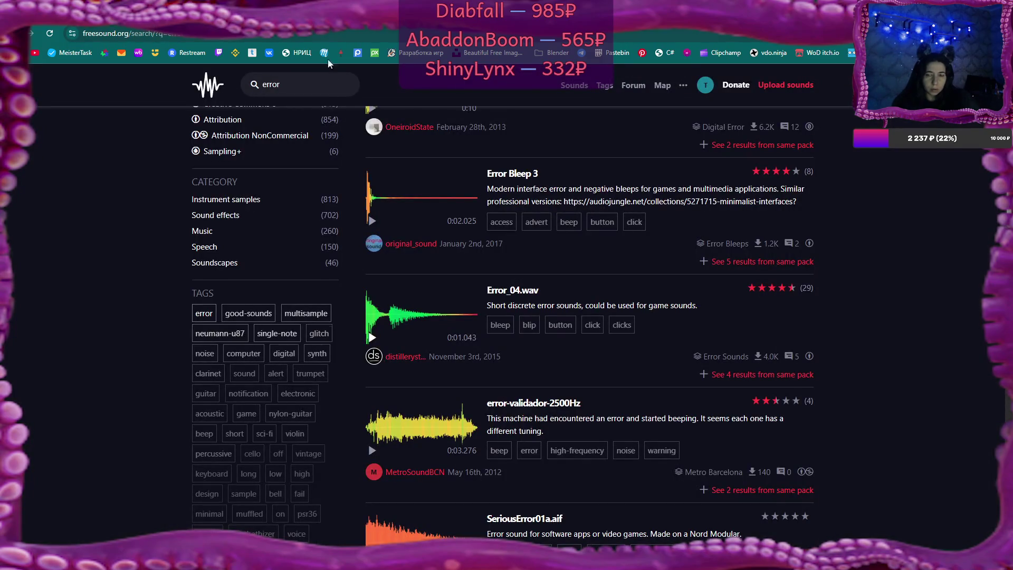
- Limit the error results to Creative Commons 0 and preview Battle menu error and Klávesnice + errors.wav
{"action": "left_click", "coordinate": [374, 218]}
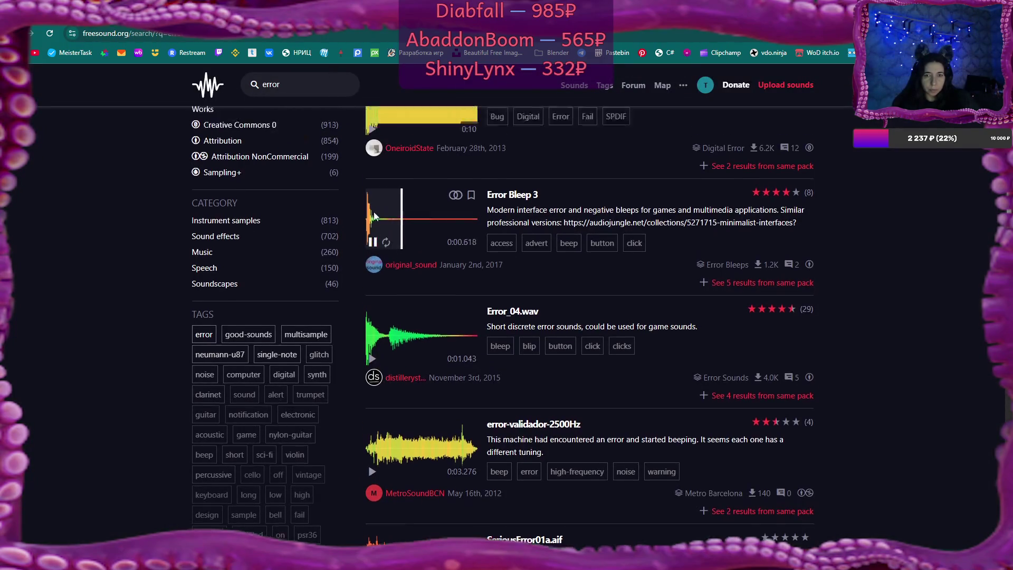
{"action": "scroll", "coordinate": [374, 217], "scroll_direction": "up", "scroll_amount": 2}
{"action": "left_click", "coordinate": [247, 209]}
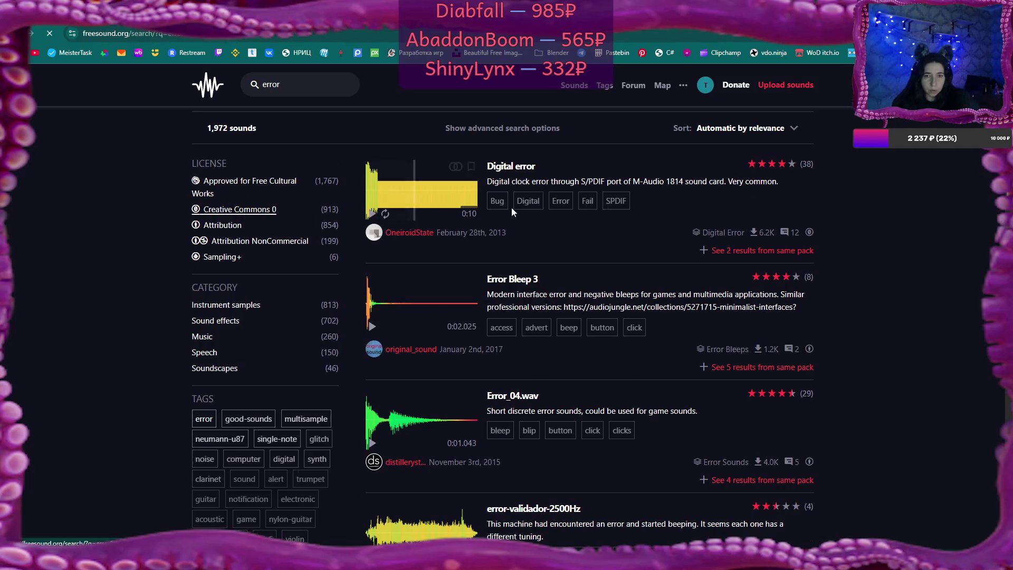
{"action": "scroll", "coordinate": [546, 299], "scroll_direction": "down", "scroll_amount": 4}
{"action": "scroll", "coordinate": [547, 299], "scroll_direction": "down", "scroll_amount": 3}
{"action": "left_click", "coordinate": [371, 267]}
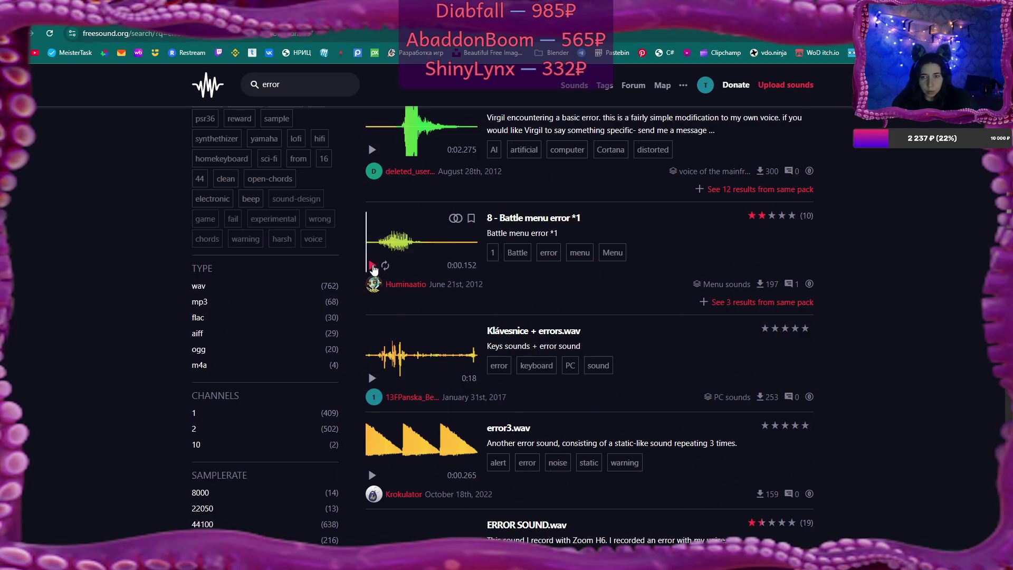
{"action": "left_click", "coordinate": [372, 378]}
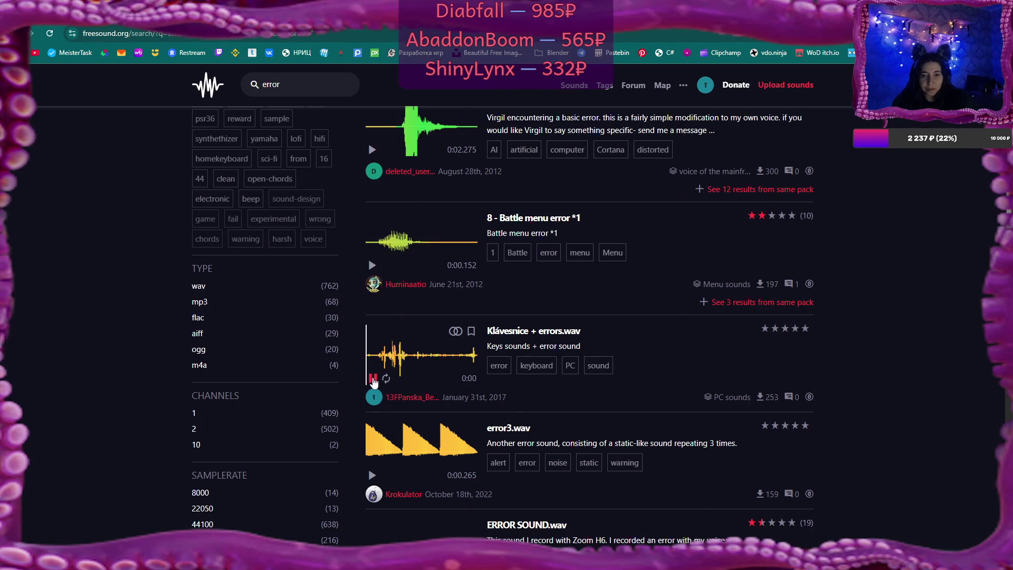
- Preview ERROR SOUND.wav, inventory_combine_error.wav and ui error1 further down the results
{"action": "scroll", "coordinate": [372, 369], "scroll_direction": "down", "scroll_amount": 5}
{"action": "left_click", "coordinate": [372, 308]}
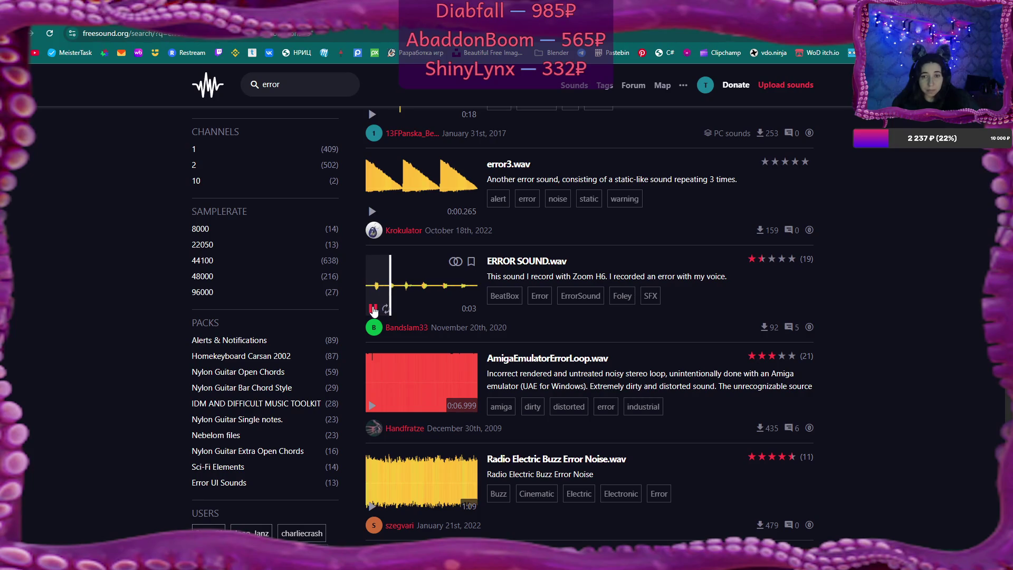
{"action": "scroll", "coordinate": [373, 311], "scroll_direction": "down", "scroll_amount": 8}
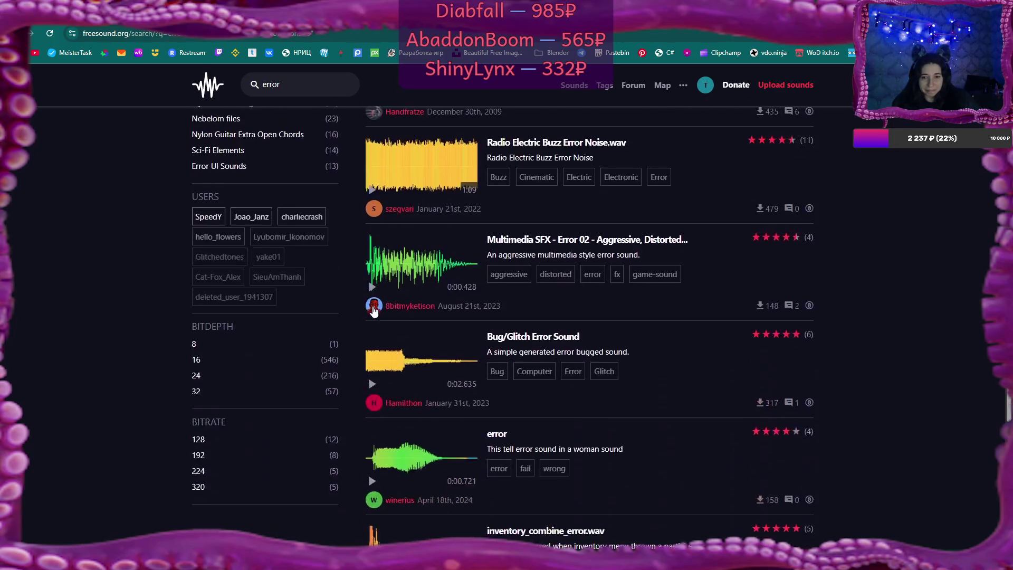
{"action": "scroll", "coordinate": [373, 311], "scroll_direction": "down", "scroll_amount": 2}
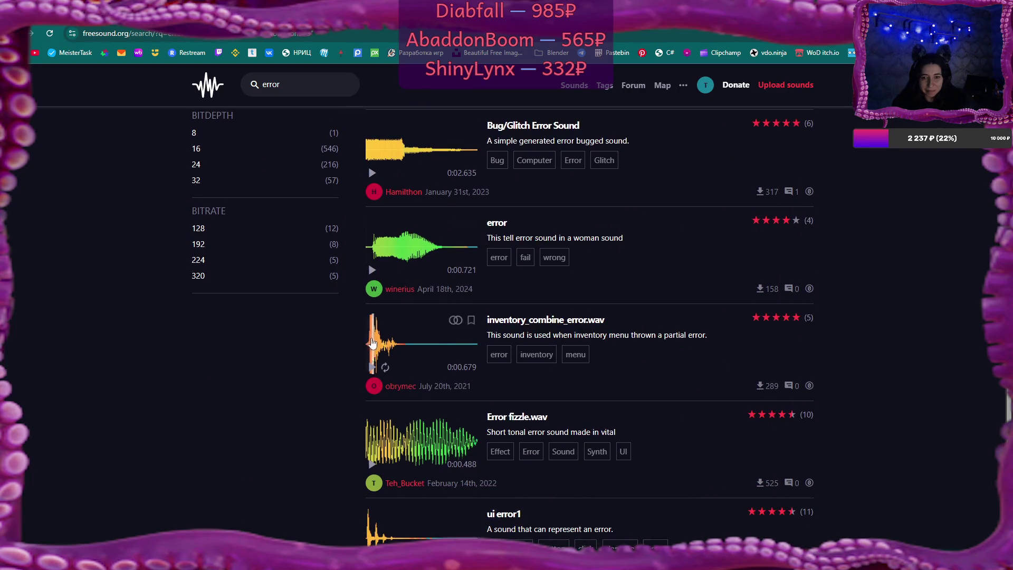
{"action": "left_click", "coordinate": [372, 366]}
{"action": "scroll", "coordinate": [371, 377], "scroll_direction": "down", "scroll_amount": 3}
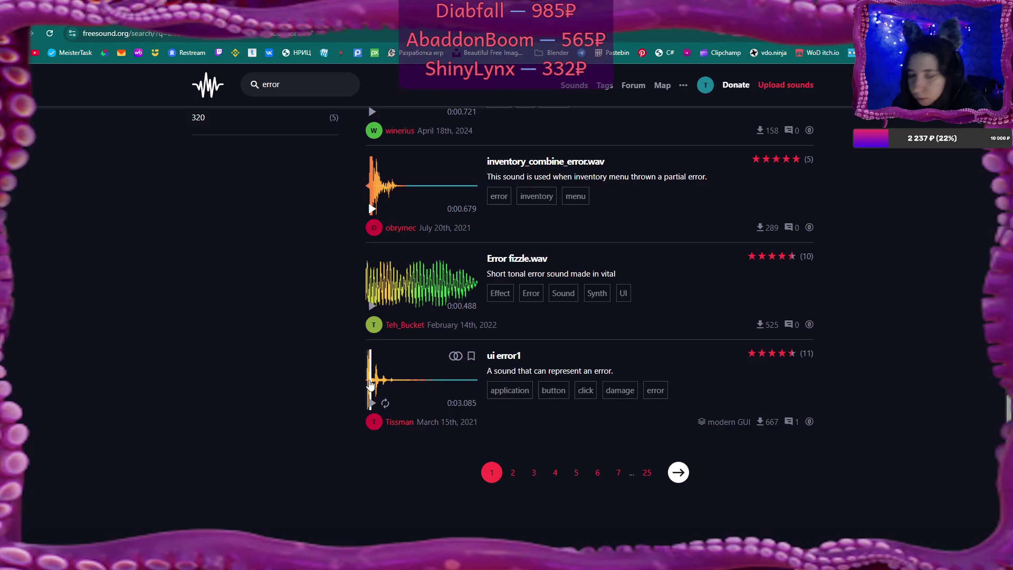
{"action": "left_click", "coordinate": [372, 402]}
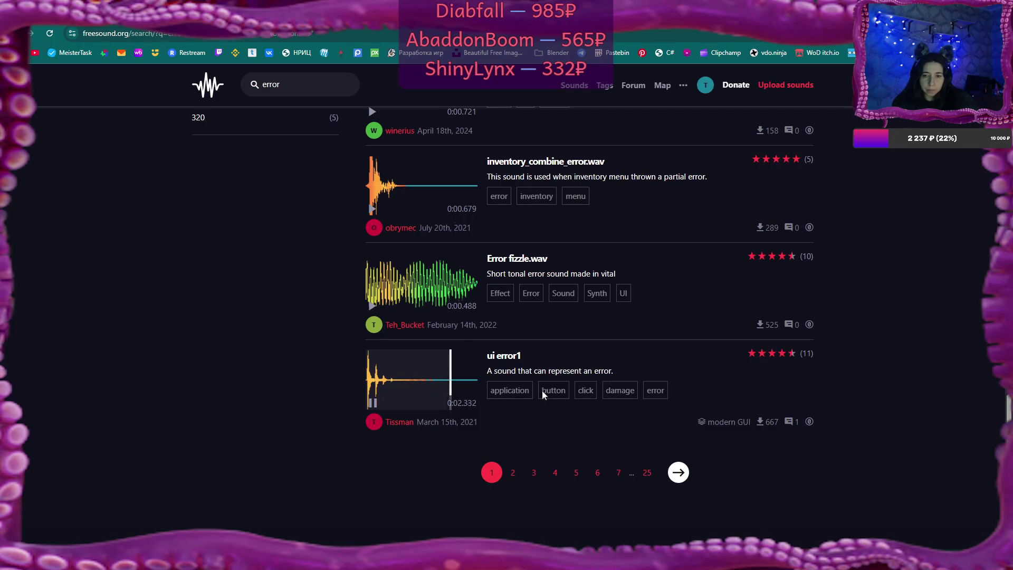
- On the second results page, preview both Error Sound results and error2.wav
{"action": "left_click", "coordinate": [513, 472]}
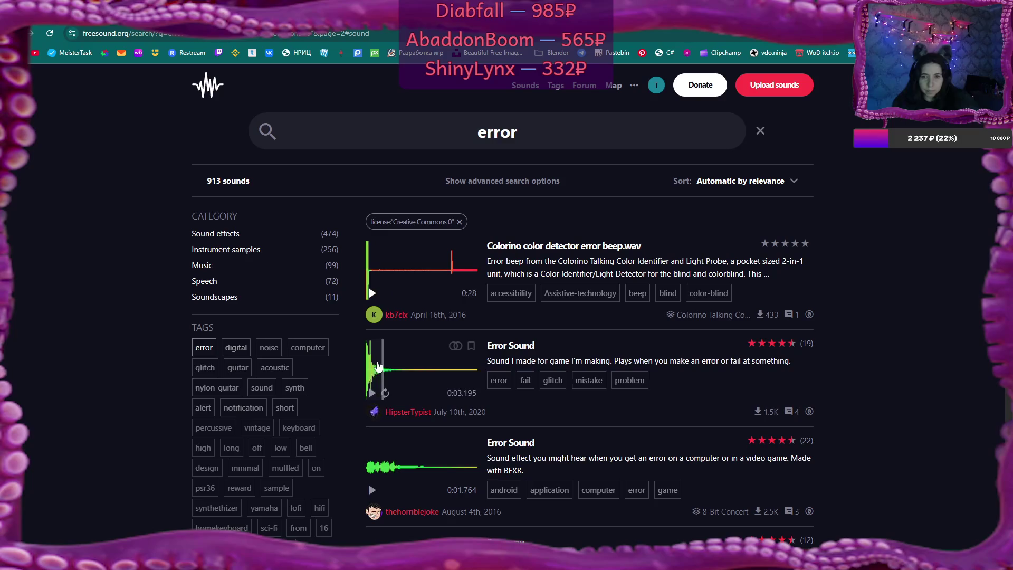
{"action": "left_click", "coordinate": [373, 393]}
{"action": "left_click", "coordinate": [371, 490]}
{"action": "scroll", "coordinate": [370, 438], "scroll_direction": "down", "scroll_amount": 4}
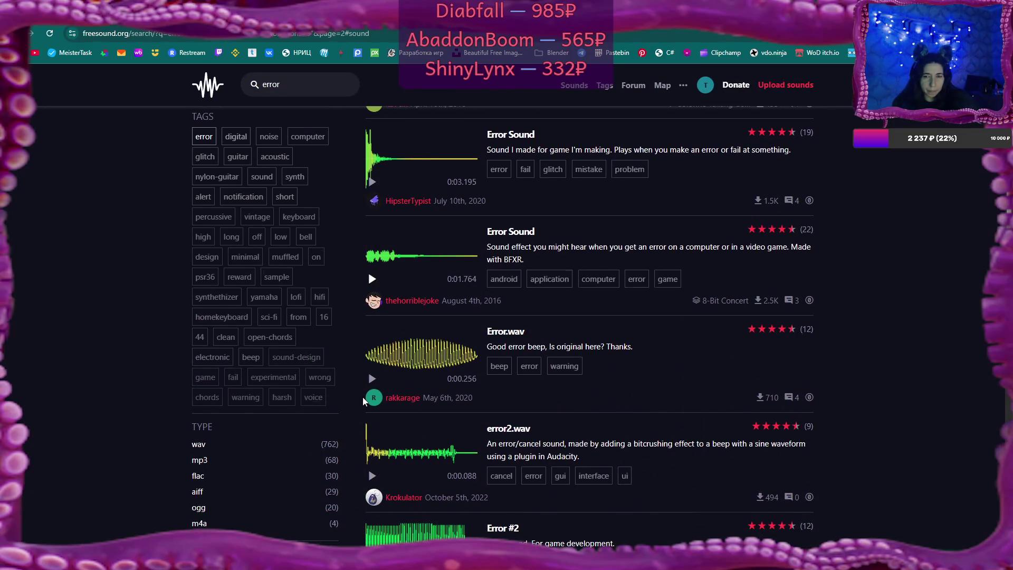
{"action": "scroll", "coordinate": [362, 396], "scroll_direction": "down", "scroll_amount": 2}
{"action": "left_click", "coordinate": [372, 370]}
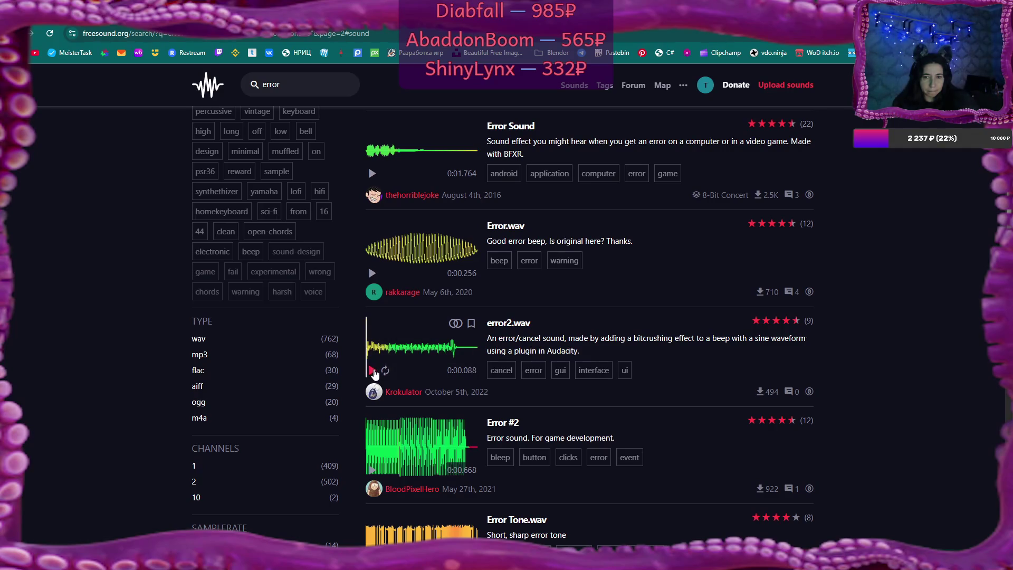
{"action": "scroll", "coordinate": [374, 372], "scroll_direction": "down", "scroll_amount": 1}
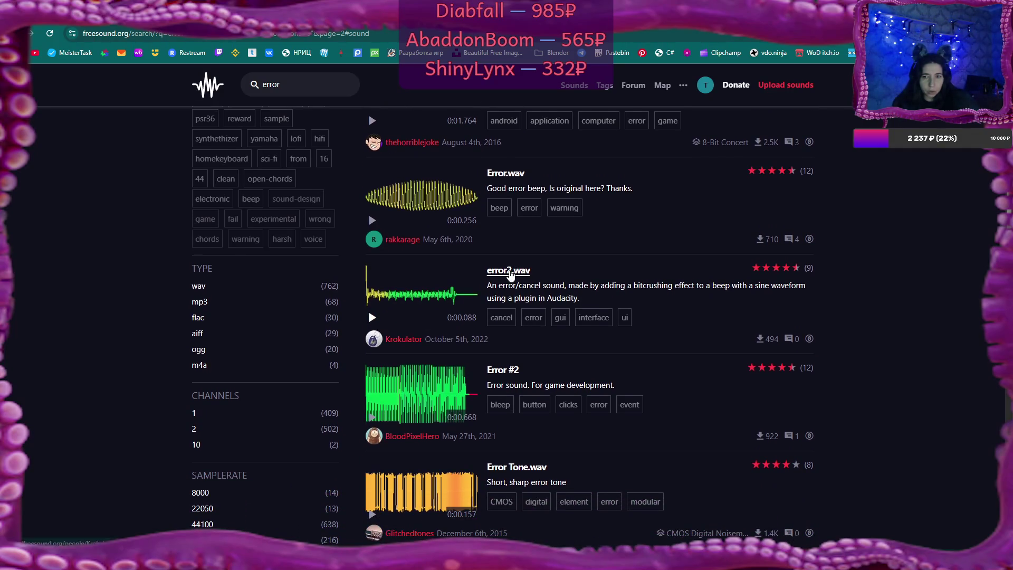
{"action": "scroll", "coordinate": [509, 275], "scroll_direction": "down", "scroll_amount": 1}
{"action": "scroll", "coordinate": [509, 275], "scroll_direction": "down", "scroll_amount": 3}
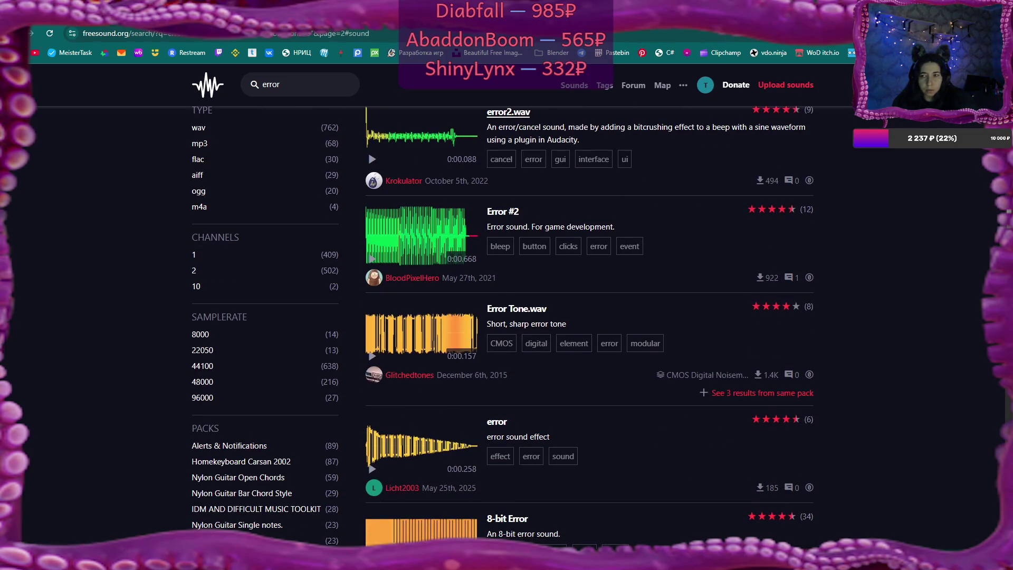
- Preview the noise-modulation Error, Digital Error and Beep error sounds
{"action": "left_click", "coordinate": [1001, 33]}
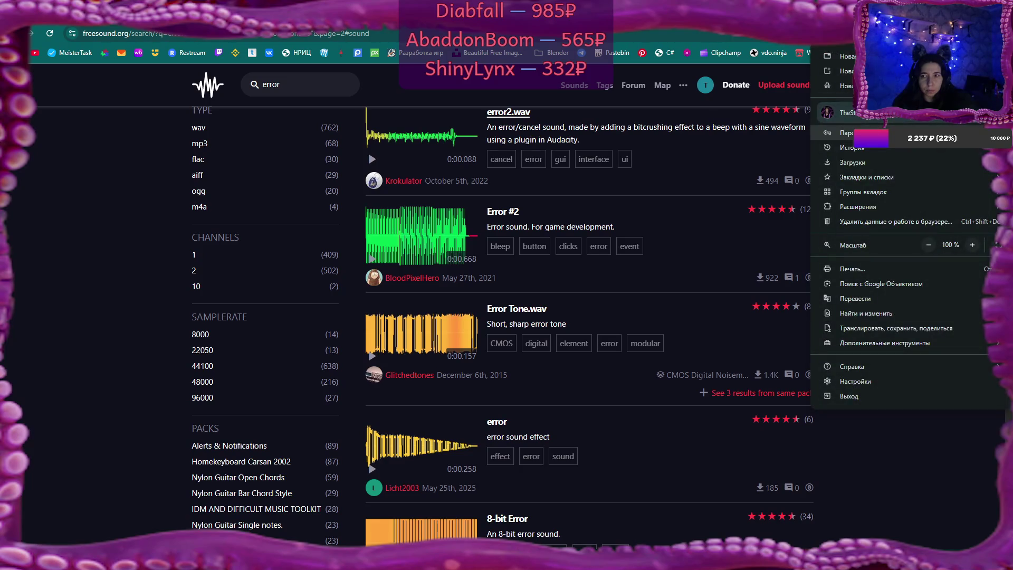
{"action": "mouse_move", "coordinate": [849, 132]}
{"action": "mouse_move", "coordinate": [937, 178]}
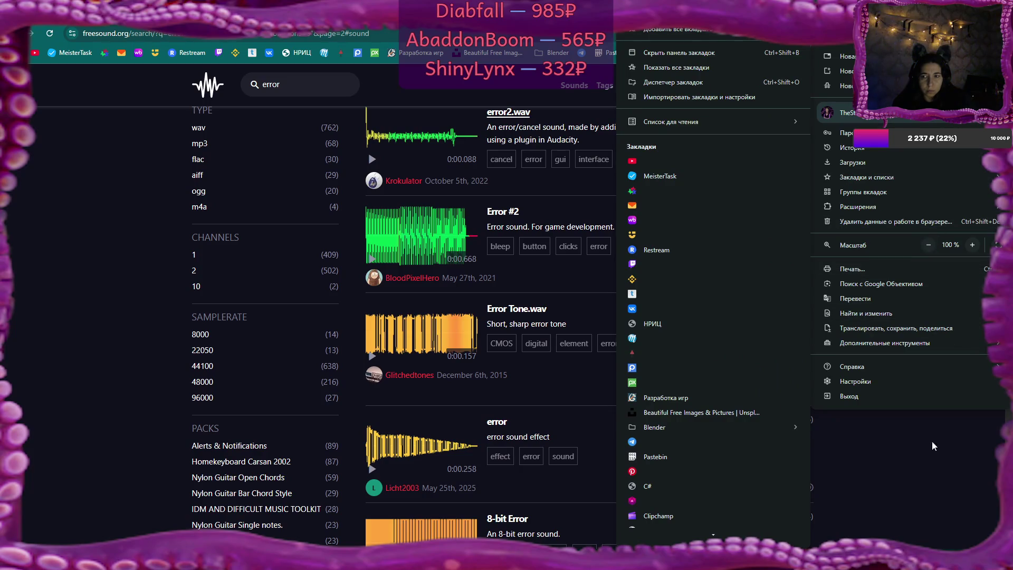
{"action": "left_click", "coordinate": [930, 499]}
{"action": "scroll", "coordinate": [646, 377], "scroll_direction": "down", "scroll_amount": 8}
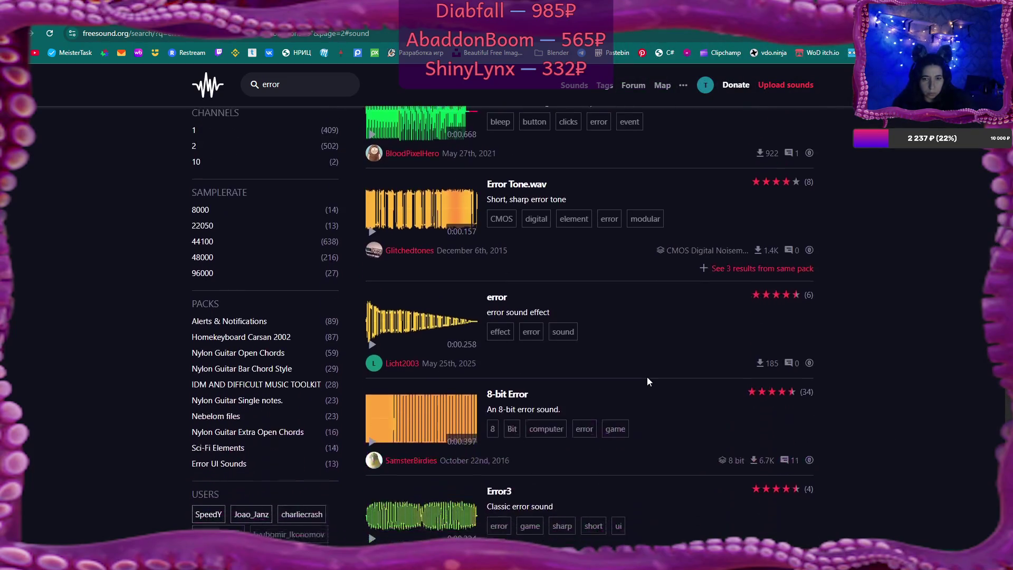
{"action": "scroll", "coordinate": [647, 381], "scroll_direction": "down", "scroll_amount": 5}
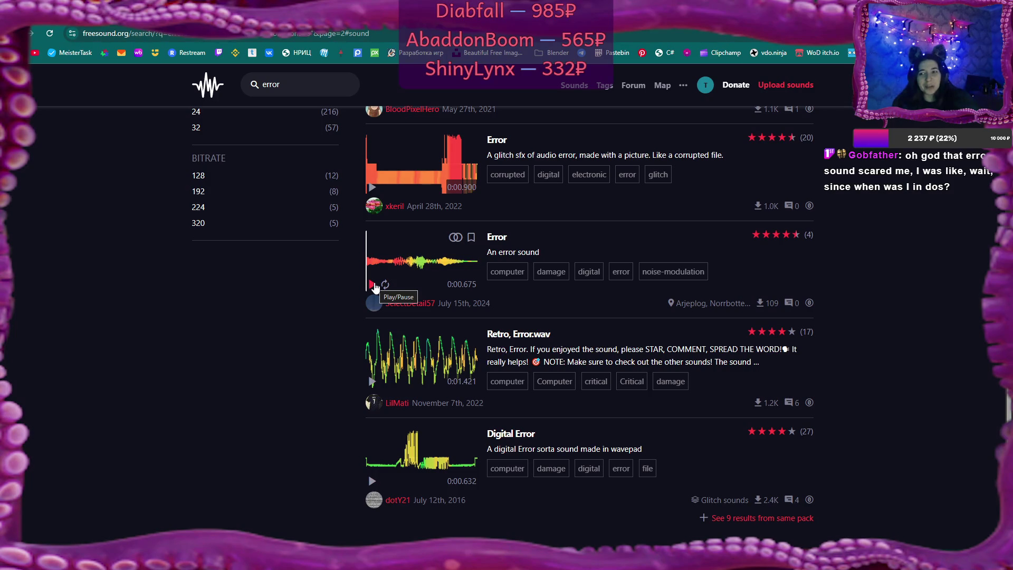
{"action": "left_click", "coordinate": [372, 285]}
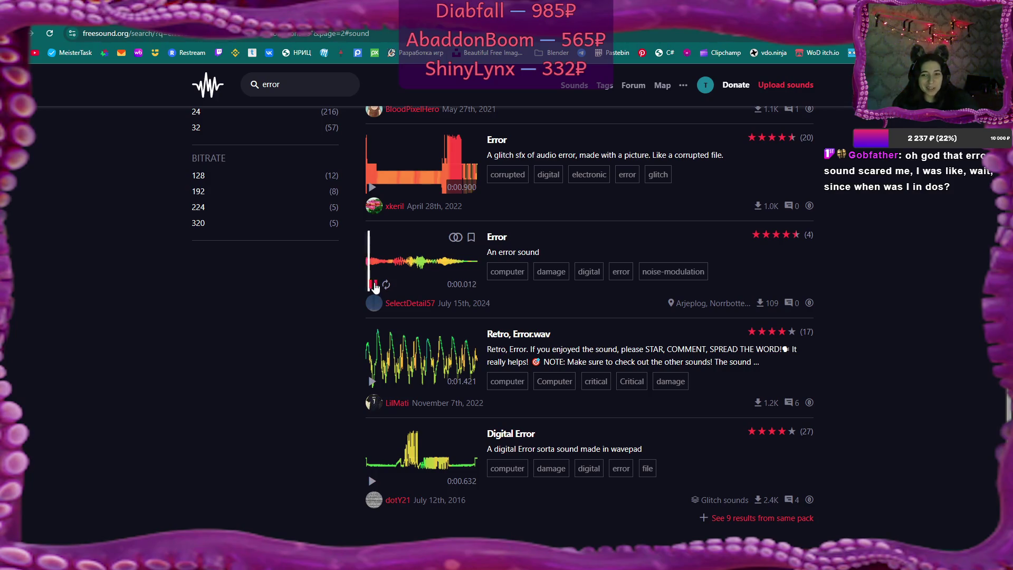
{"action": "left_click", "coordinate": [371, 481]}
{"action": "scroll", "coordinate": [580, 490], "scroll_direction": "down", "scroll_amount": 3}
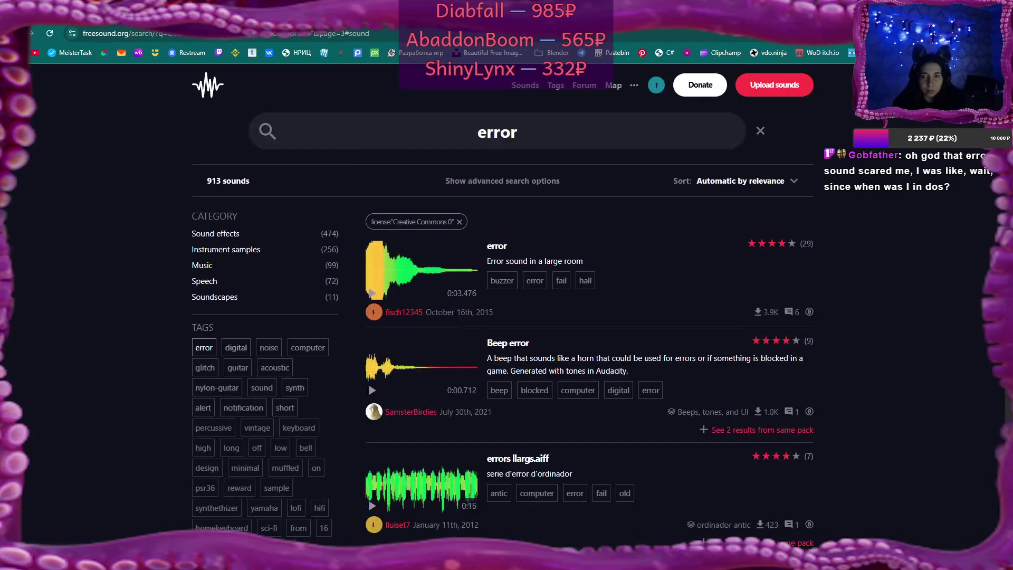
{"action": "left_click", "coordinate": [372, 390]}
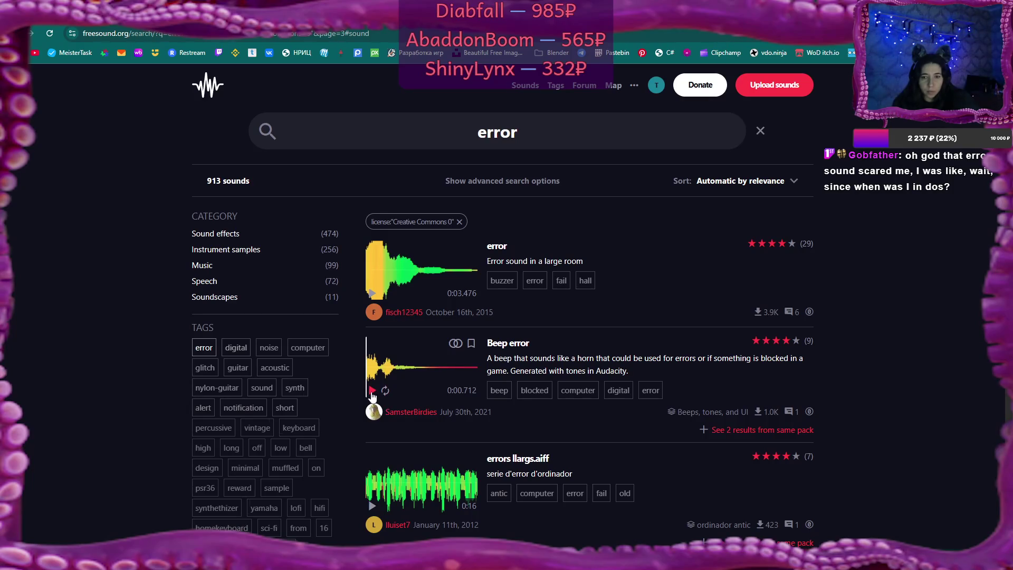
{"action": "left_click", "coordinate": [372, 390]}
- Return to the error2.wav page, preview it and download it into the CC0 music folder
{"action": "left_click", "coordinate": [372, 390]}
{"action": "key", "text": "alt+Left"}
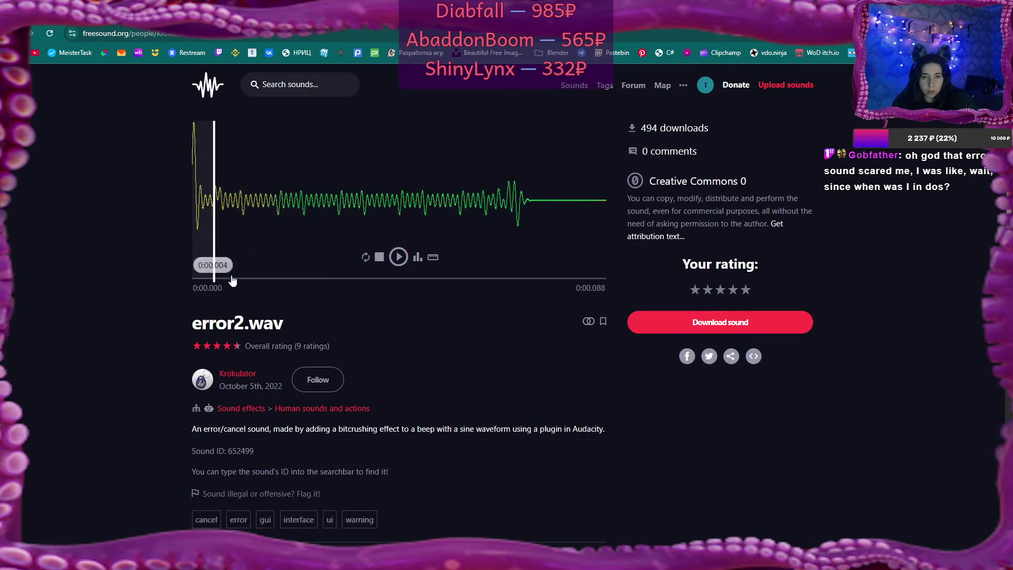
{"action": "left_click", "coordinate": [401, 259]}
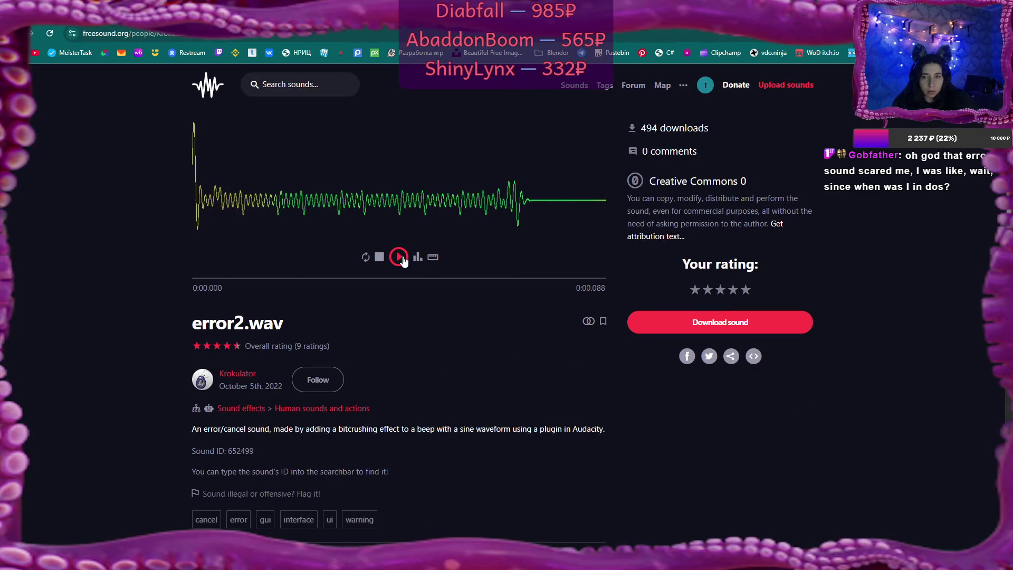
{"action": "left_click", "coordinate": [696, 325]}
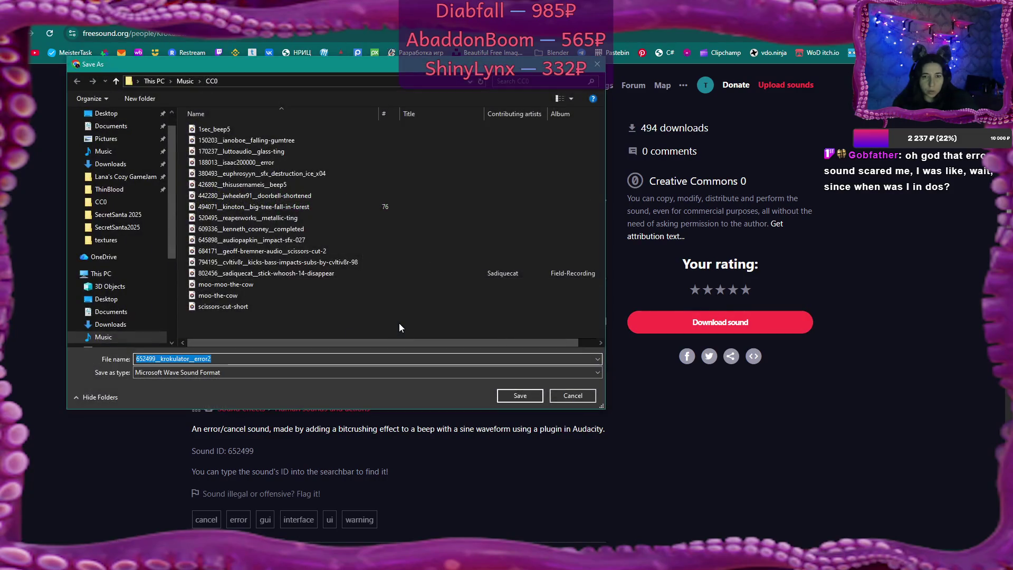
{"action": "left_click", "coordinate": [510, 395]}
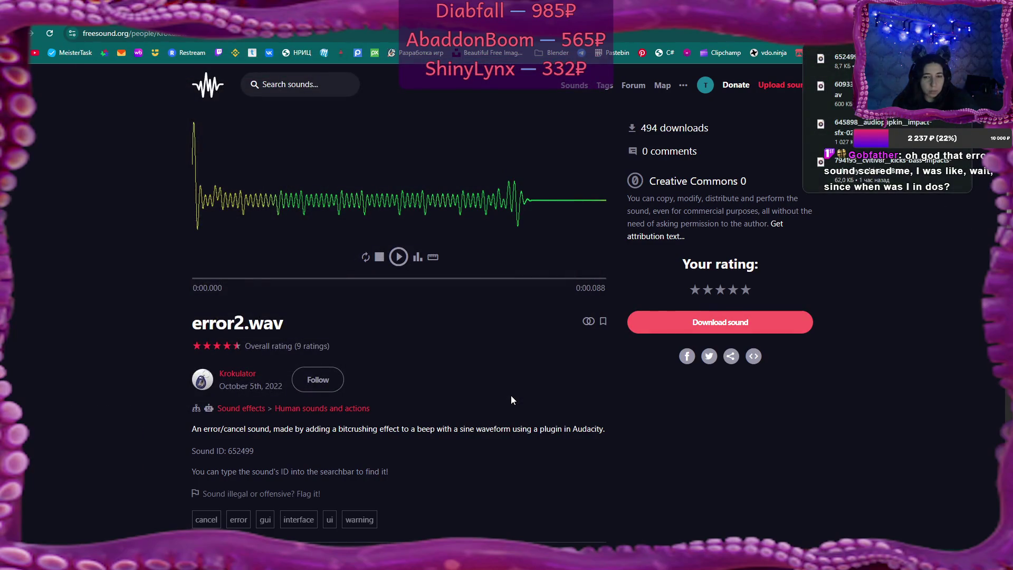
{"action": "scroll", "coordinate": [511, 395], "scroll_direction": "down", "scroll_amount": 8}
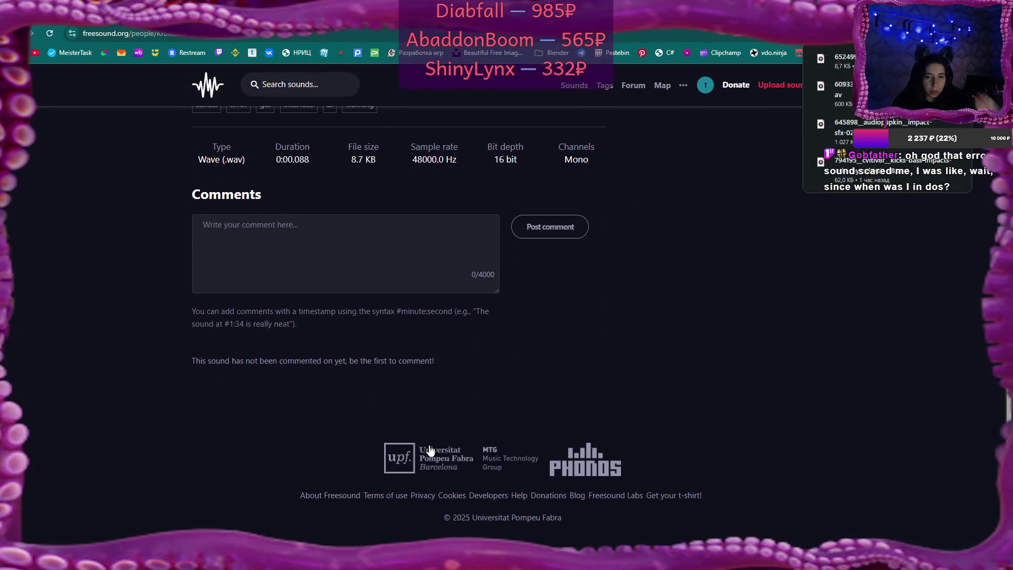
{"action": "key", "text": "alt+Tab"}
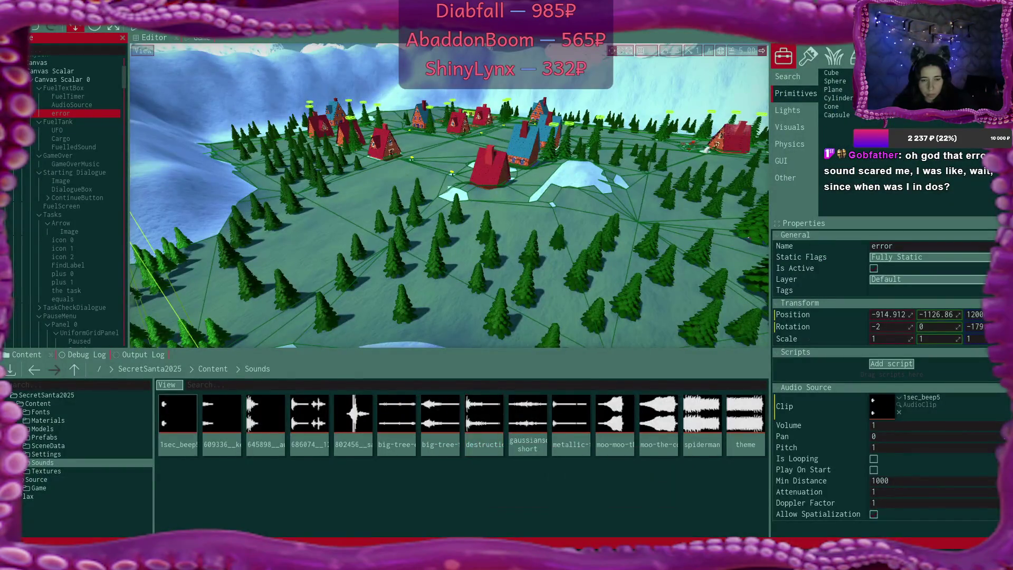
- Import the error2 sound file from the CC0 folder into the Sounds content folder
{"action": "right_click", "coordinate": [111, 467]}
{"action": "left_click", "coordinate": [256, 505]}
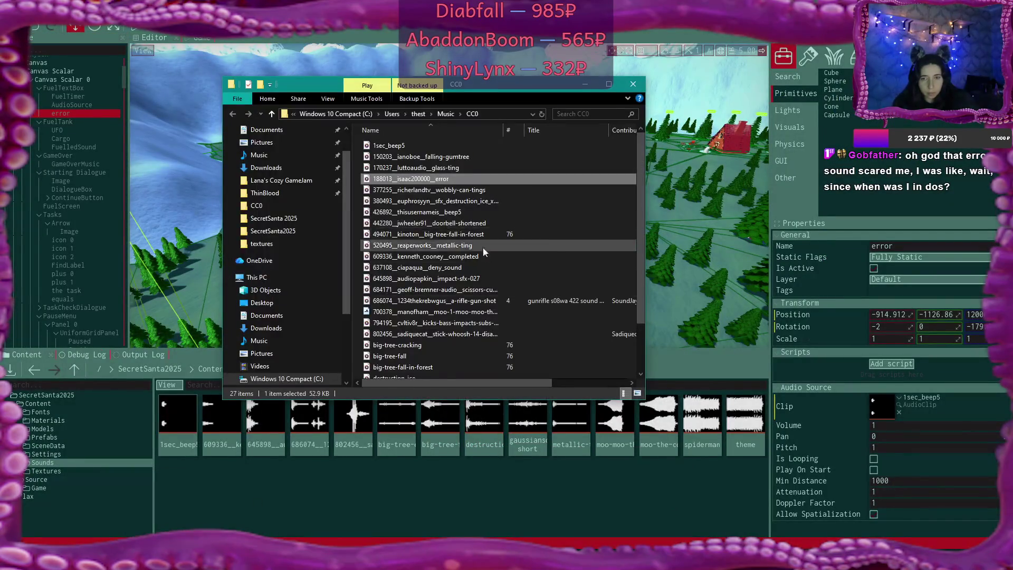
{"action": "scroll", "coordinate": [488, 256], "scroll_direction": "down", "scroll_amount": 2}
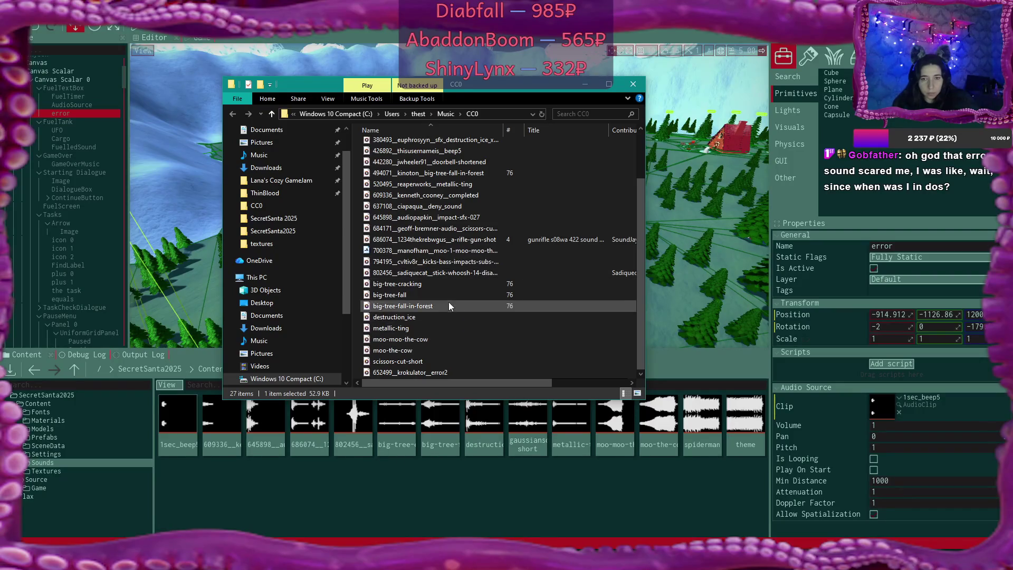
{"action": "scroll", "coordinate": [448, 302], "scroll_direction": "up", "scroll_amount": 2}
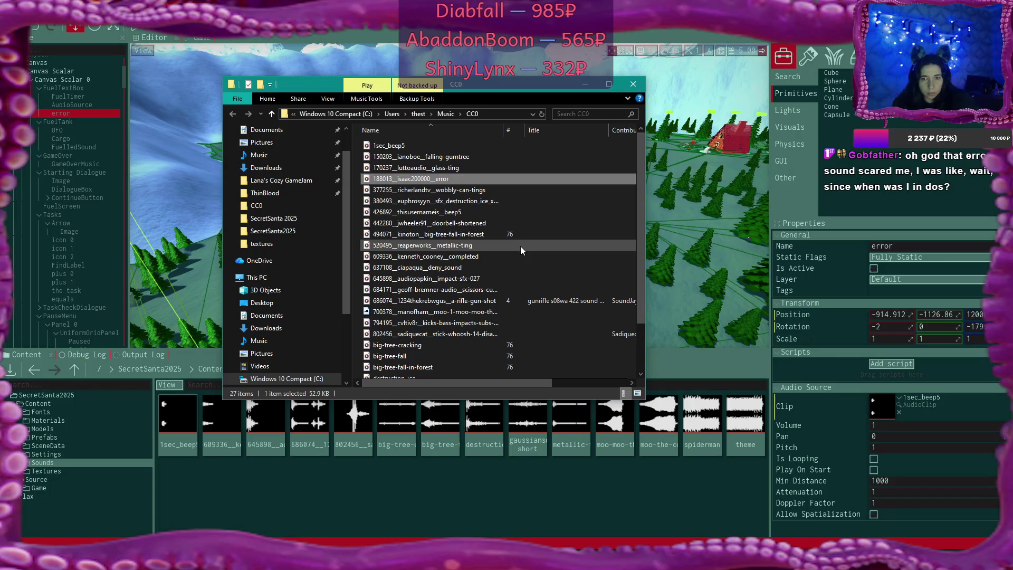
{"action": "scroll", "coordinate": [520, 254], "scroll_direction": "down", "scroll_amount": 2}
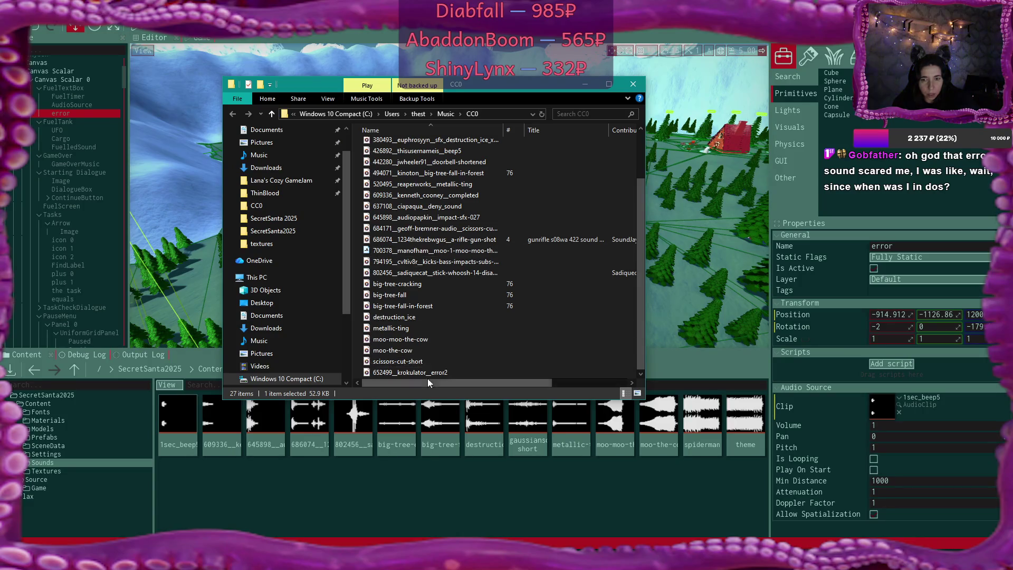
{"action": "left_click_drag", "start_coordinate": [412, 372], "coordinate": [444, 488]}
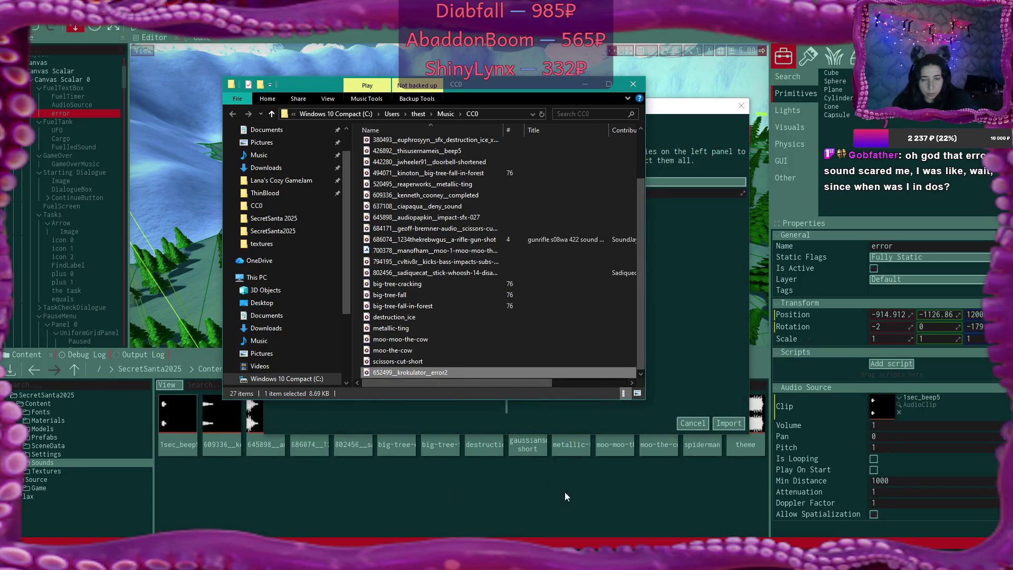
{"action": "left_click", "coordinate": [729, 424]}
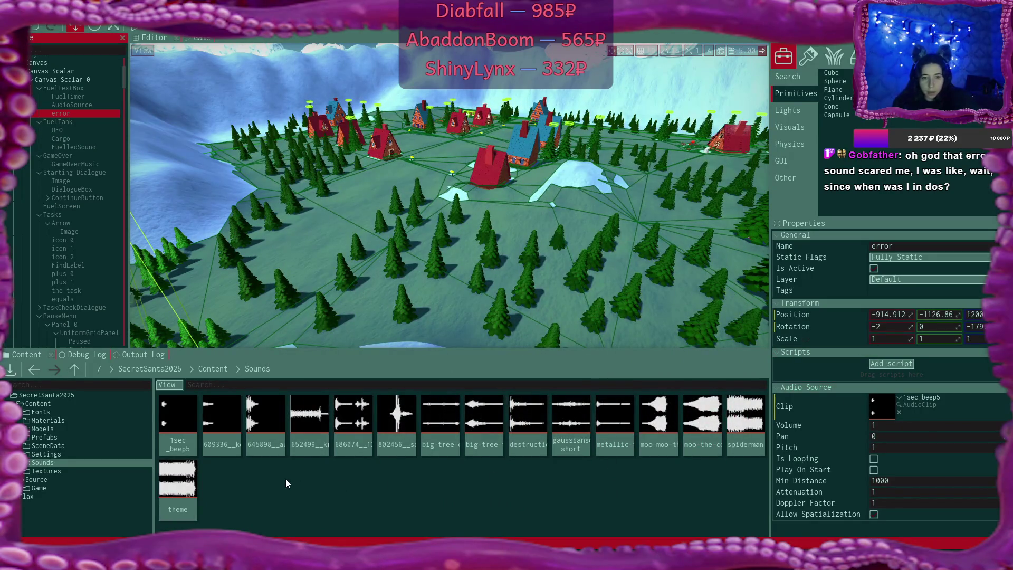
- Set error2 as the error audio source's clip with volume 0.5
{"action": "left_click", "coordinate": [309, 412]}
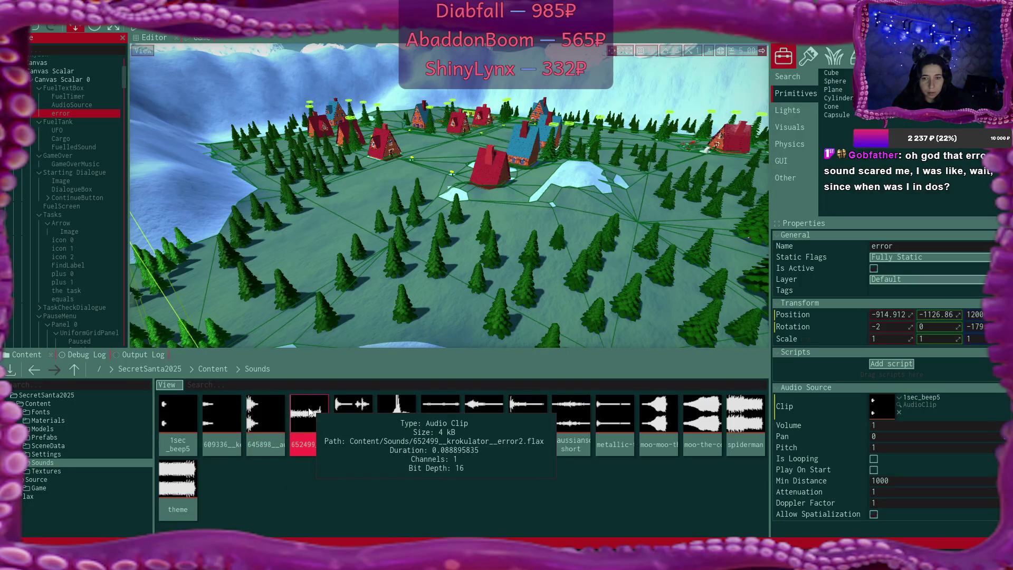
{"action": "left_click_drag", "start_coordinate": [309, 412], "coordinate": [890, 407]}
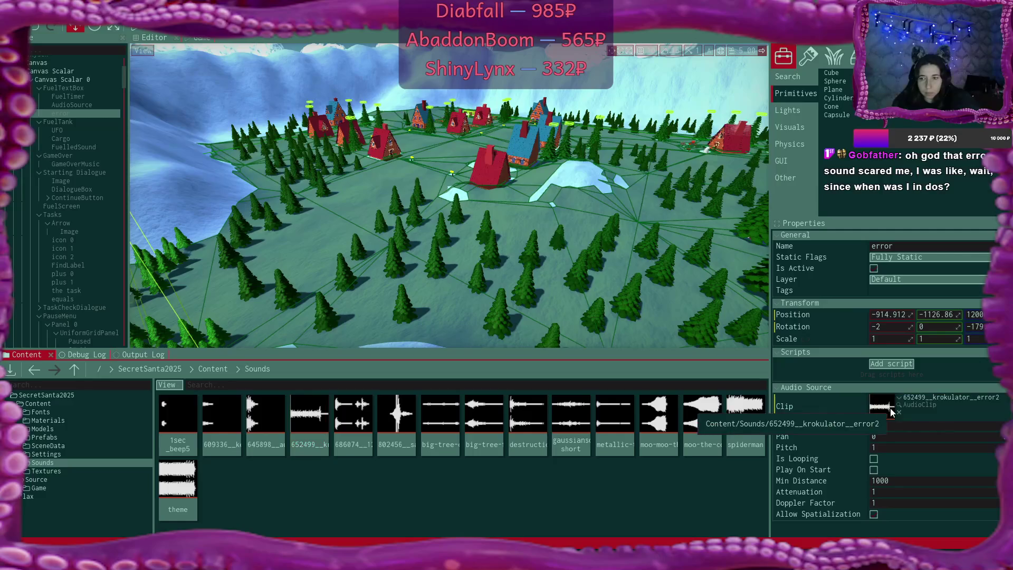
{"action": "left_click", "coordinate": [881, 426]}
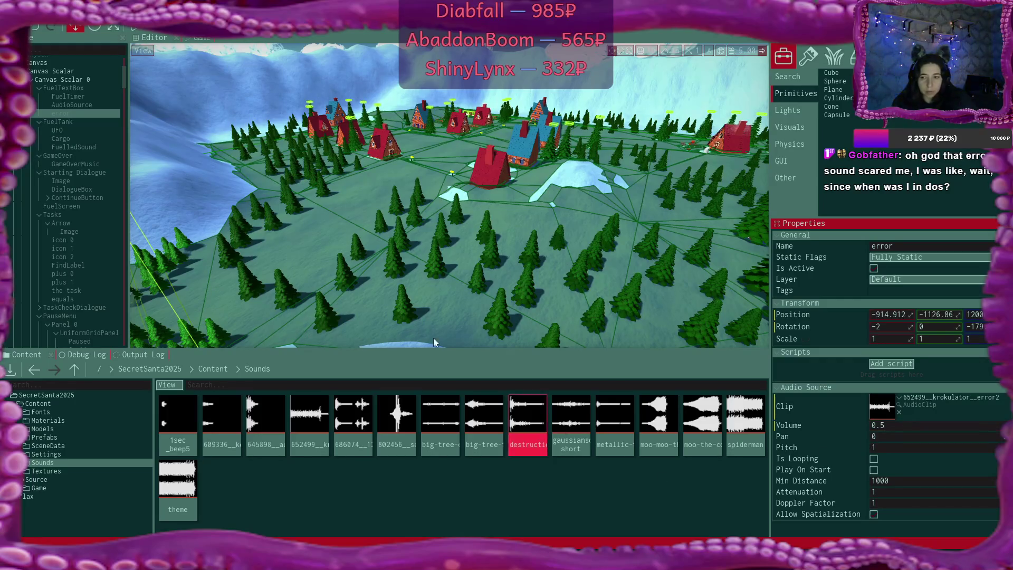
{"action": "left_click", "coordinate": [33, 26]}
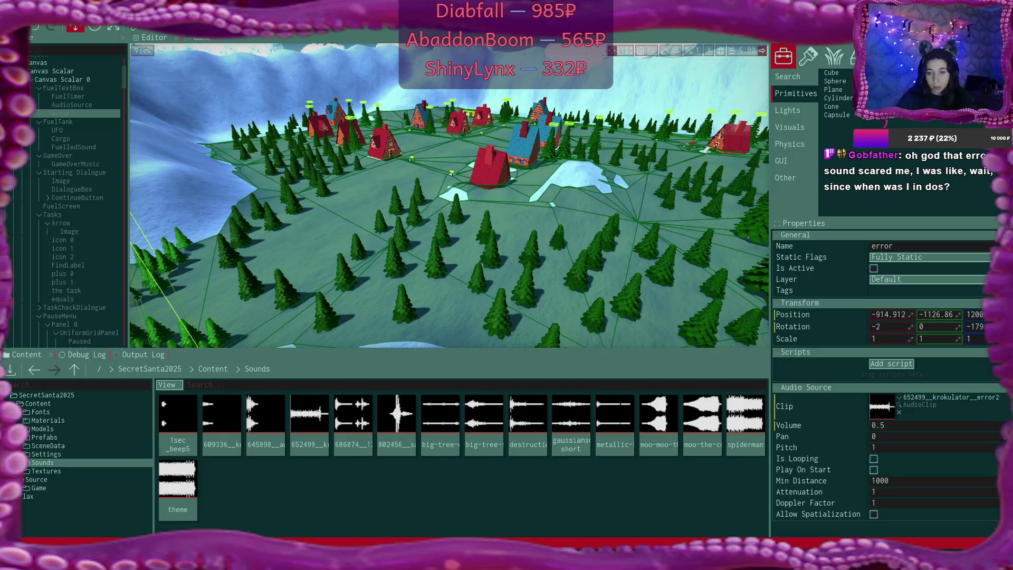
{"action": "key", "text": "alt+Tab"}
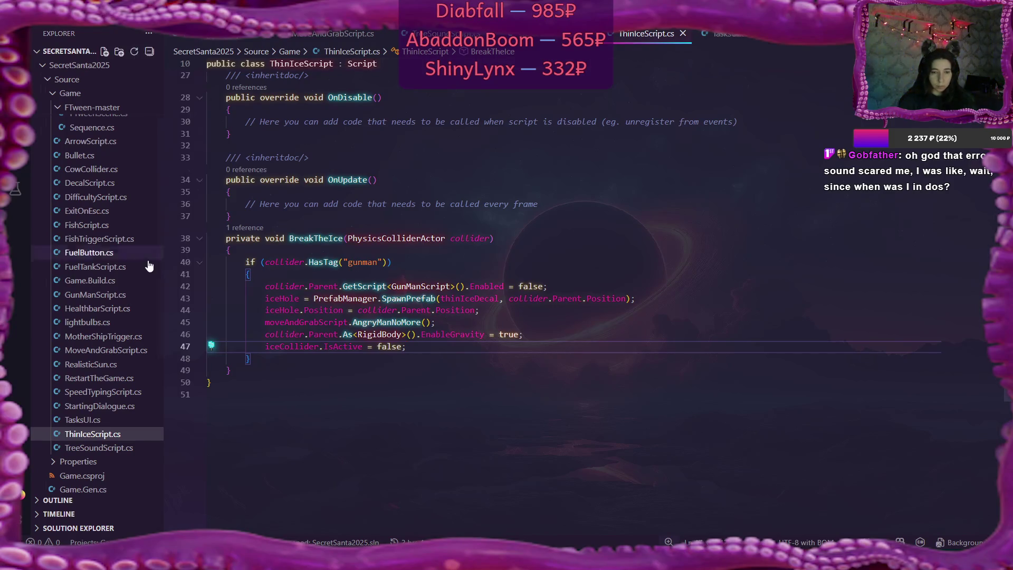
- In SpeedTypingScript.cs, add ', error' to the AudioSource field declaration
{"action": "left_click", "coordinate": [108, 269]}
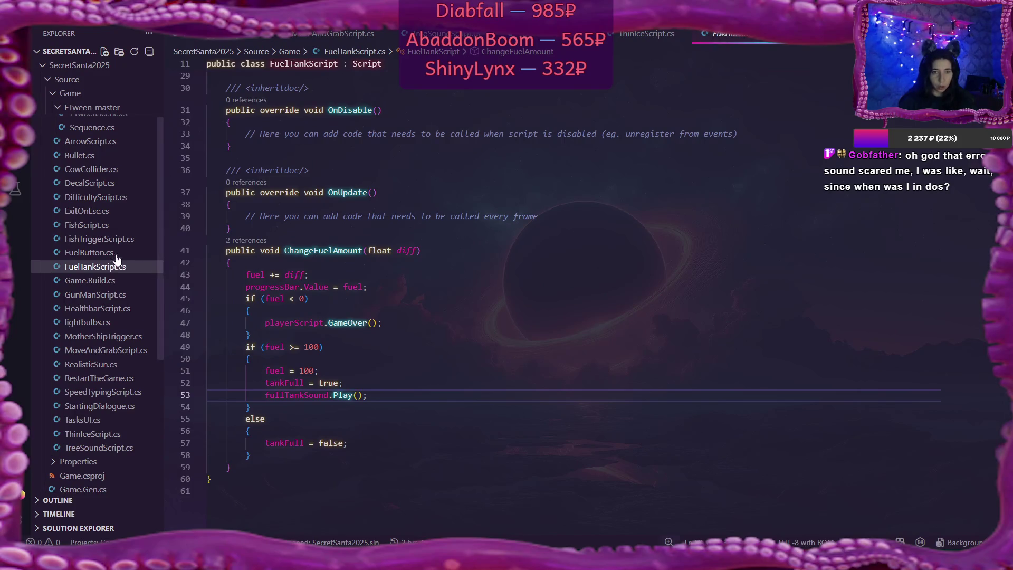
{"action": "left_click", "coordinate": [102, 393]}
{"action": "left_click", "coordinate": [414, 242]}
{"action": "scroll", "coordinate": [414, 242], "scroll_direction": "down", "scroll_amount": 3}
{"action": "scroll", "coordinate": [417, 240], "scroll_direction": "up", "scroll_amount": 8}
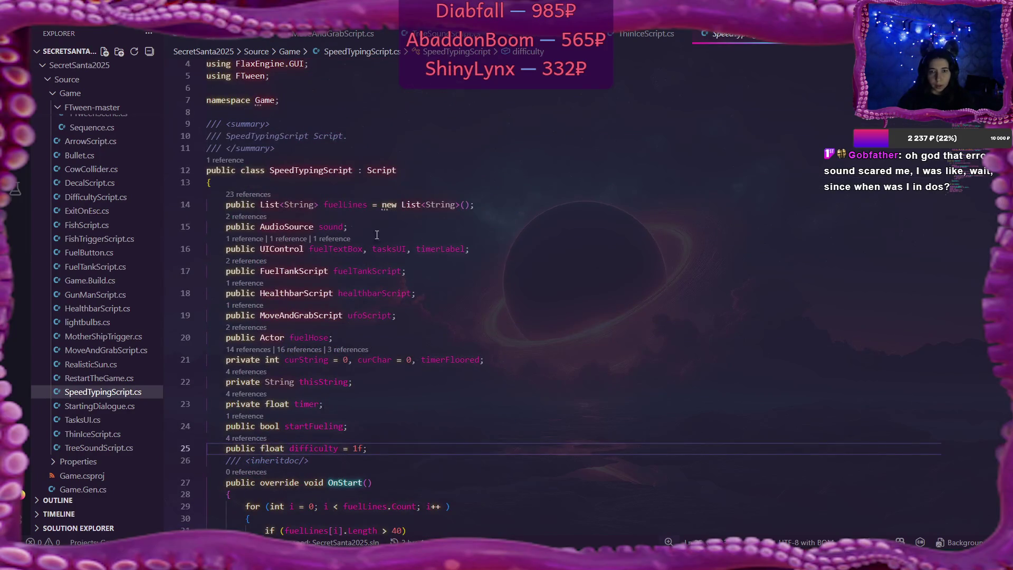
{"action": "left_click", "coordinate": [344, 227]}
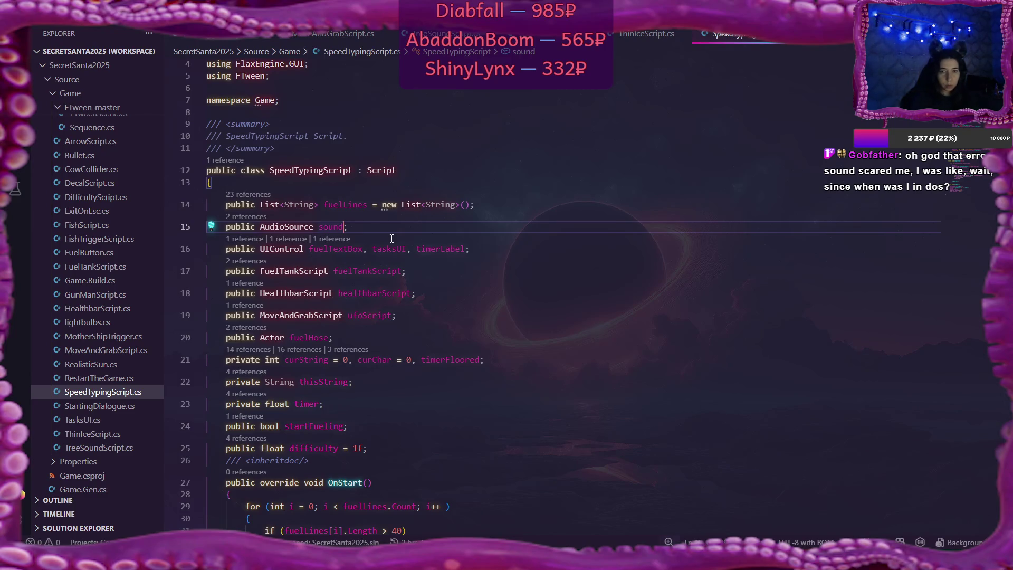
{"action": "type", "text": ", "}
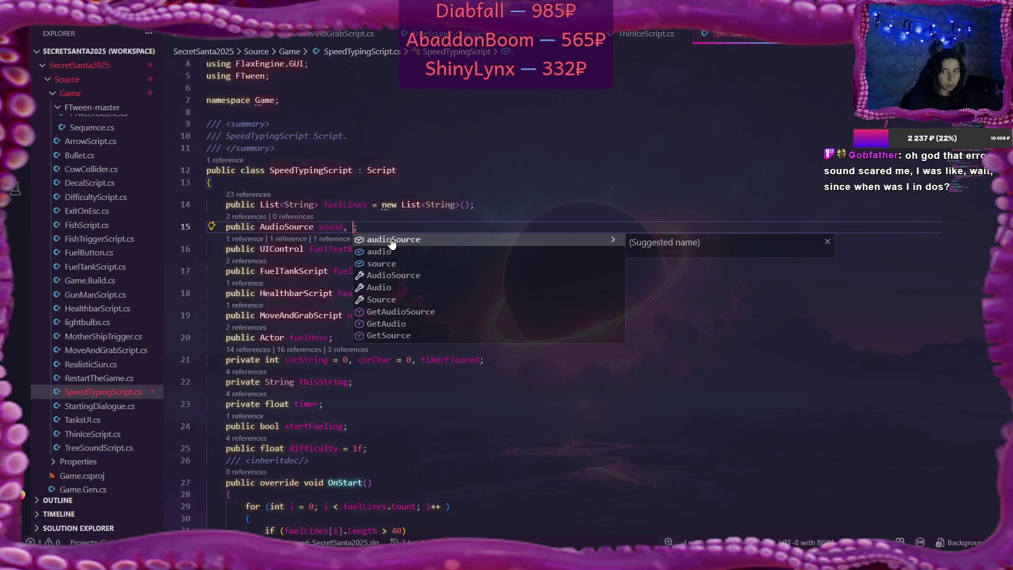
{"action": "type", "text": "error"}
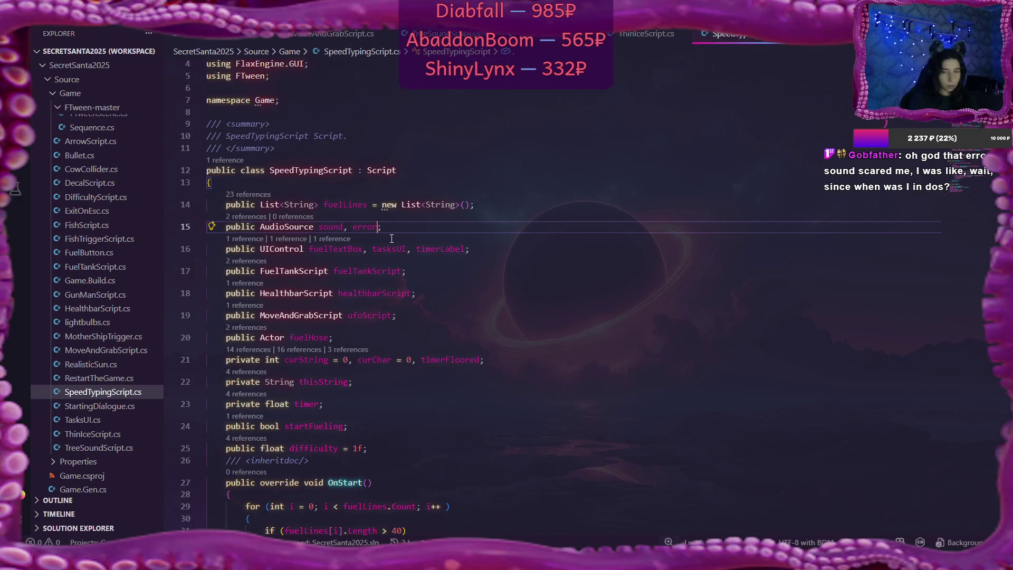
- Add 'else error.Play();' after the matching-character branch in CompareChar
{"action": "scroll", "coordinate": [391, 239], "scroll_direction": "down", "scroll_amount": 10}
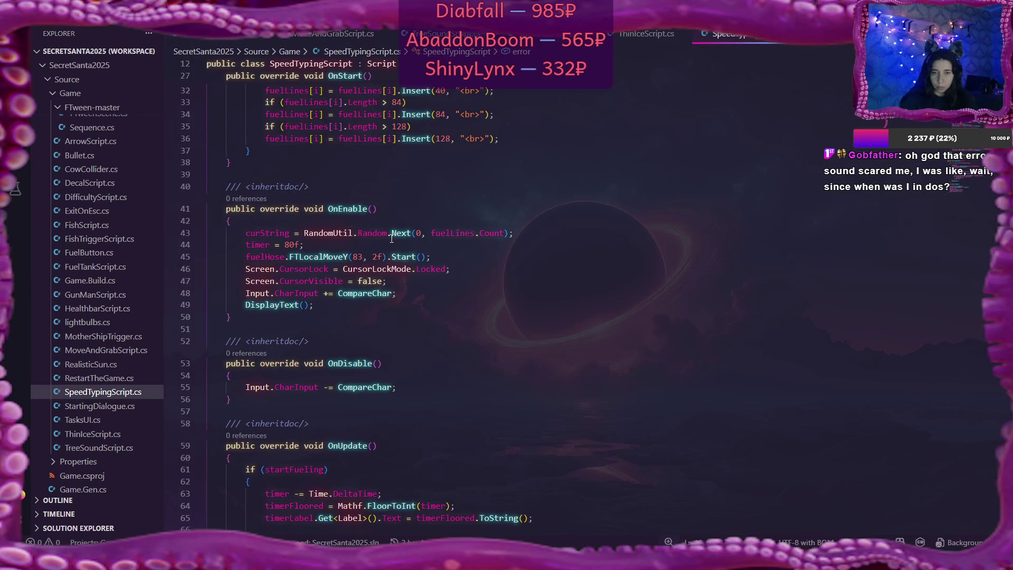
{"action": "scroll", "coordinate": [391, 239], "scroll_direction": "down", "scroll_amount": 15}
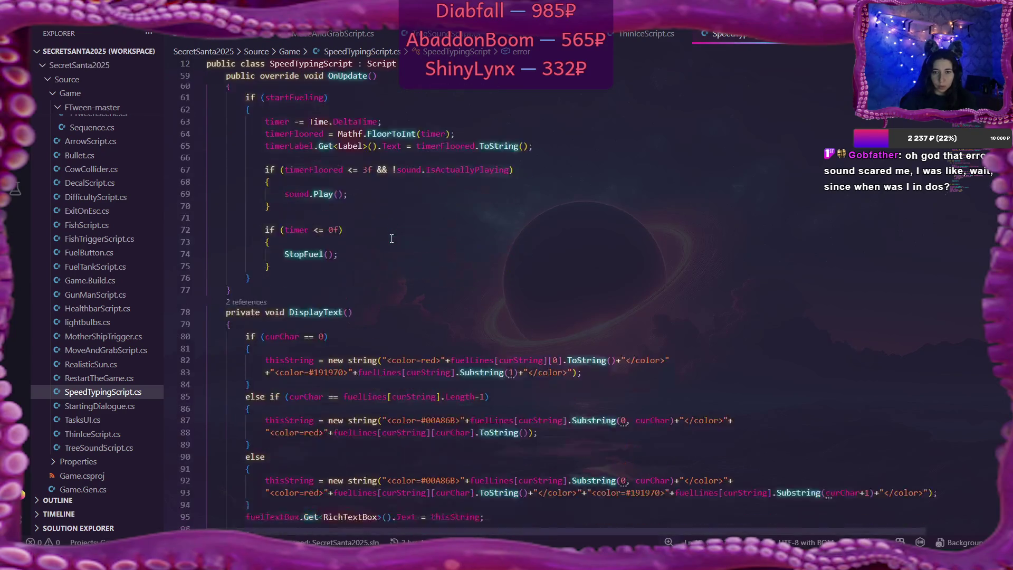
{"action": "scroll", "coordinate": [392, 238], "scroll_direction": "down", "scroll_amount": 5}
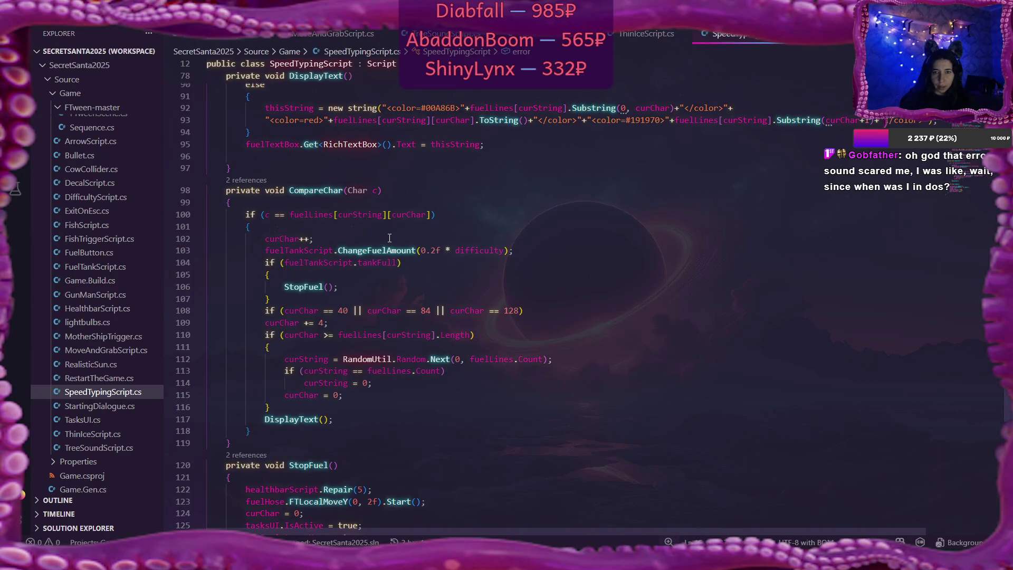
{"action": "left_click", "coordinate": [335, 429]}
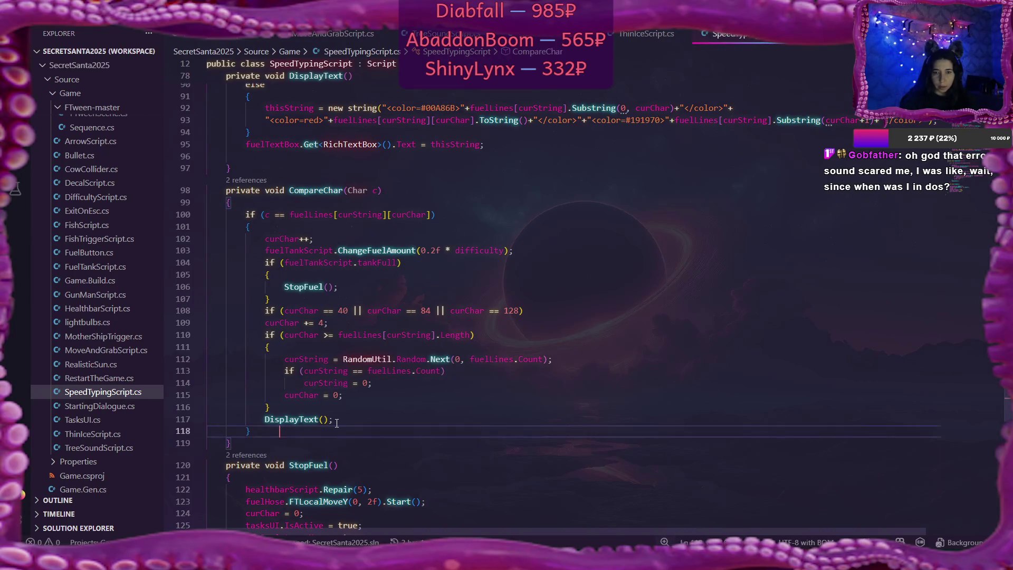
{"action": "key", "text": "Return"}
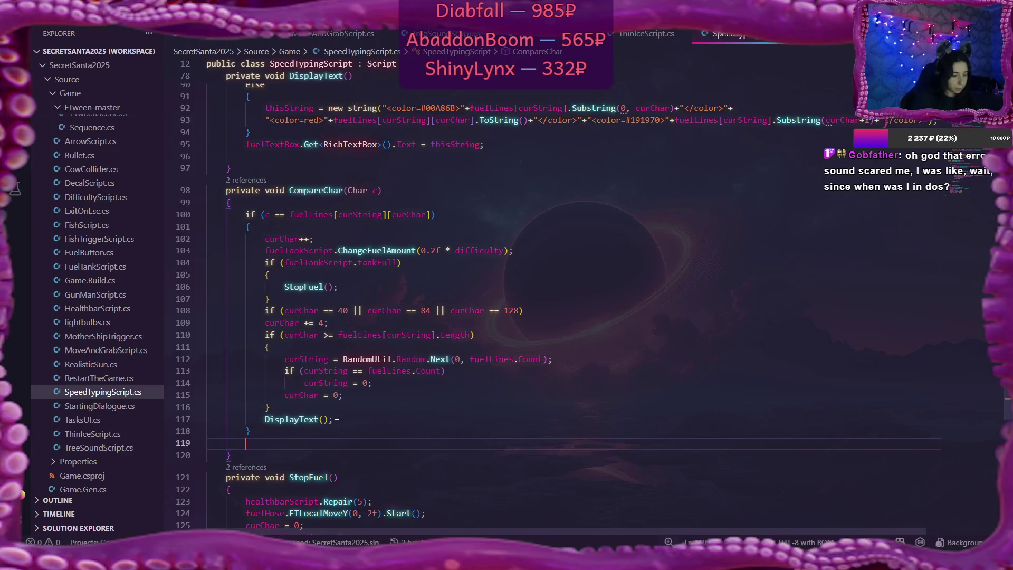
{"action": "type", "text": "else error"}
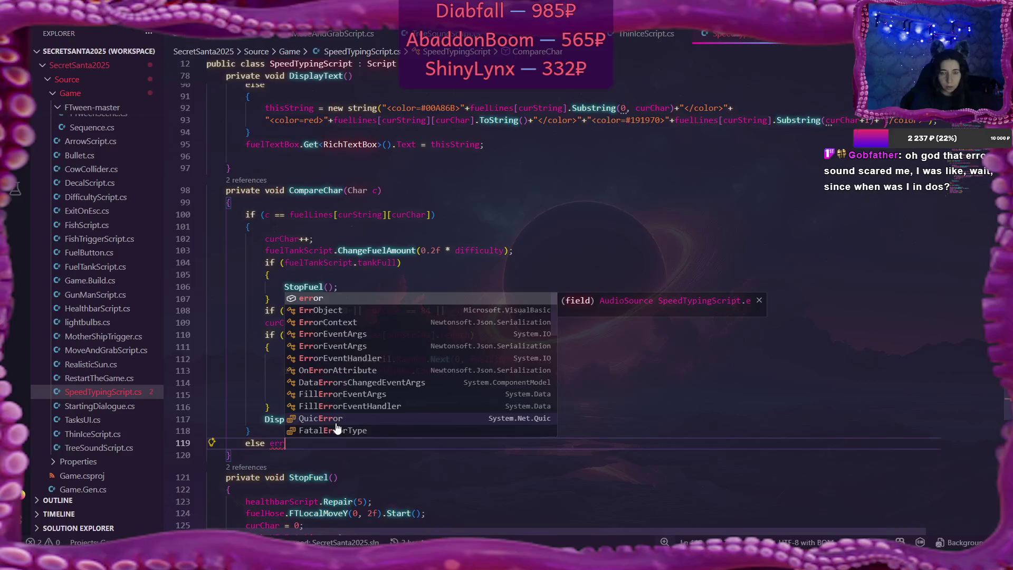
{"action": "key", "text": "Tab"}
{"action": "type", "text": ".Pl"}
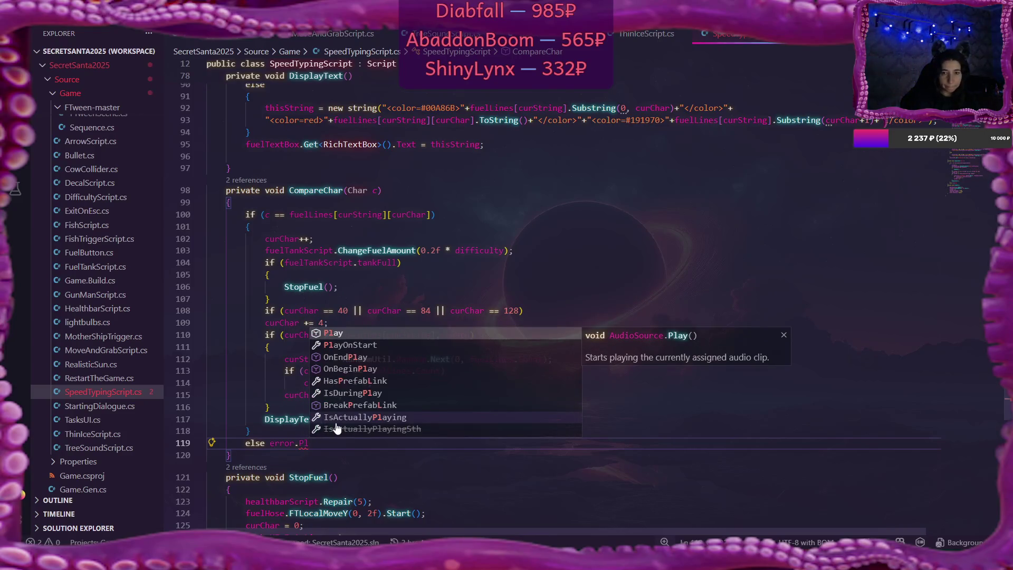
{"action": "key", "text": "Tab"}
{"action": "type", "text": "();"}
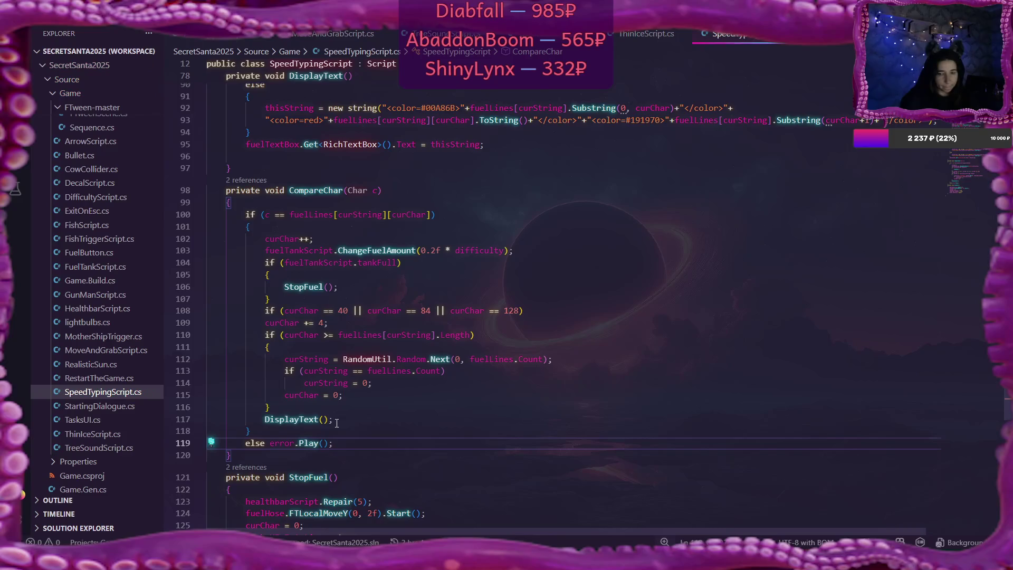
{"action": "key", "text": "alt+Tab"}
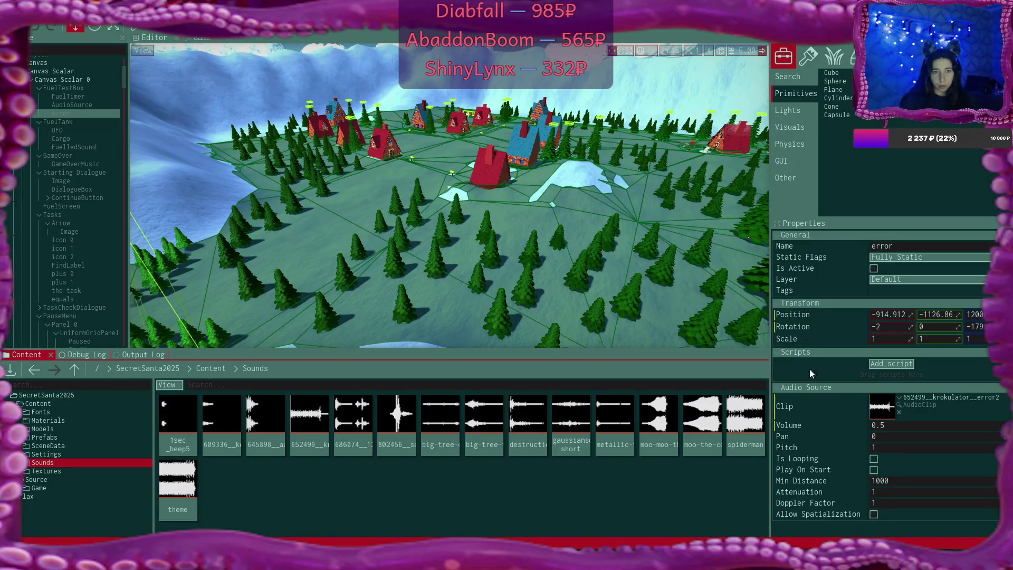
{"action": "left_click", "coordinate": [84, 88]}
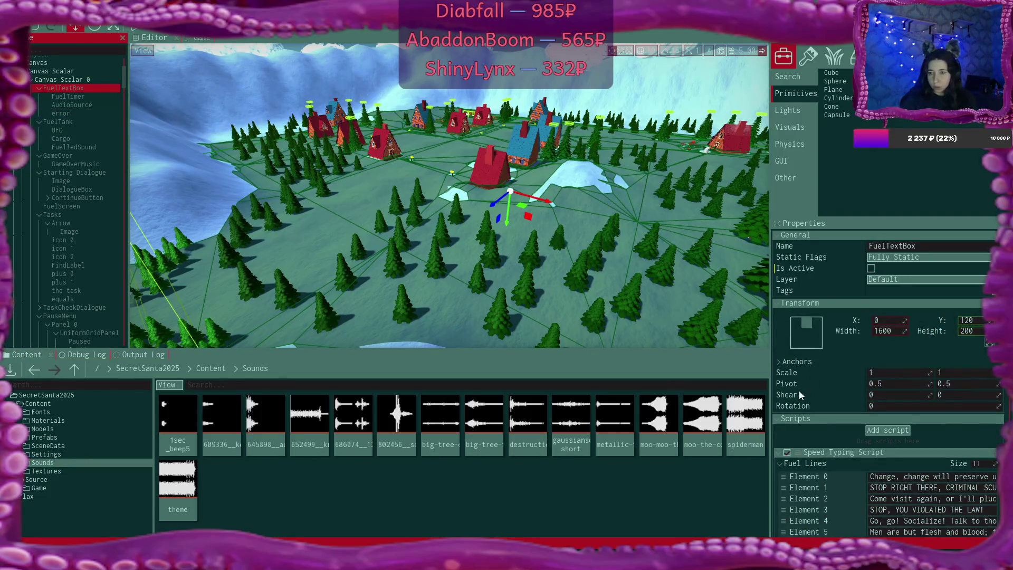
- Assign the 'error' audio source to the Speed Typing Script's Error field and check the Debug Log
{"action": "scroll", "coordinate": [799, 390], "scroll_direction": "down", "scroll_amount": 10}
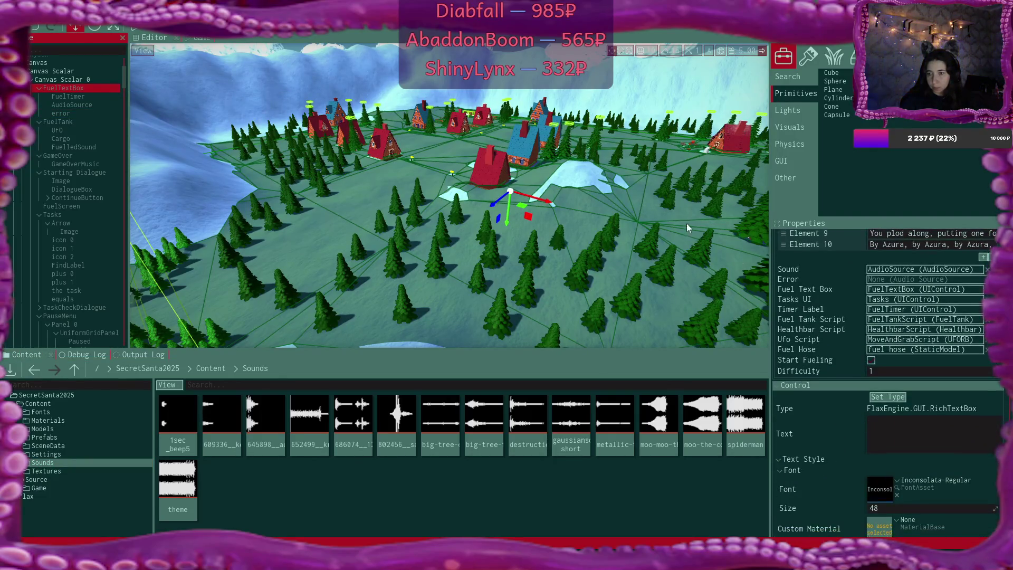
{"action": "mouse_move", "coordinate": [66, 113]}
{"action": "left_mouse_down"}
{"action": "mouse_move", "coordinate": [230, 126]}
{"action": "mouse_move", "coordinate": [880, 281]}
{"action": "left_mouse_up"}
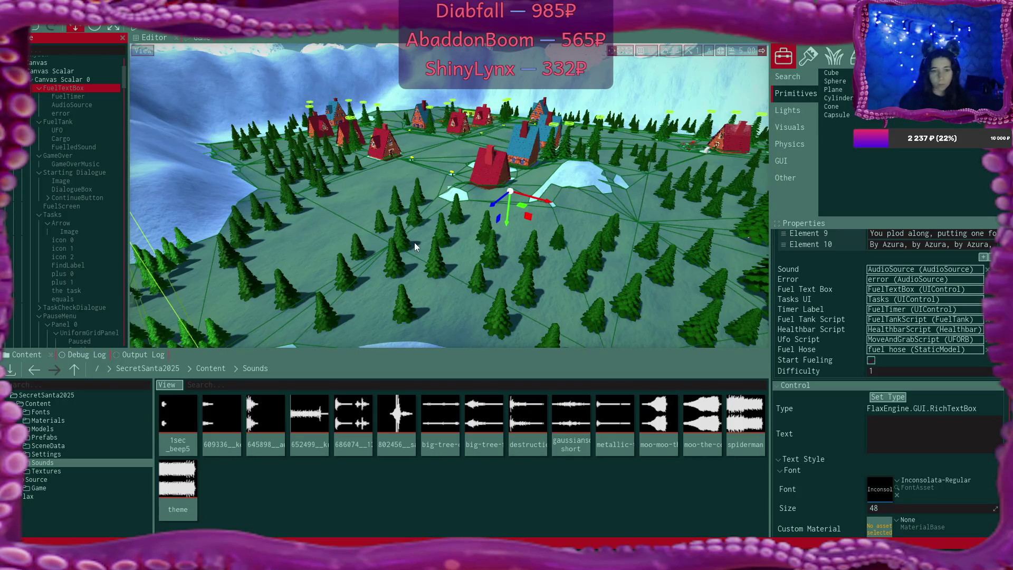
{"action": "right_click", "coordinate": [455, 249]}
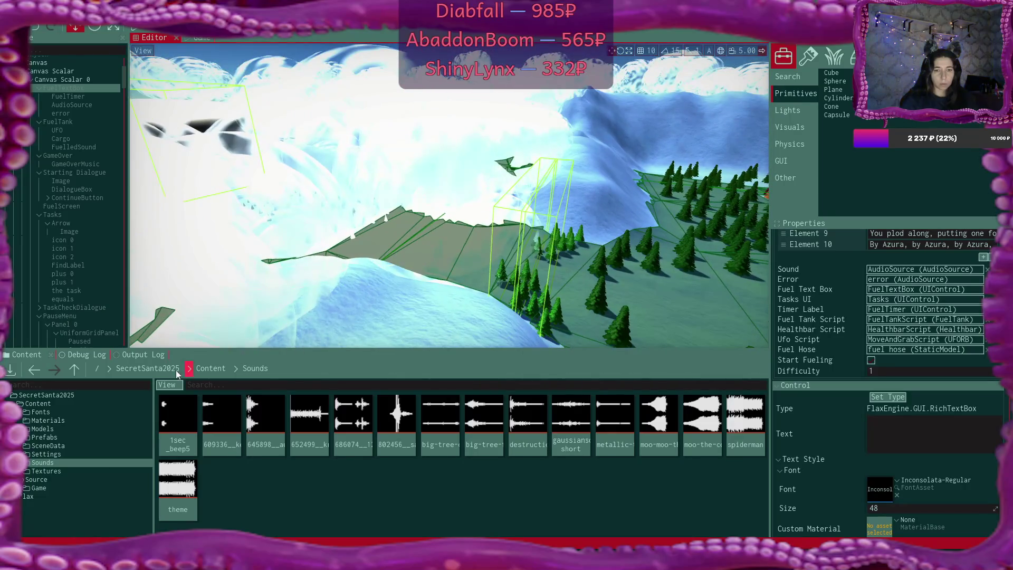
{"action": "left_click", "coordinate": [63, 356]}
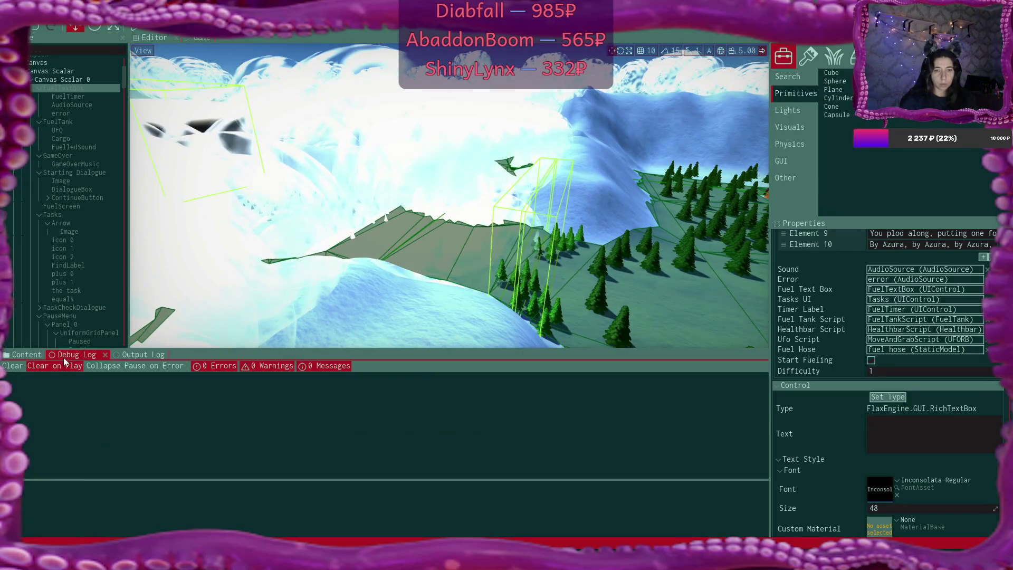
- Start Play mode, choose the 'I TYPE SLOW' difficulty and click through the intro dialogue
{"action": "left_click", "coordinate": [135, 28]}
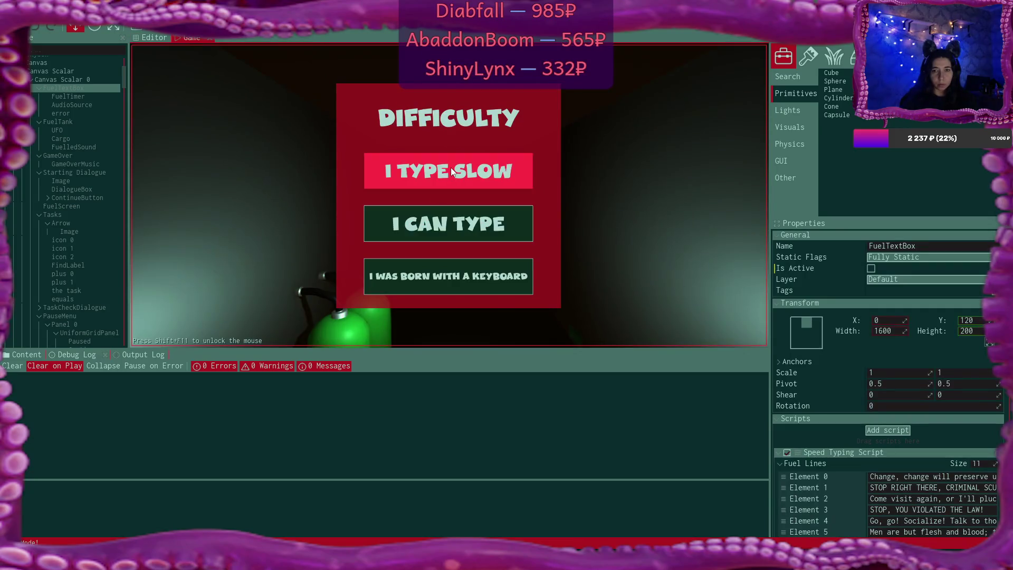
{"action": "left_click", "coordinate": [450, 167]}
{"action": "left_click", "coordinate": [583, 251]}
{"action": "left_click", "coordinate": [583, 251]}
{"action": "left_click", "coordinate": [583, 251]}
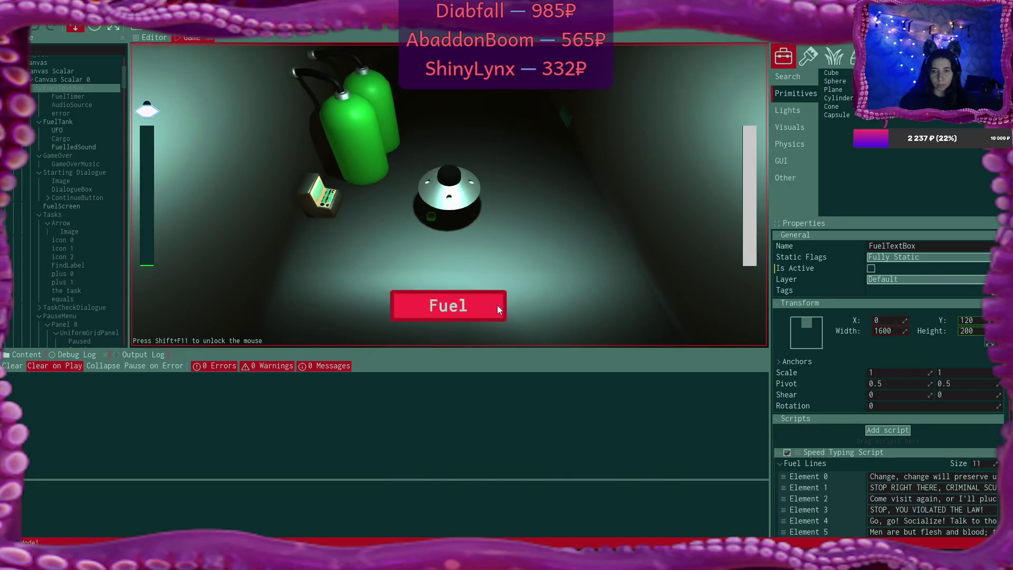
- Start the Fuel typing challenge, type the displayed line and dismiss the success message
{"action": "left_click", "coordinate": [448, 305]}
{"action": "type", "text": "Men "}
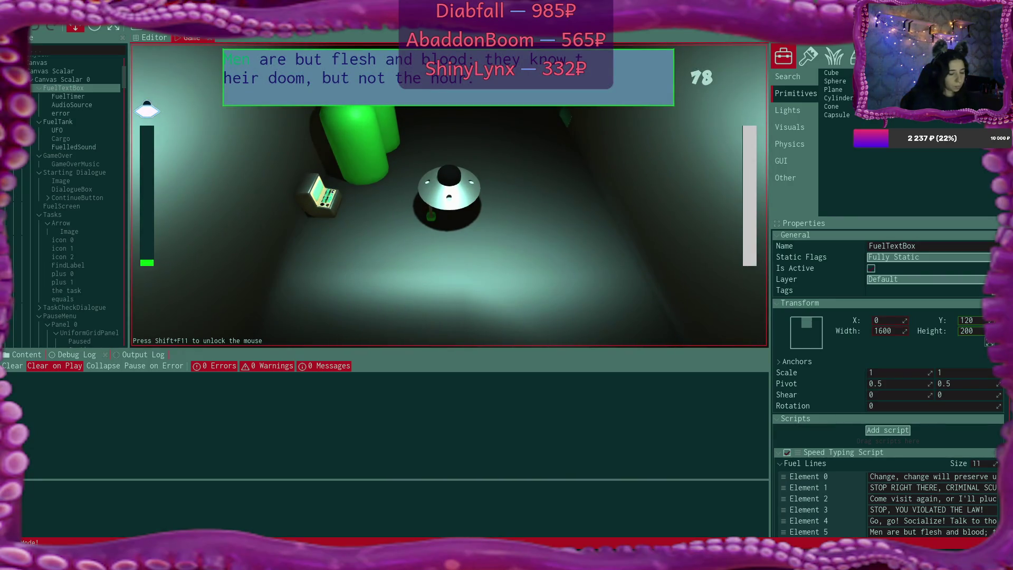
{"action": "type", "text": "are but "}
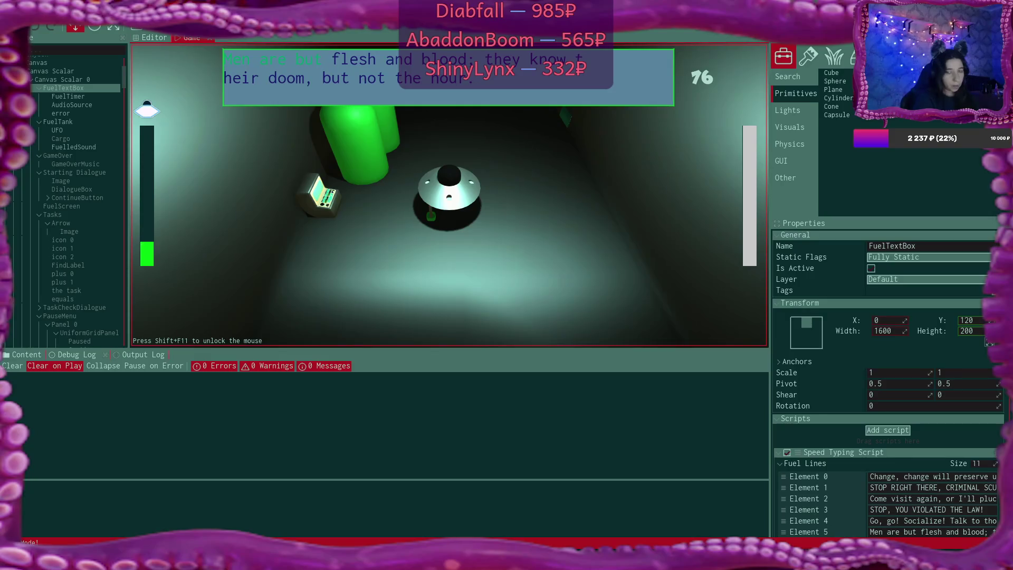
{"action": "type", "text": "flesh "}
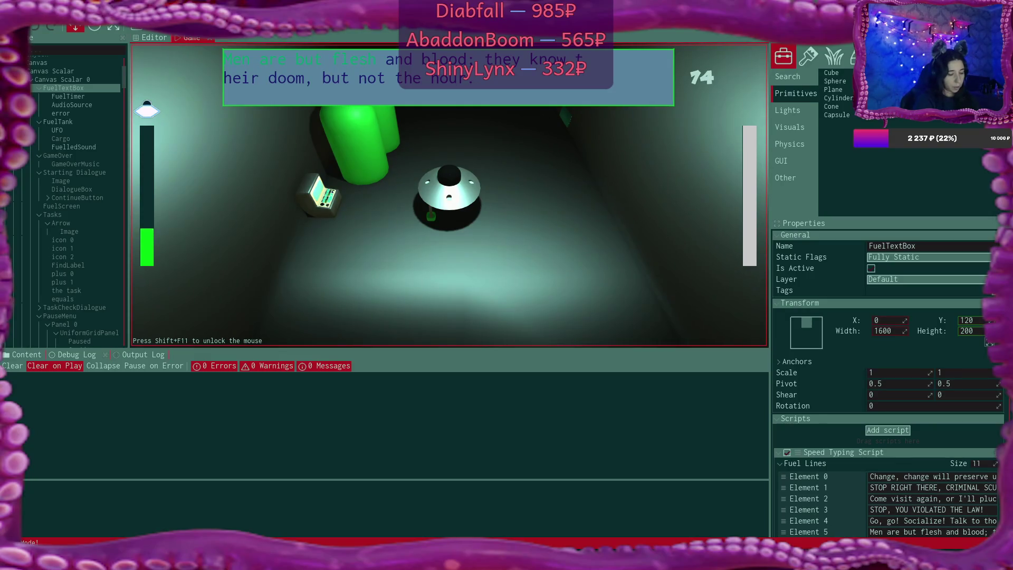
{"action": "type", "text": "alood"}
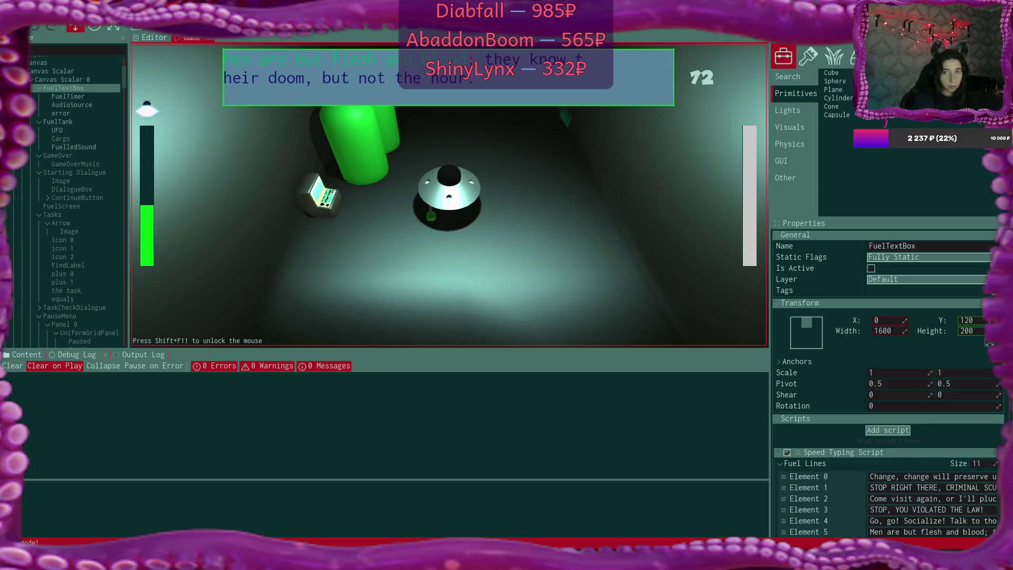
{"action": "type", "text": "they know"}
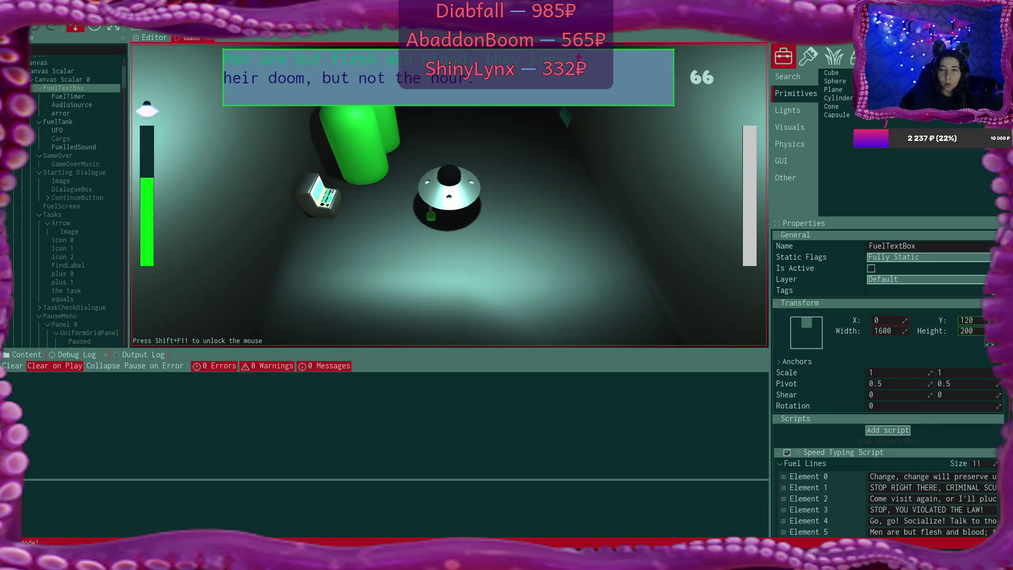
{"action": "type", "text": "heir doo"}
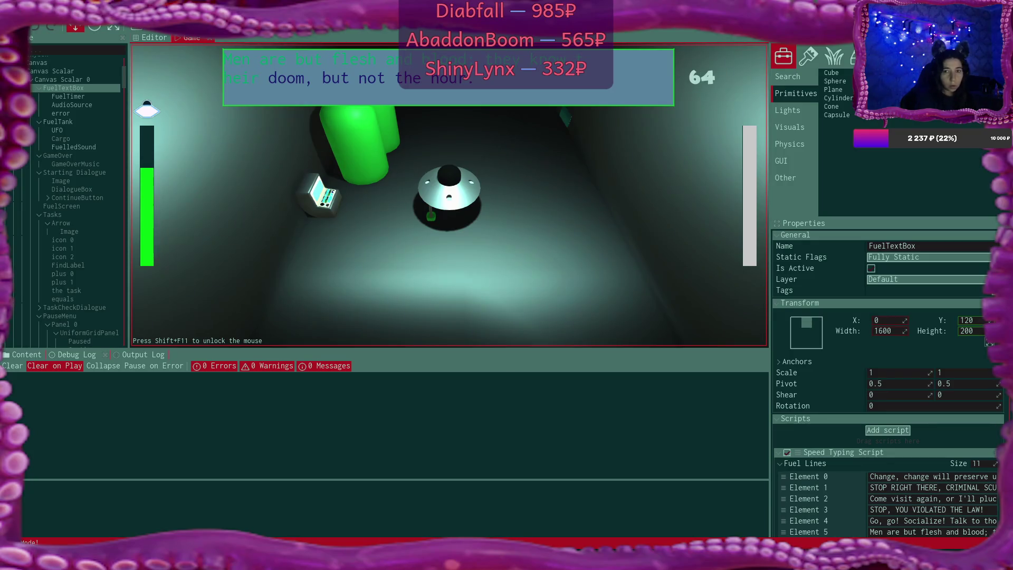
{"action": "type", "text": "m, but not th"}
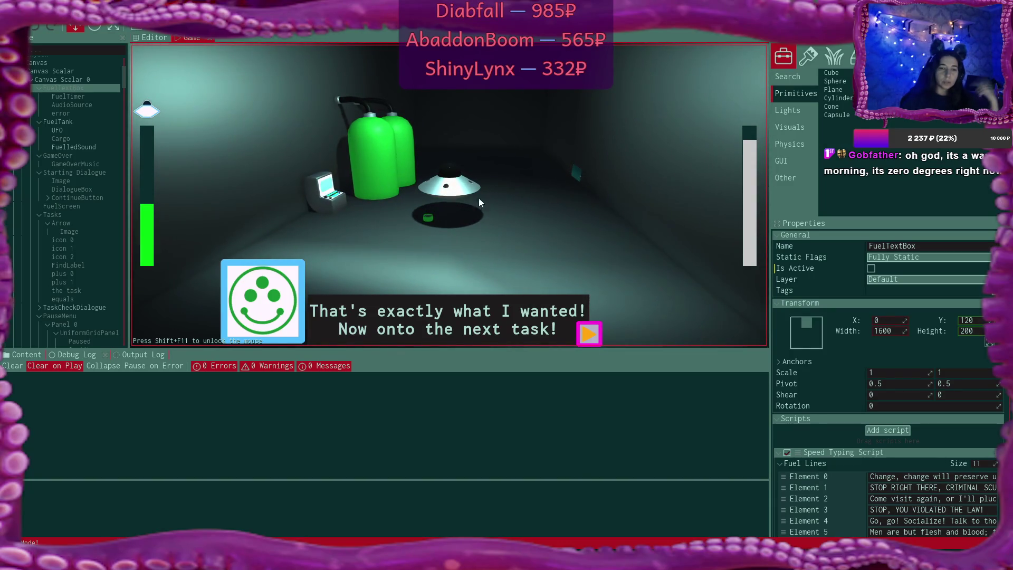
{"action": "left_click", "coordinate": [590, 334]}
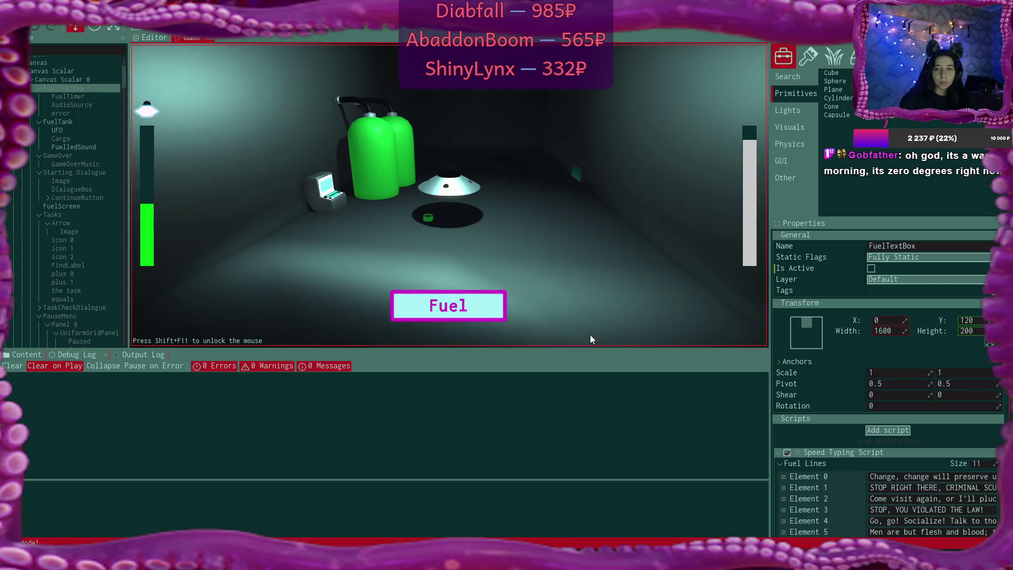
- Attempt the fuel challenge by typing 'STOP RIGHT THERE, CRIMINAL SCUM!', fail it, and dismiss the 'Try again' message
{"action": "left_click", "coordinate": [426, 310]}
{"action": "type", "text": "STOP RIGHT"}
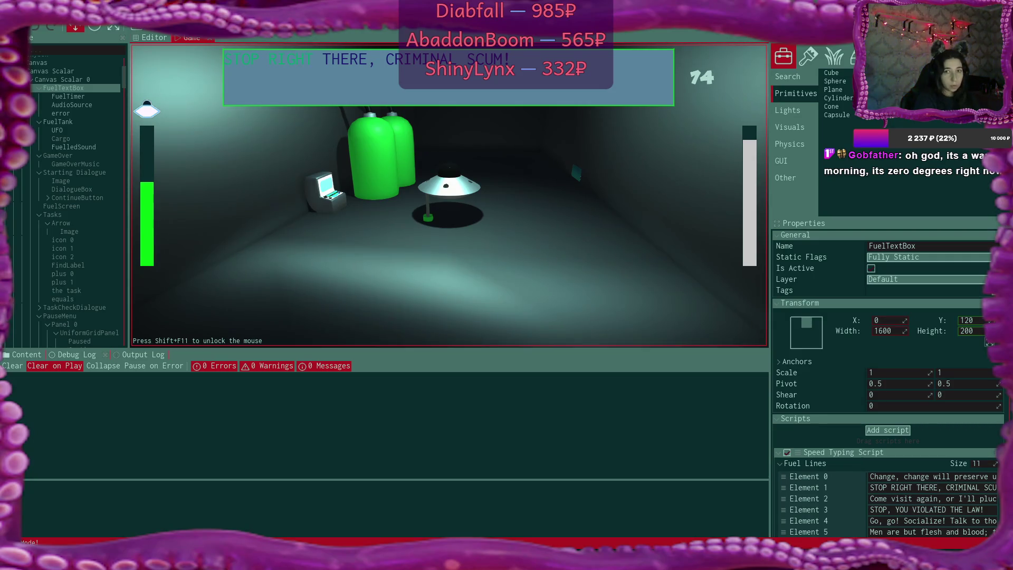
{"action": "type", "text": " THERE,"}
{"action": "type", "text": ", "}
{"action": "type", "text": "CRIMINA"}
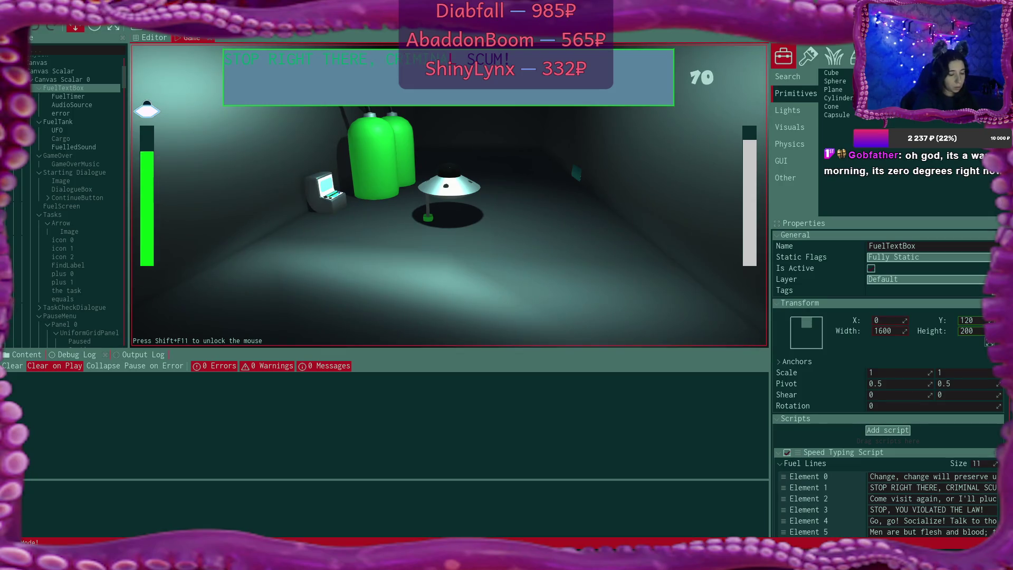
{"action": "type", "text": "L SCUM!"}
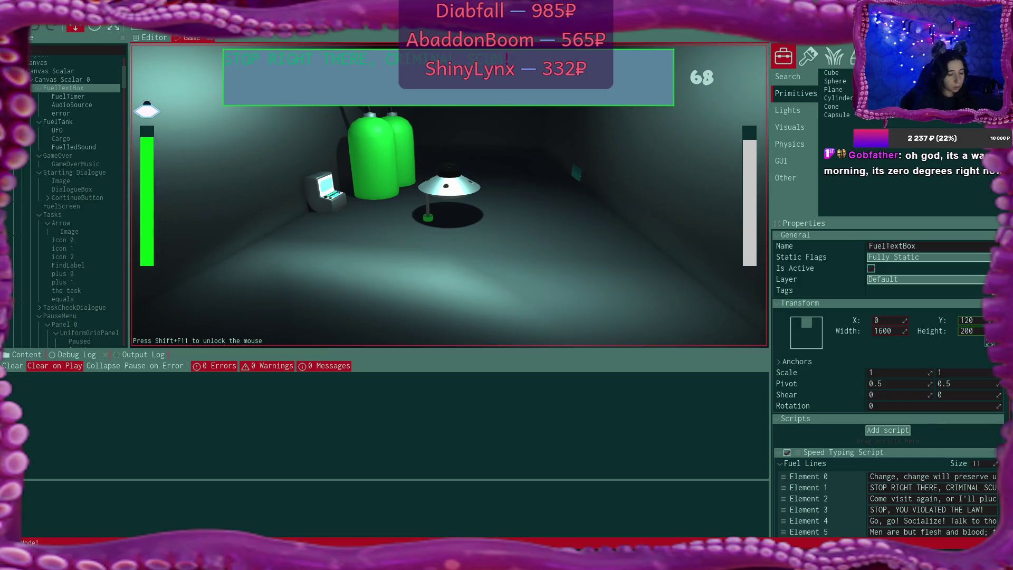
{"action": "type", "text": "I am"}
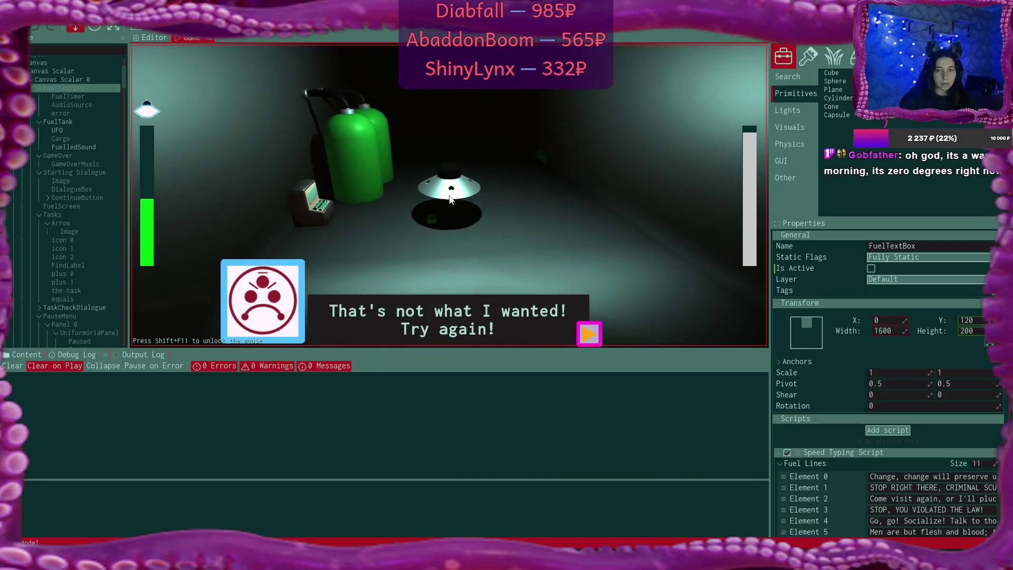
{"action": "left_click", "coordinate": [583, 333]}
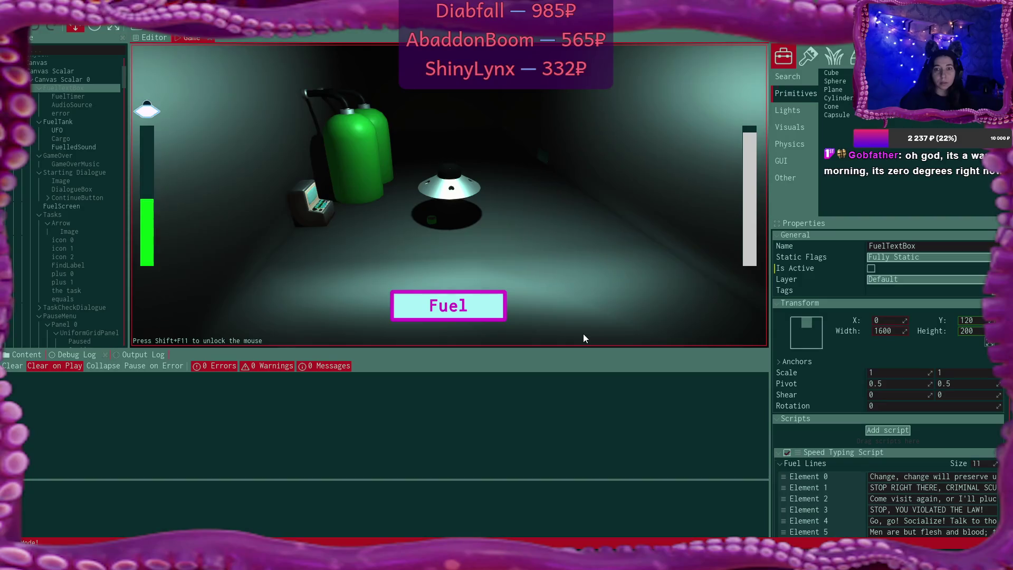
- Retry the fuel challenge to reach the celebration, then stop the play test with F5
{"action": "left_click", "coordinate": [474, 307]}
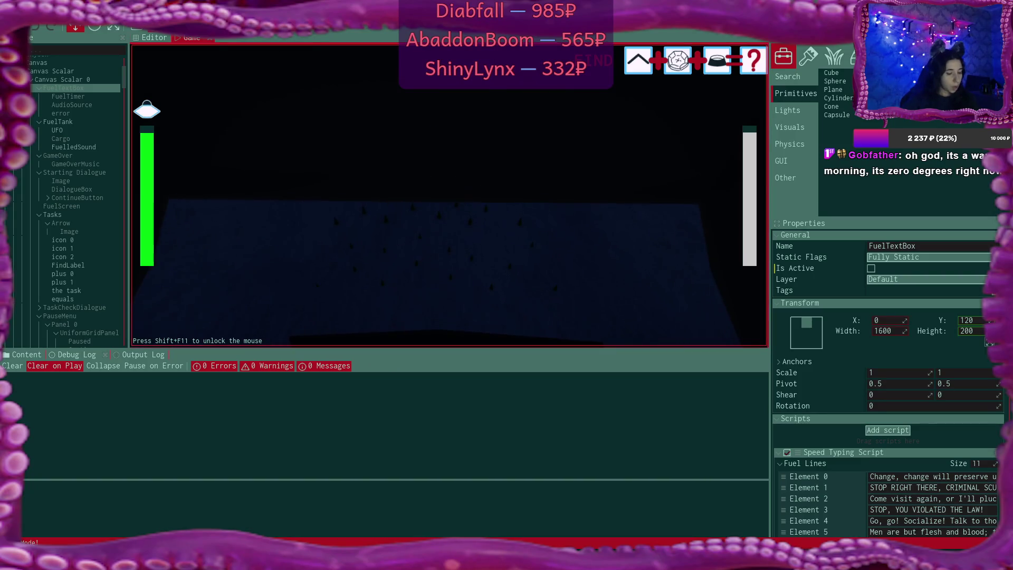
{"action": "key", "text": "F5"}
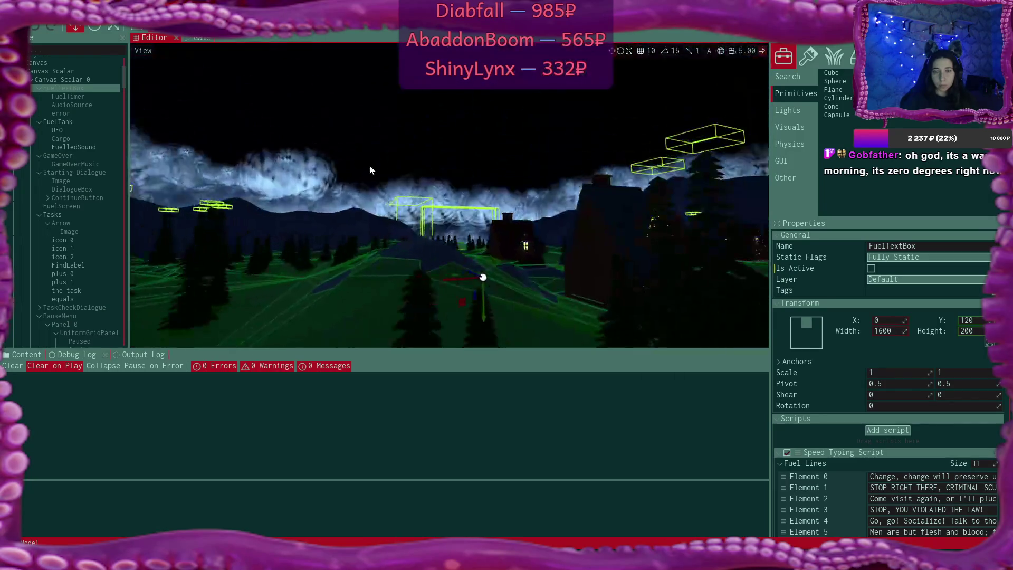
- Return to the Game view, pass a fuel typing challenge, and dismiss its success message
{"action": "left_click", "coordinate": [207, 41]}
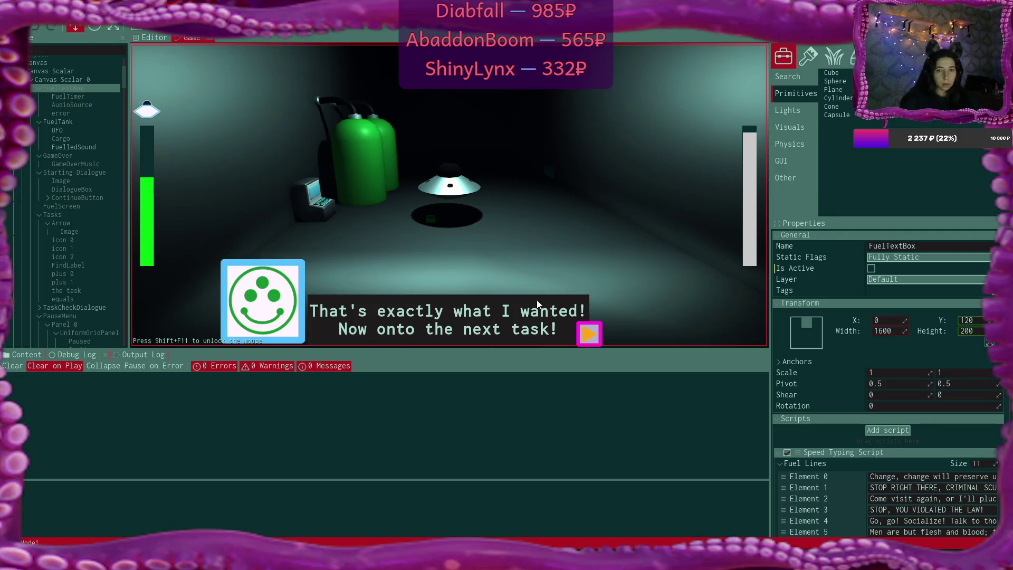
{"action": "left_click", "coordinate": [591, 335]}
- Start fueling with E, raise the UFO over the village with Space, then close the success dialogue
{"action": "key", "text": "e"}
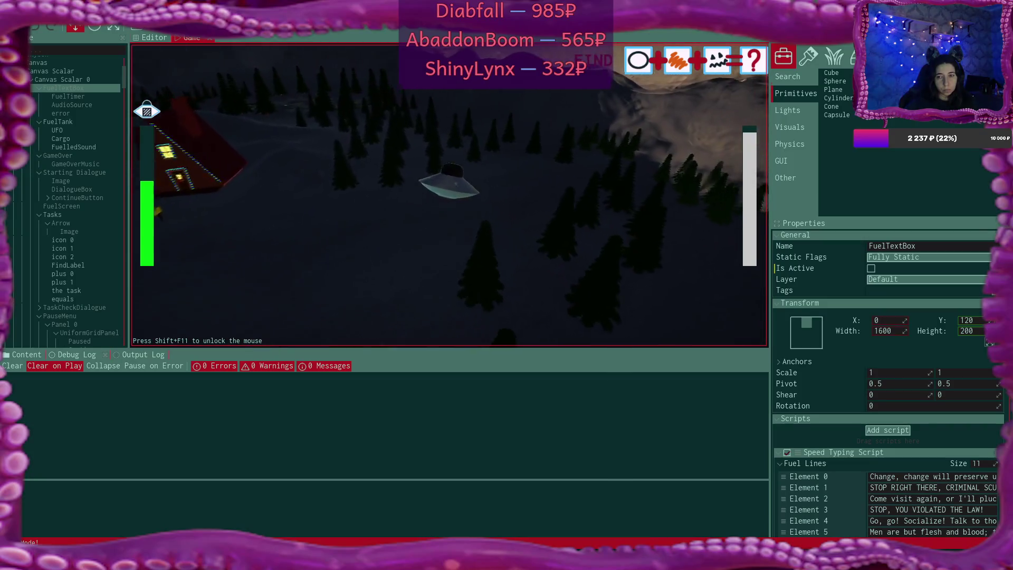
{"action": "key", "text": "space"}
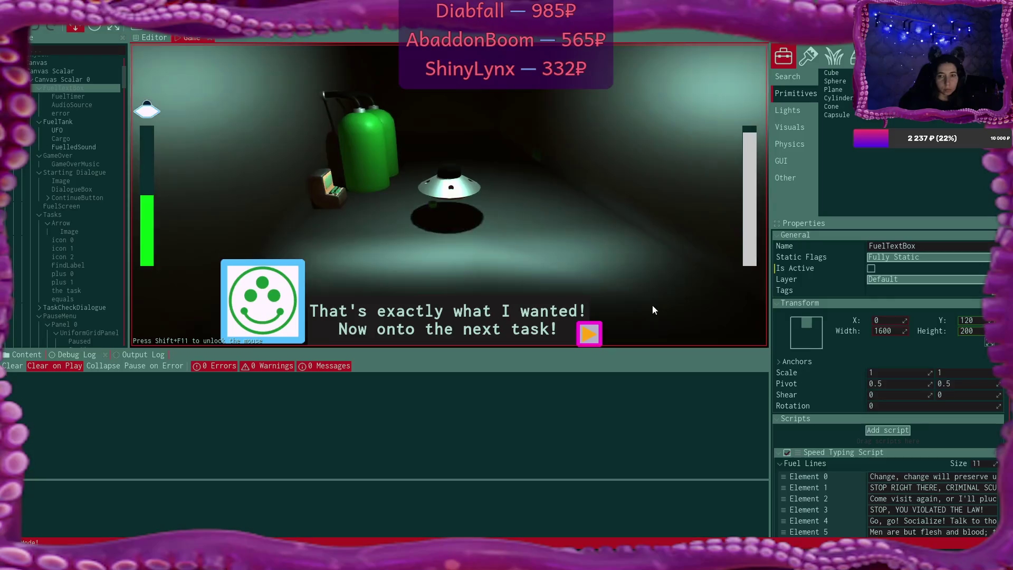
{"action": "left_click", "coordinate": [589, 335]}
- Pass the next fuel typing challenge, then fly the UFO forward with W past the house
{"action": "left_click", "coordinate": [452, 309]}
{"action": "type", "text": "Talk"}
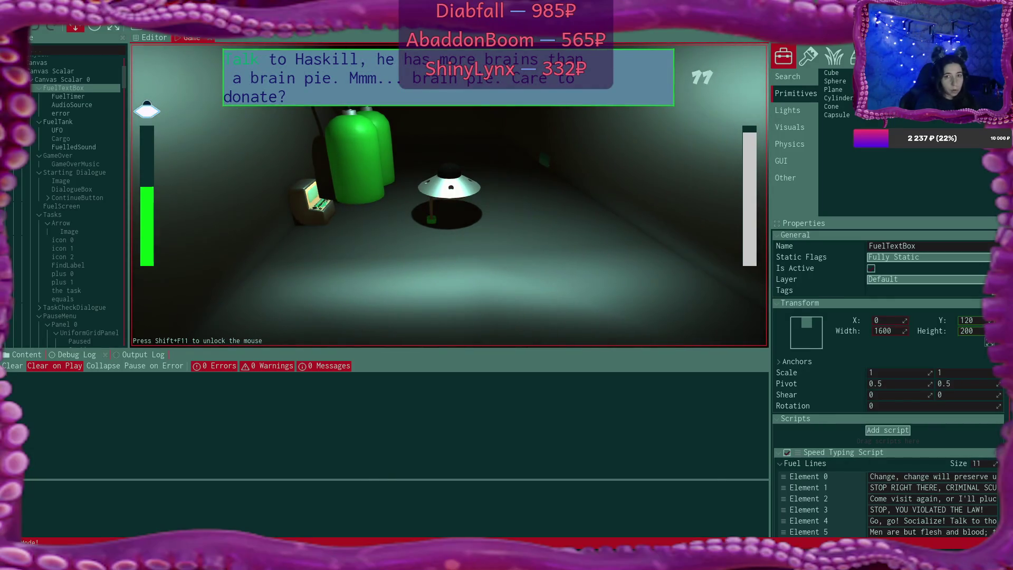
{"action": "type", "text": " to H"}
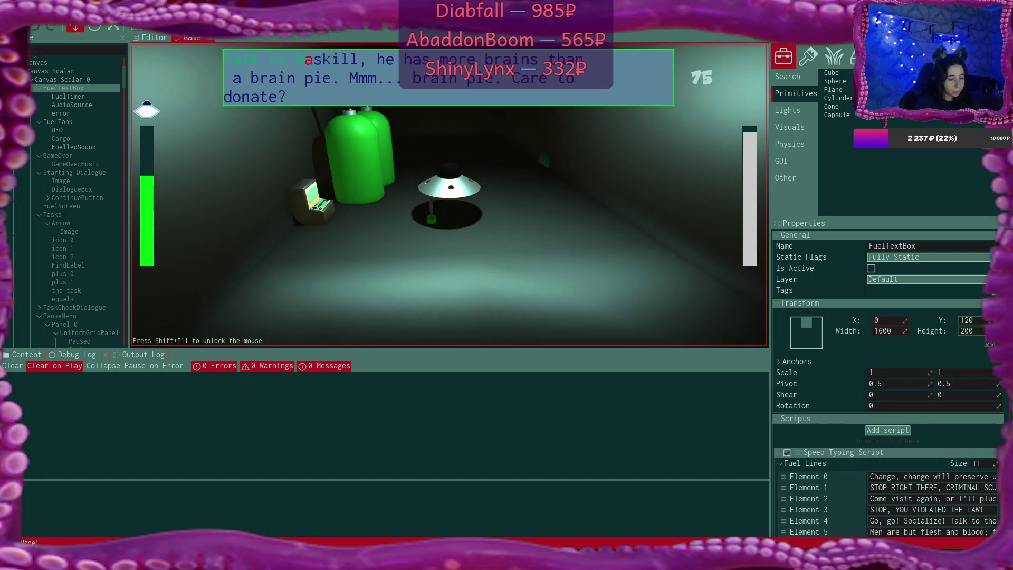
{"action": "type", "text": "askill,"}
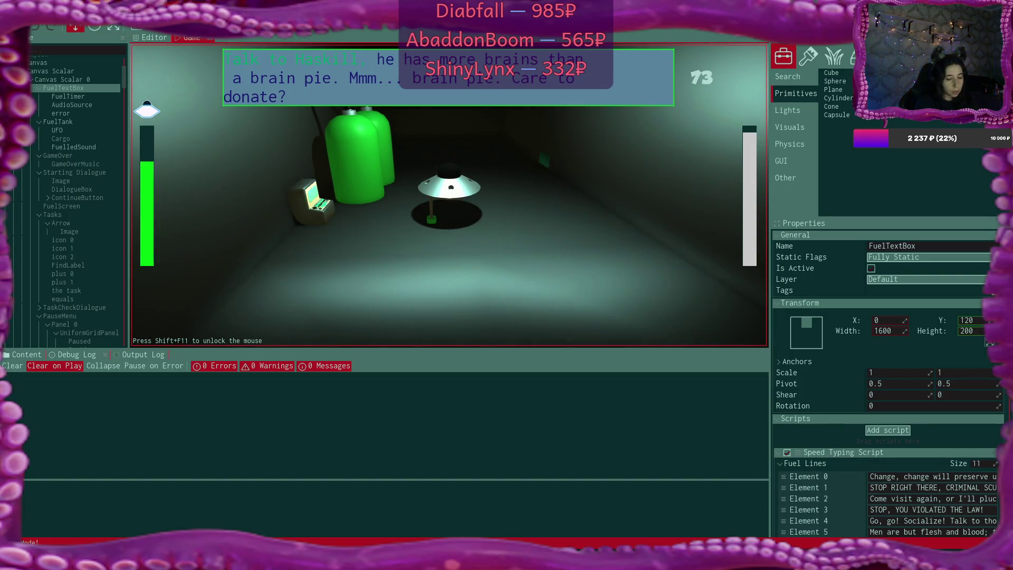
{"action": "type", "text": "ha"}
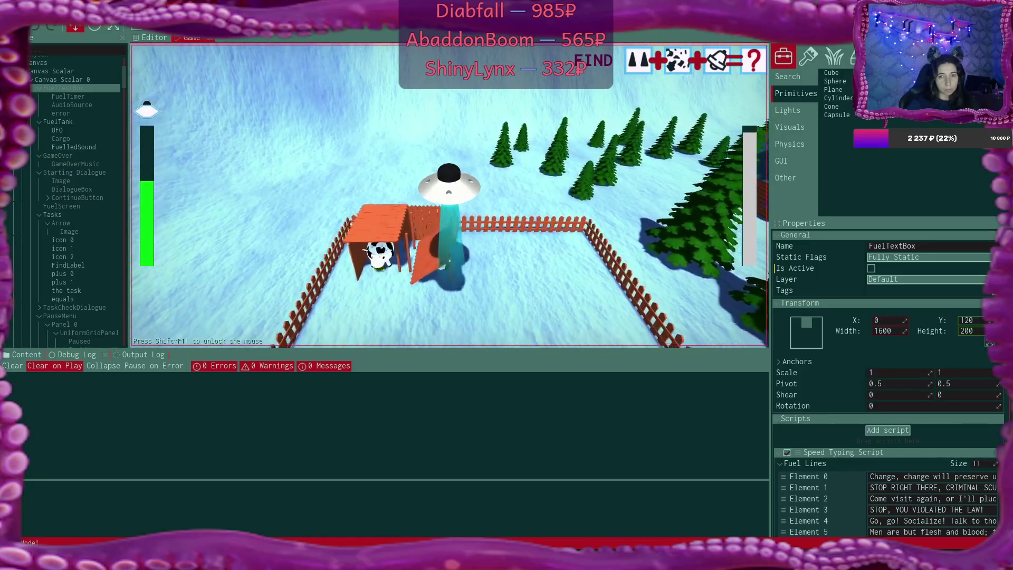
{"action": "key", "text": "w"}
{"action": "key", "text": "w"}
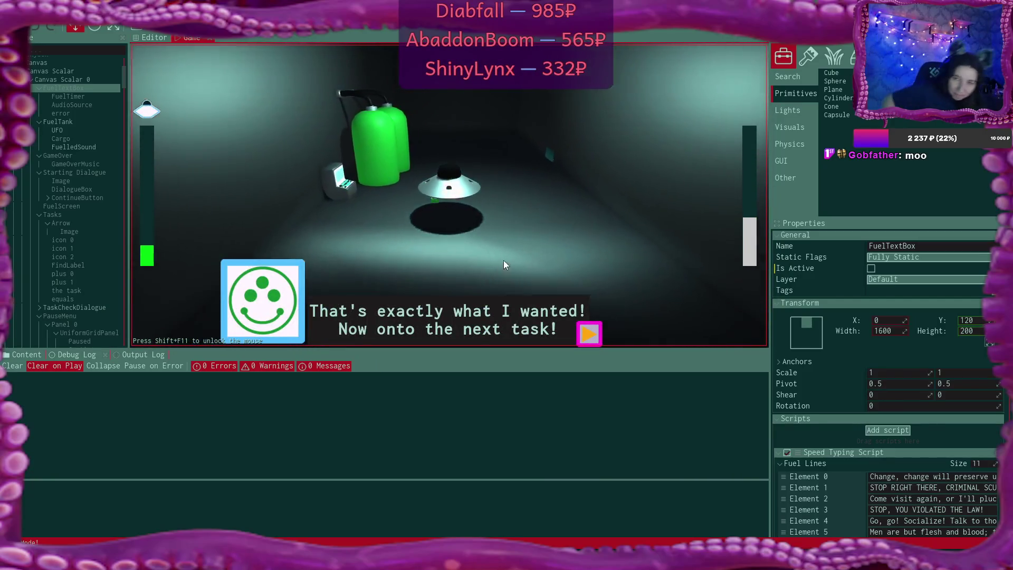
- Dismiss the task-complete dialogue to bring back the Fuel prompt
{"action": "left_click", "coordinate": [583, 329]}
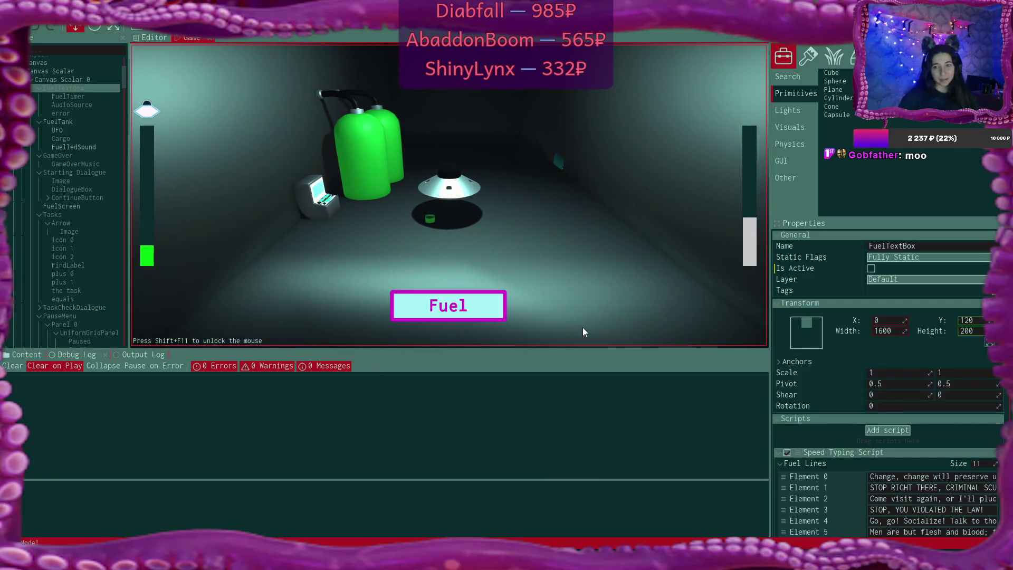
- Start the fuel speed-typing challenge and type its opening words 'k to Haskill, he has more brai'
{"action": "left_click", "coordinate": [475, 306]}
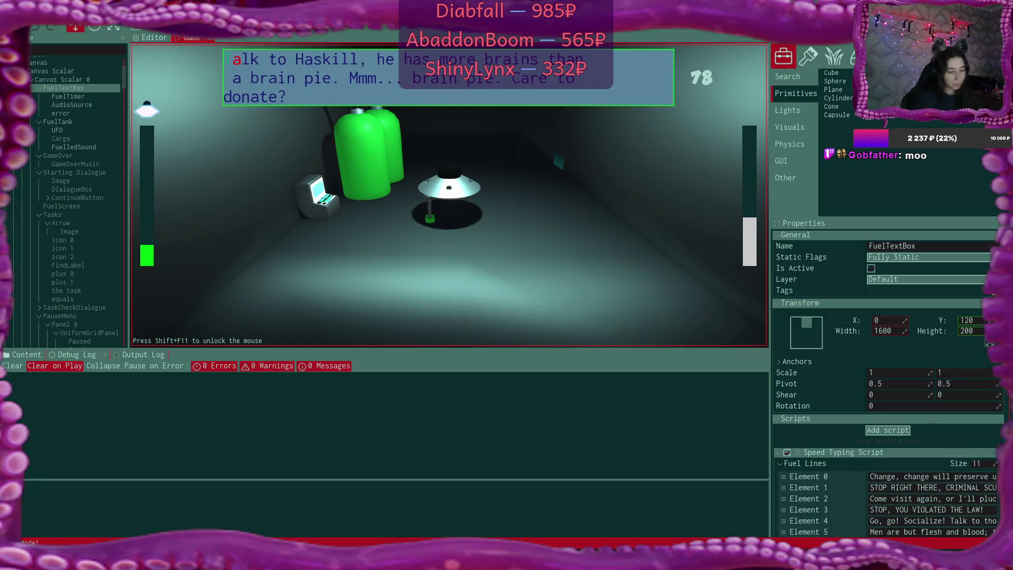
{"action": "type", "text": "k to Ha"}
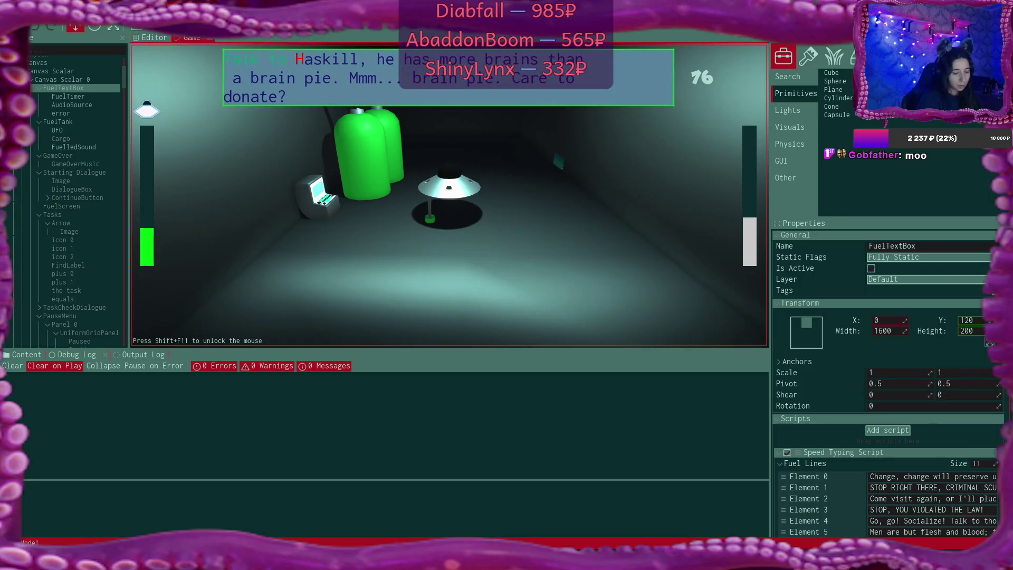
{"action": "type", "text": "skill, h"}
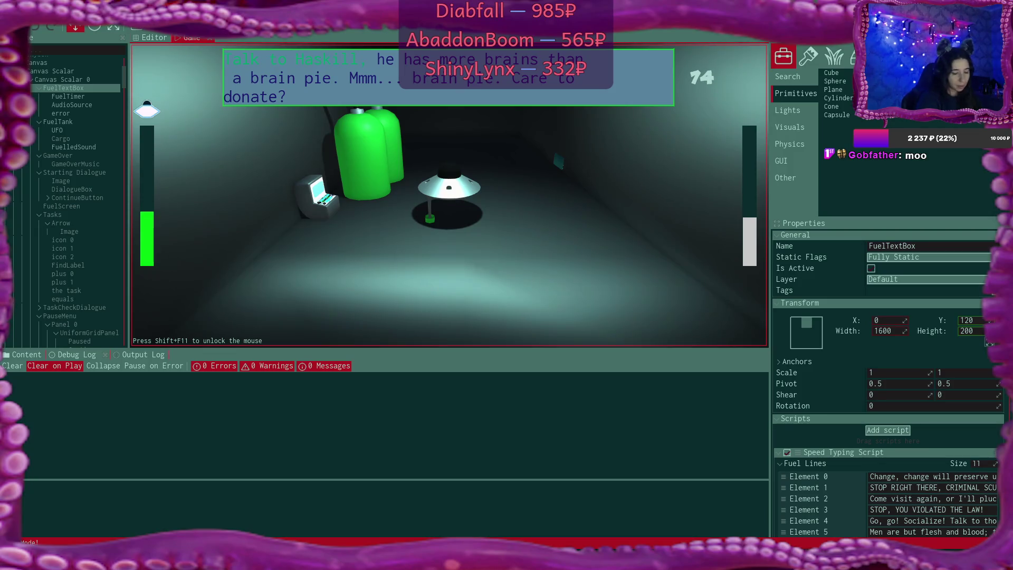
{"action": "type", "text": "e has"}
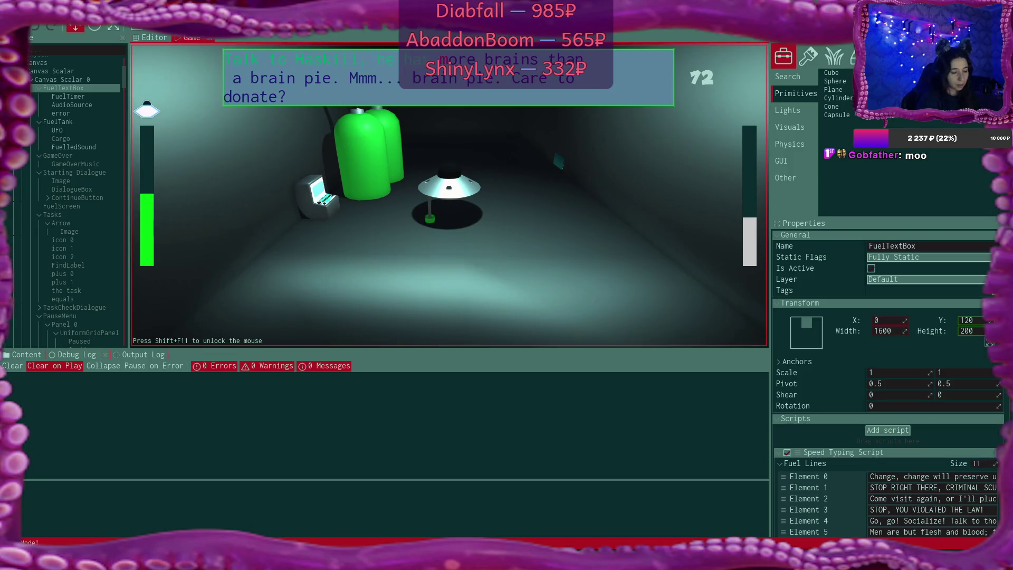
{"action": "type", "text": " more"}
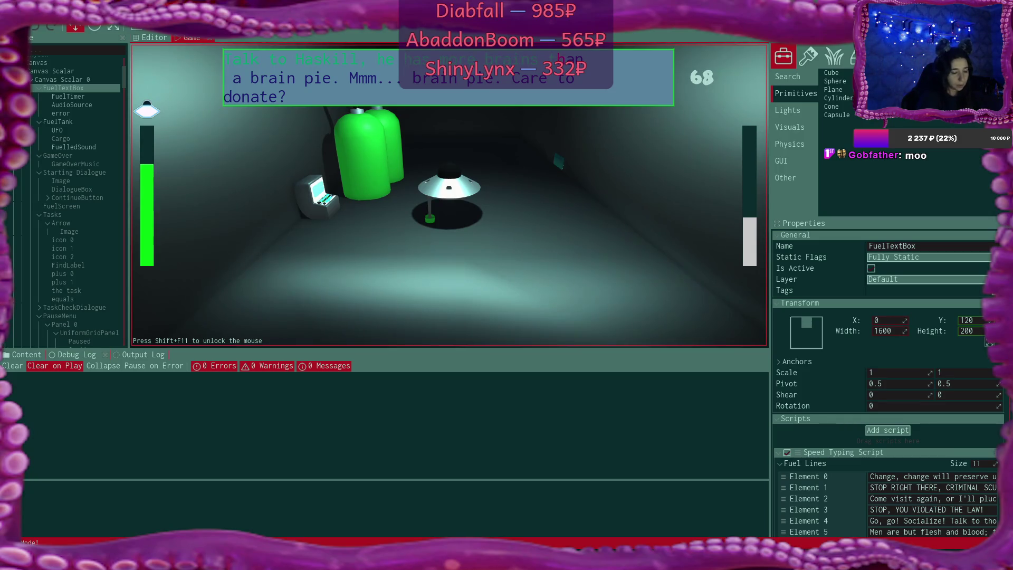
{"action": "type", "text": " bra"}
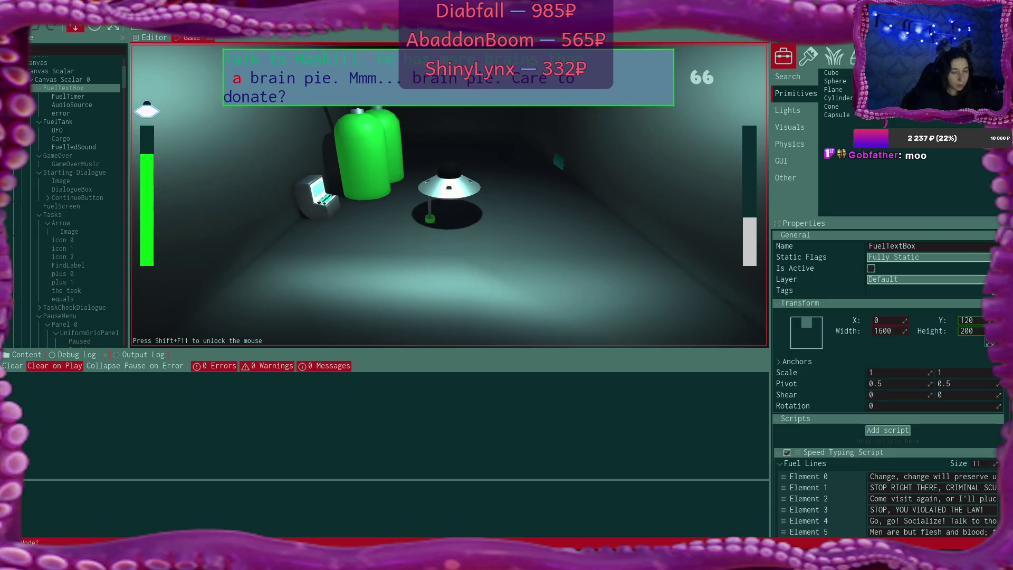
{"action": "type", "text": "i"}
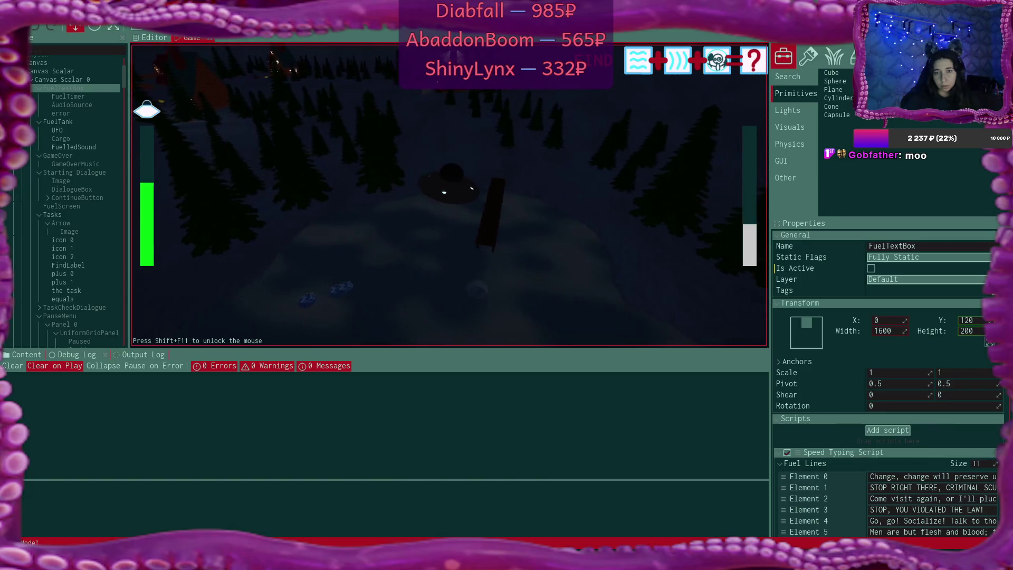
- Fire the tractor beam with Space and dismiss the resulting dialogue to continue
{"action": "key", "text": "space"}
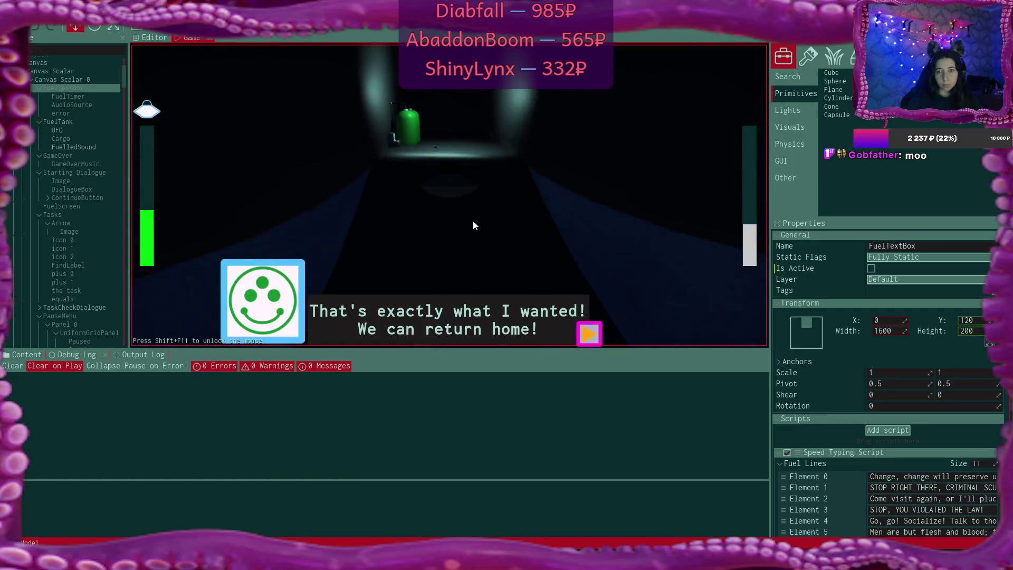
{"action": "left_click", "coordinate": [583, 332]}
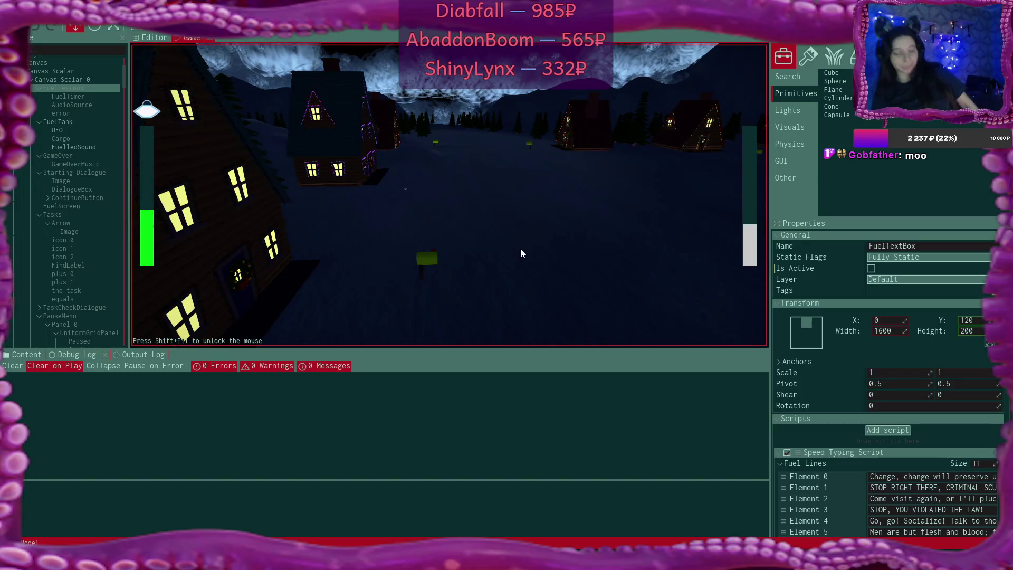
- Pause with Escape, restart the game to the Difficulty menu, and switch to the code editor
{"action": "key", "text": "Escape"}
{"action": "left_click", "coordinate": [493, 281]}
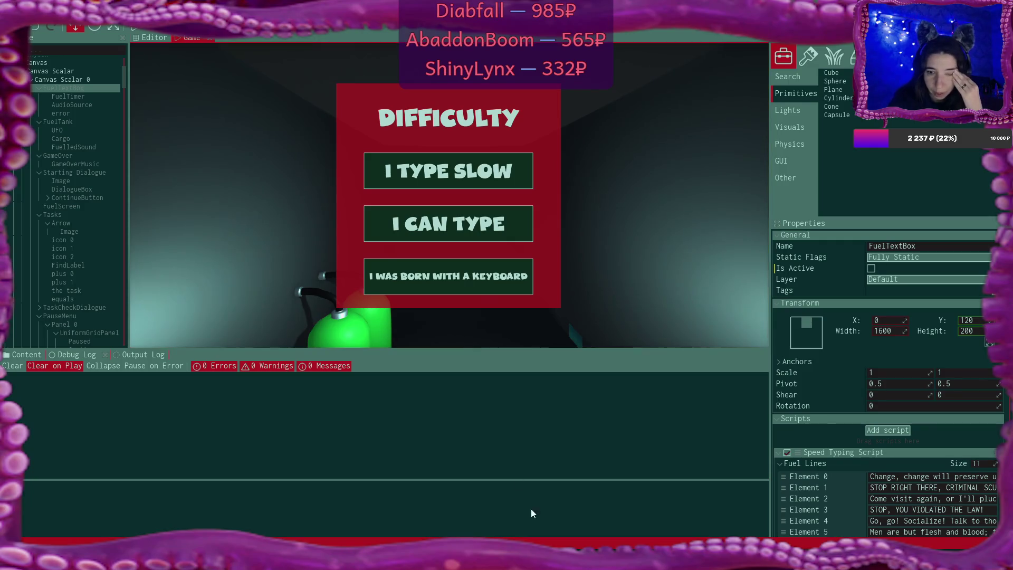
{"action": "key", "text": "alt+Tab"}
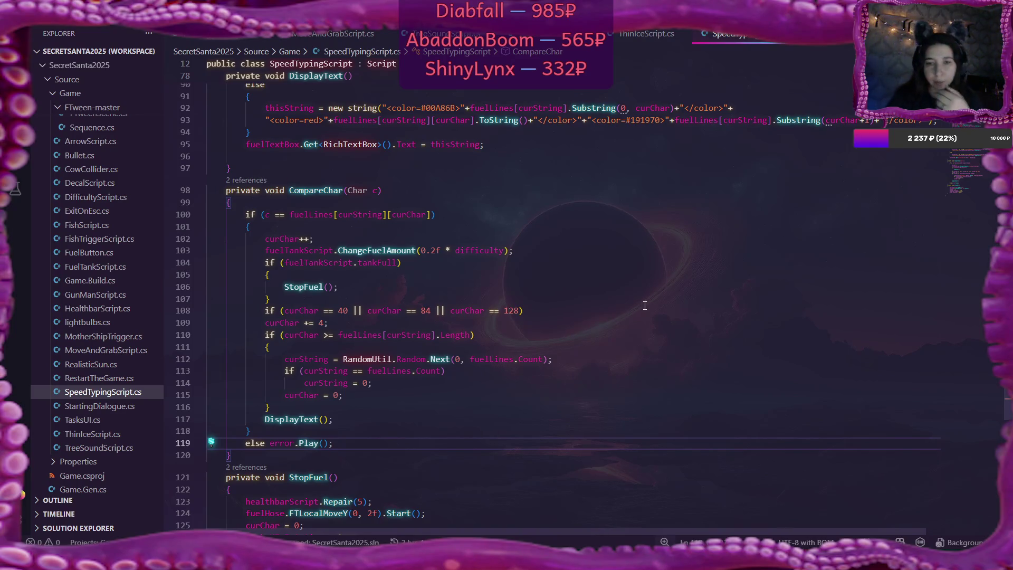
- Open MoveAndGrabScript.cs and scroll to the bool declarations around line 27
{"action": "scroll", "coordinate": [773, 301], "scroll_direction": "down", "scroll_amount": 5}
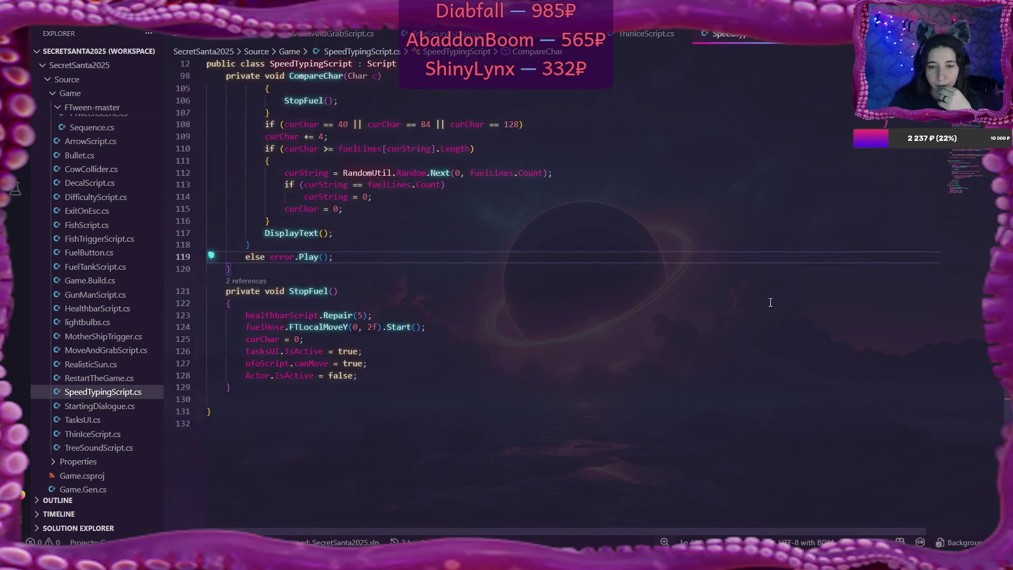
{"action": "scroll", "coordinate": [770, 302], "scroll_direction": "up", "scroll_amount": 8}
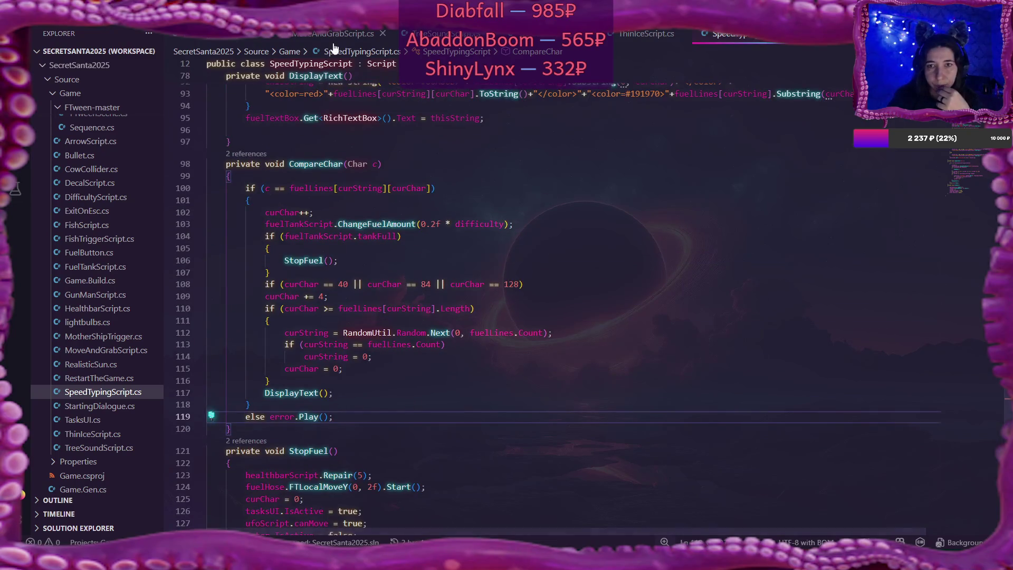
{"action": "left_click", "coordinate": [333, 35]}
{"action": "scroll", "coordinate": [547, 283], "scroll_direction": "down", "scroll_amount": 10}
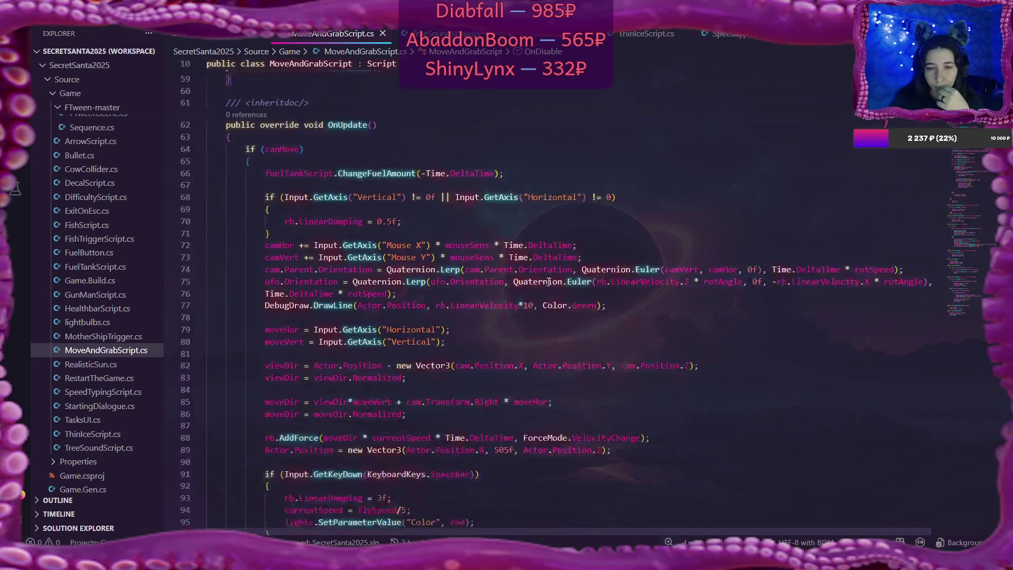
{"action": "scroll", "coordinate": [547, 282], "scroll_direction": "down", "scroll_amount": 13}
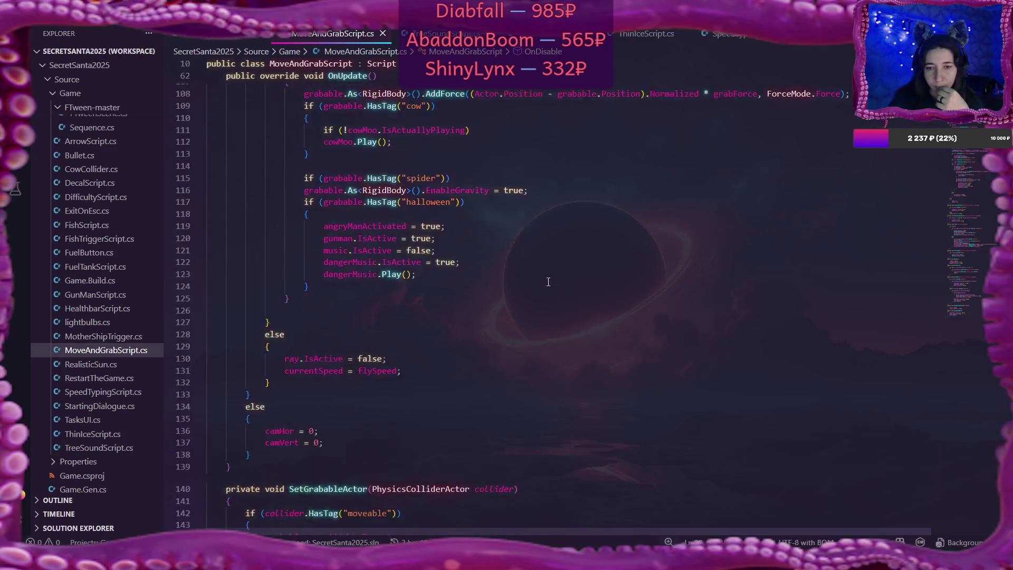
{"action": "scroll", "coordinate": [547, 283], "scroll_direction": "up", "scroll_amount": 20}
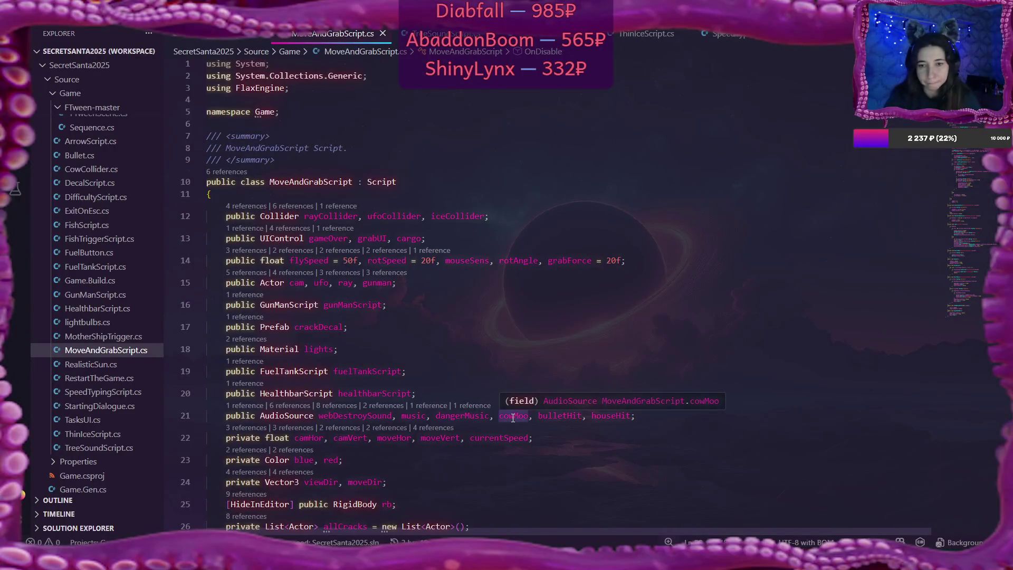
{"action": "scroll", "coordinate": [516, 391], "scroll_direction": "down", "scroll_amount": 3}
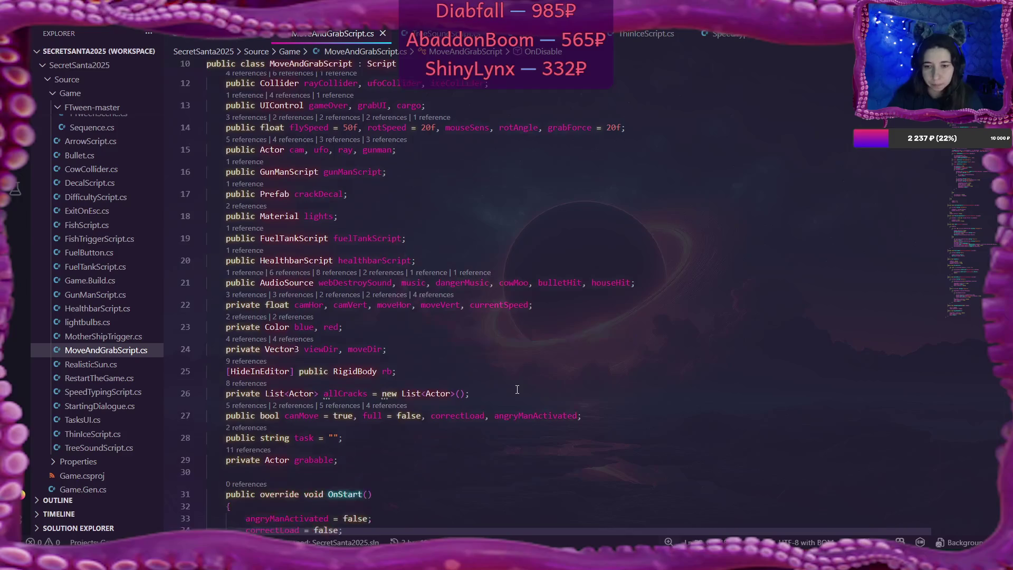
- Append ', angryManAlive = true' after angryManActivated on line 27 and save
{"action": "left_click", "coordinate": [587, 418]}
{"action": "type", "text": ", a"}
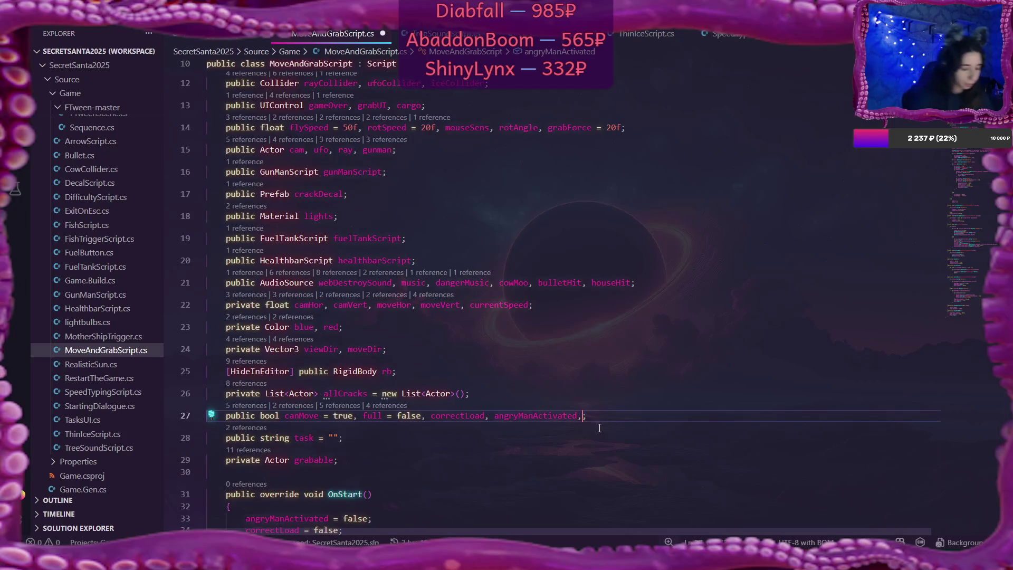
{"action": "type", "text": "ngryMa"}
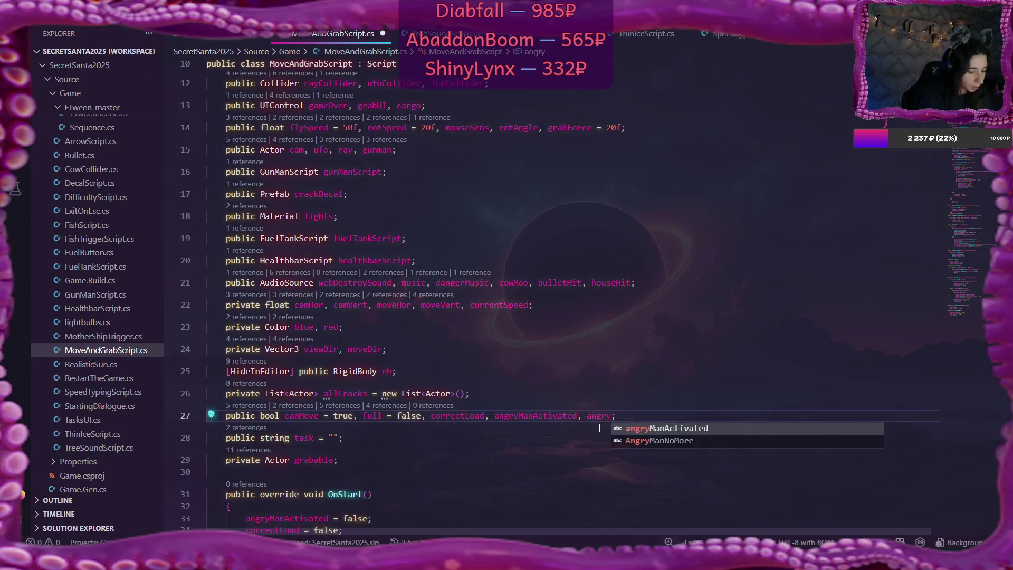
{"action": "type", "text": "n"}
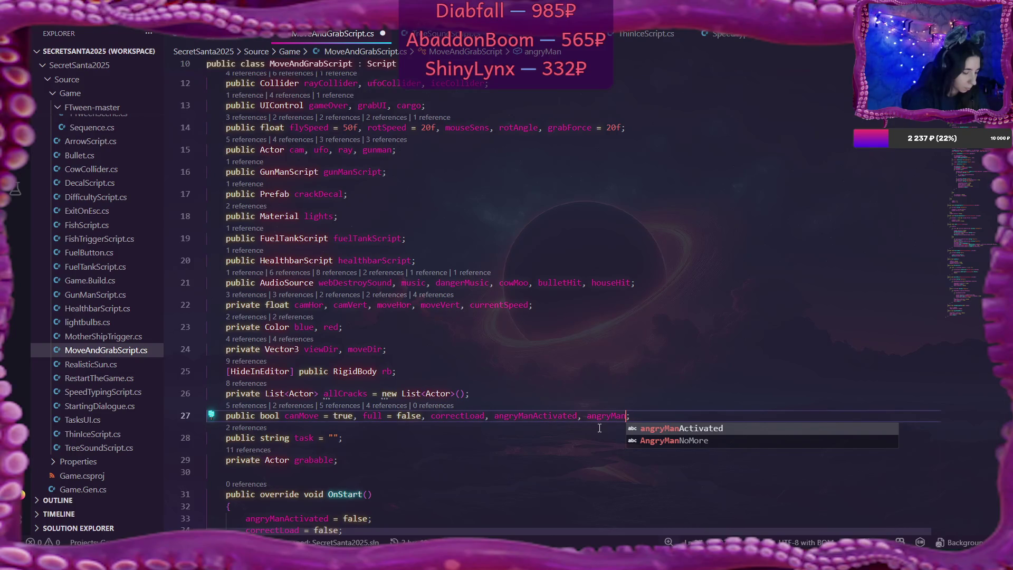
{"action": "type", "text": "alive"}
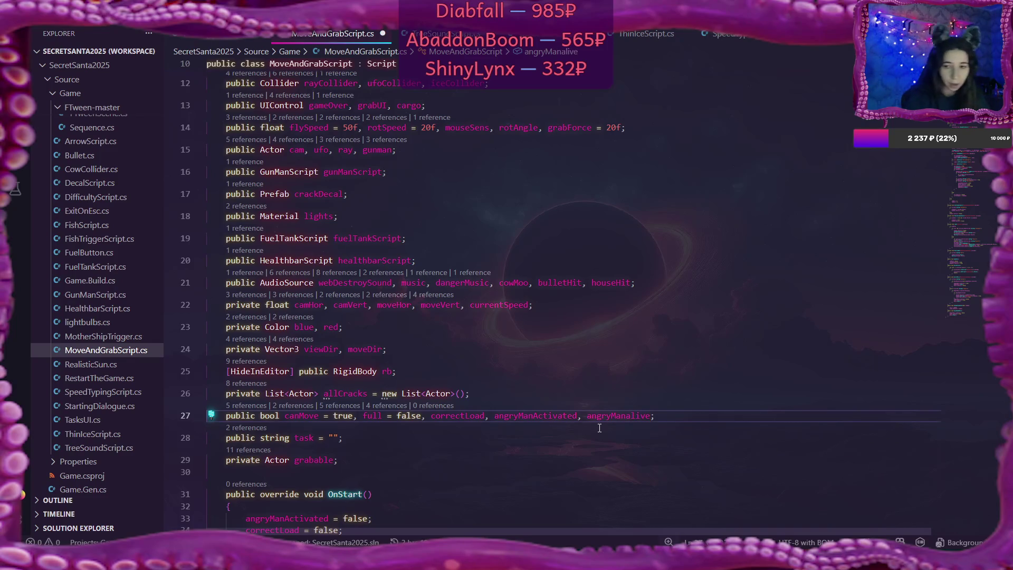
{"action": "left_click", "coordinate": [631, 415]}
{"action": "key", "text": "BackSpace"}
{"action": "type", "text": "A"}
{"action": "key", "text": "ctrl+s"}
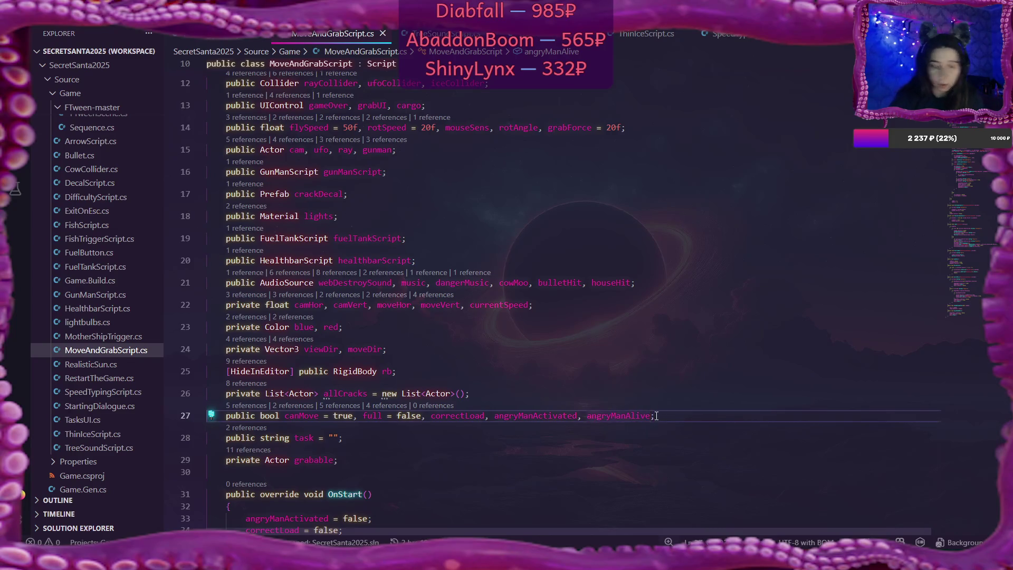
{"action": "type", "text": "= tru"}
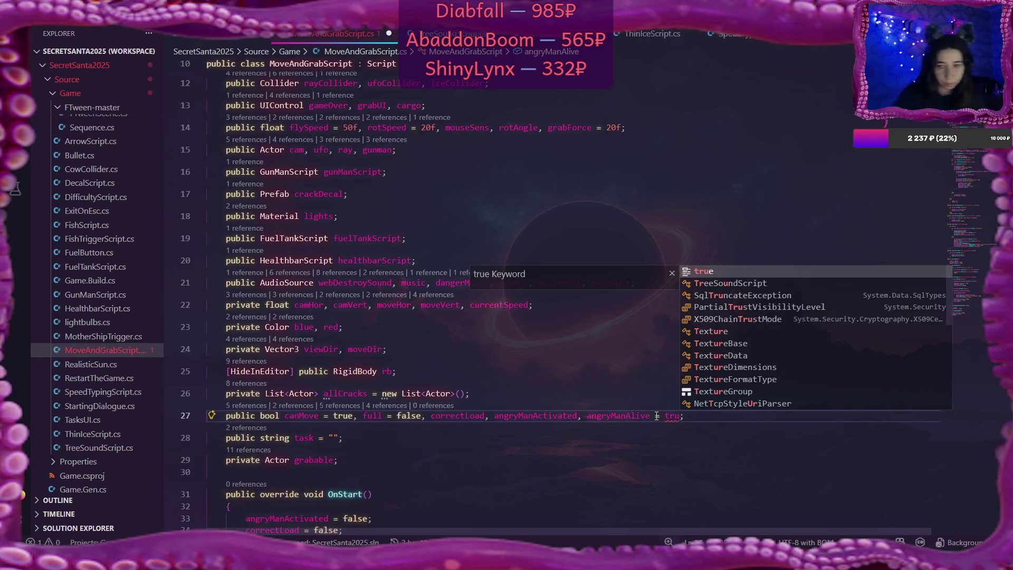
{"action": "key", "text": "Tab"}
{"action": "left_click", "coordinate": [643, 436]}
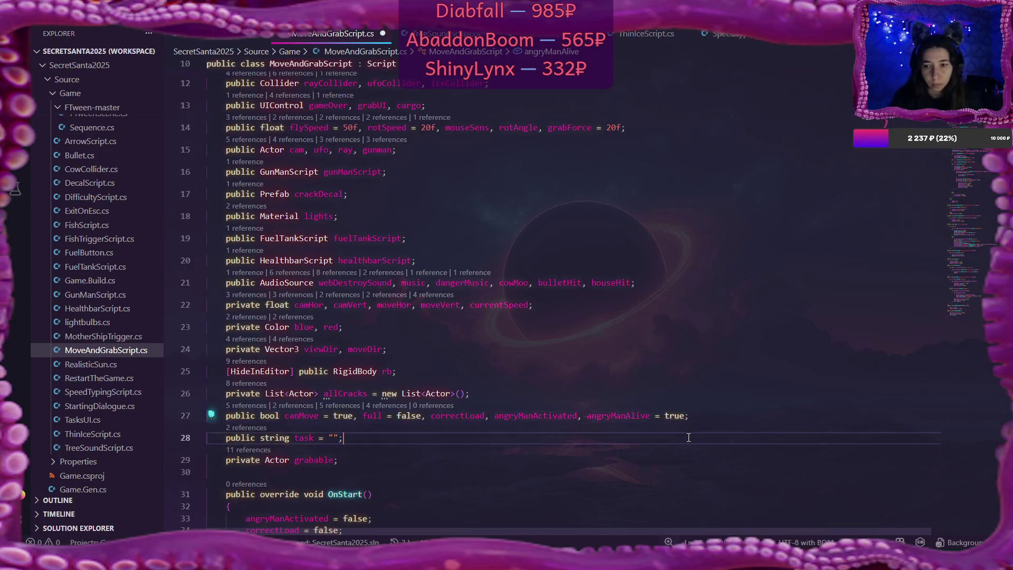
- Save the script and add angryManAlive to the valley condition on line 212
{"action": "key", "text": "ctrl+s"}
{"action": "scroll", "coordinate": [649, 434], "scroll_direction": "down", "scroll_amount": 10}
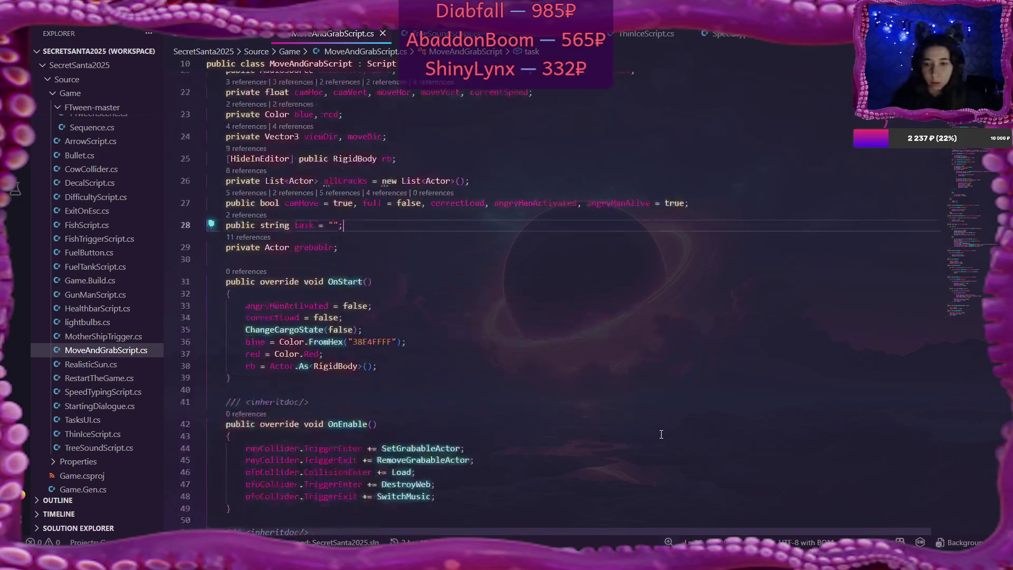
{"action": "scroll", "coordinate": [661, 432], "scroll_direction": "down", "scroll_amount": 20}
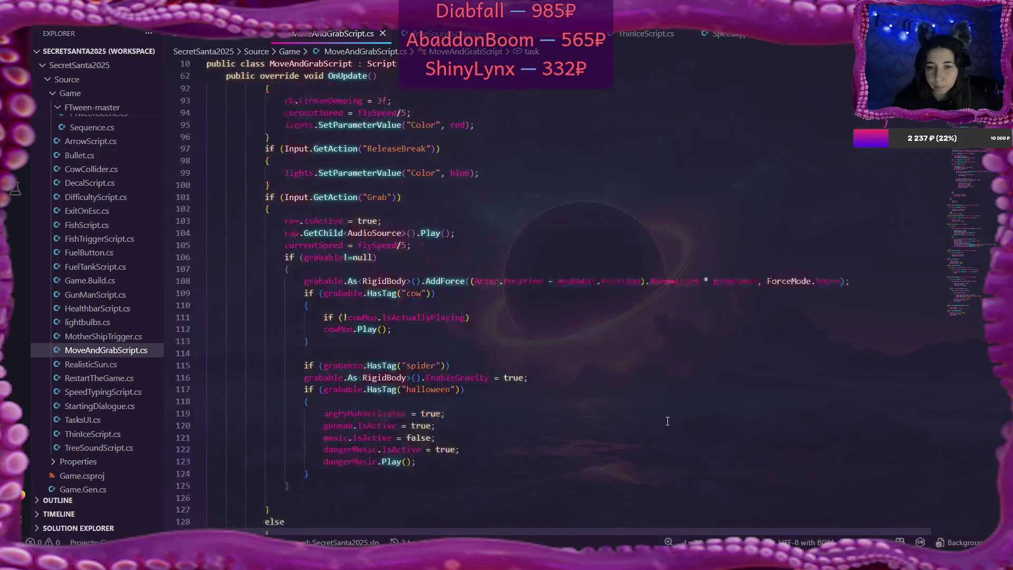
{"action": "scroll", "coordinate": [667, 421], "scroll_direction": "down", "scroll_amount": 15}
{"action": "left_click", "coordinate": [391, 252]}
{"action": "type", "text": "angryManActivated && angry && !dangerMusic.IsActive)"}
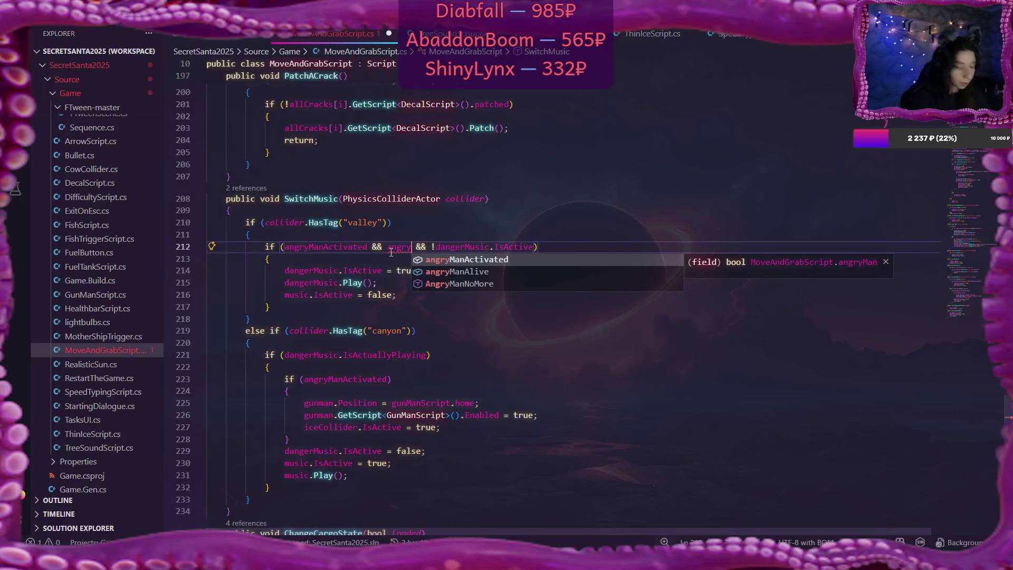
{"action": "key", "text": "Escape"}
{"action": "type", "text": "ManAli"}
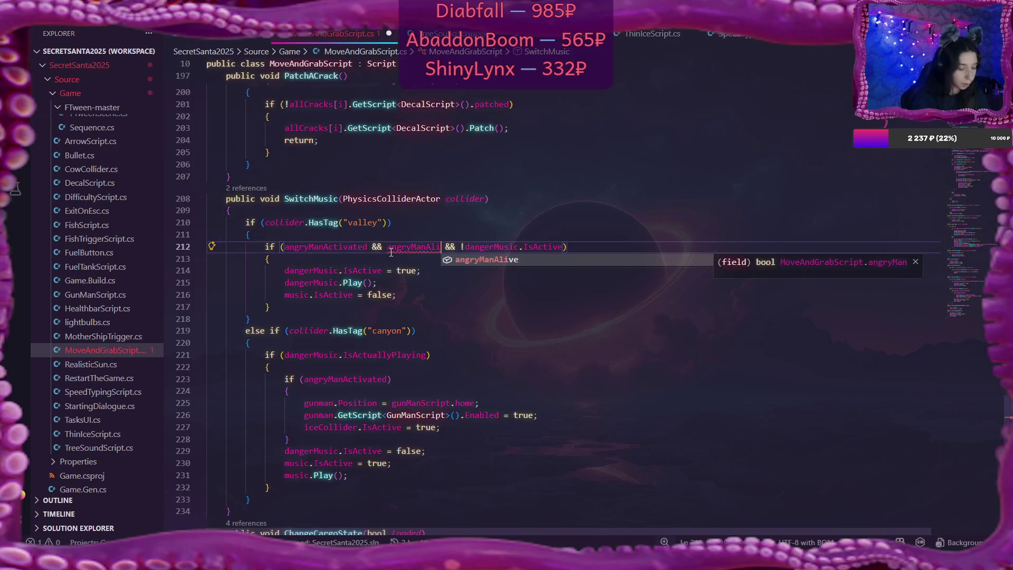
{"action": "key", "text": "Tab"}
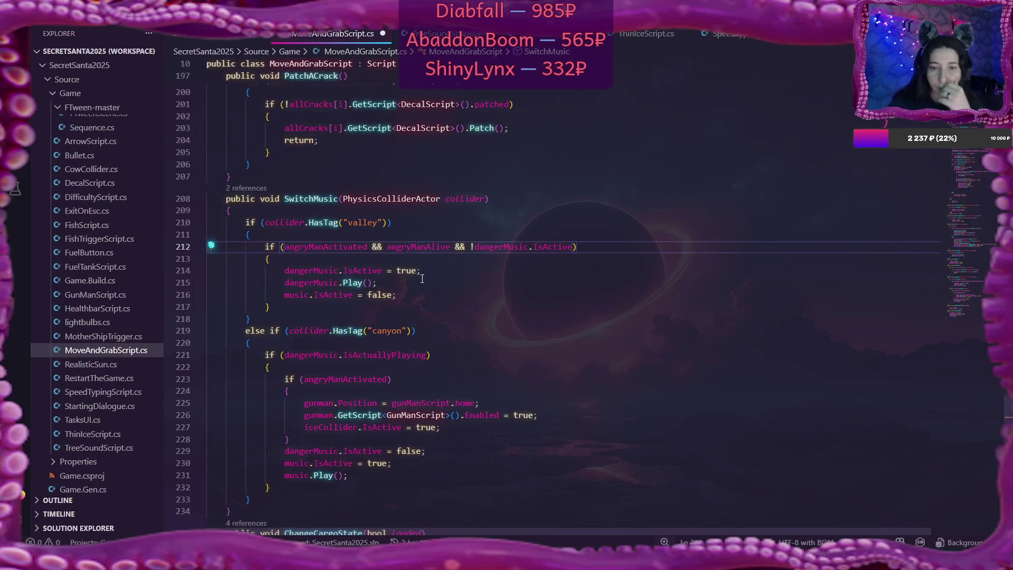
- Add 'angryManAlive = true;' on a new line after line 227 in the canyon branch
{"action": "left_click", "coordinate": [458, 428]}
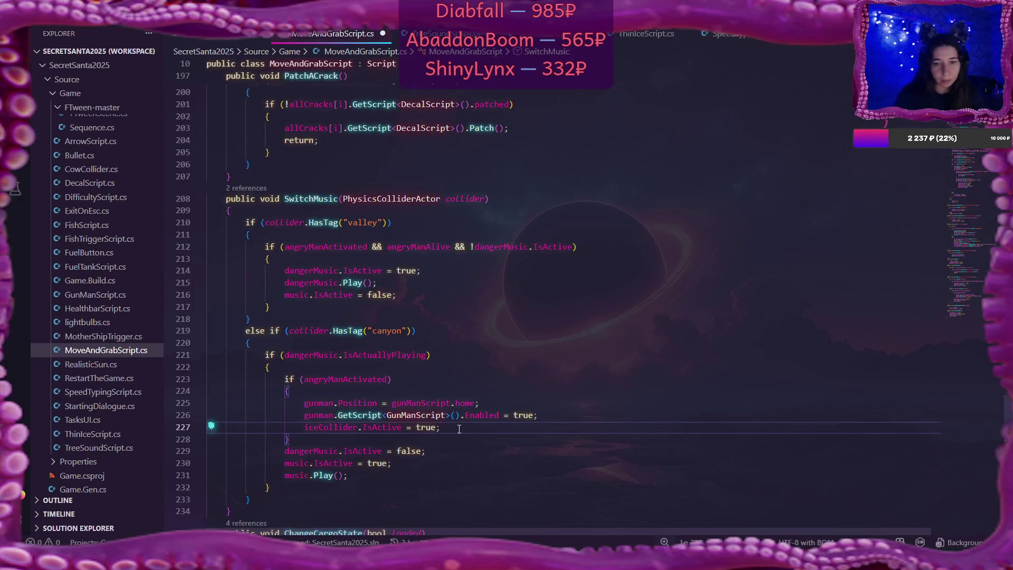
{"action": "key", "text": "Return"}
{"action": "type", "text": "angr"}
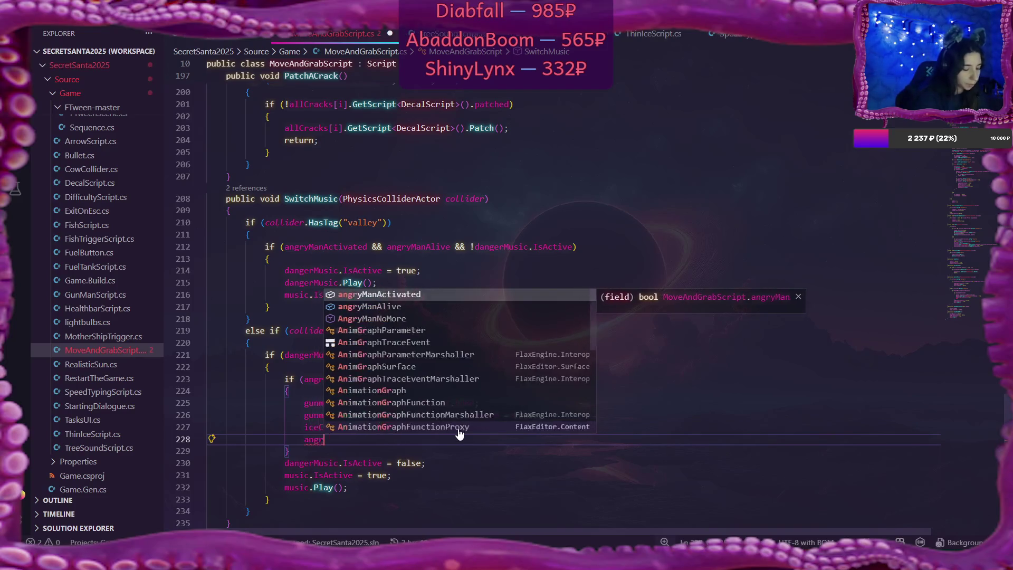
{"action": "type", "text": "y"}
{"action": "key", "text": "Down"}
{"action": "key", "text": "Return"}
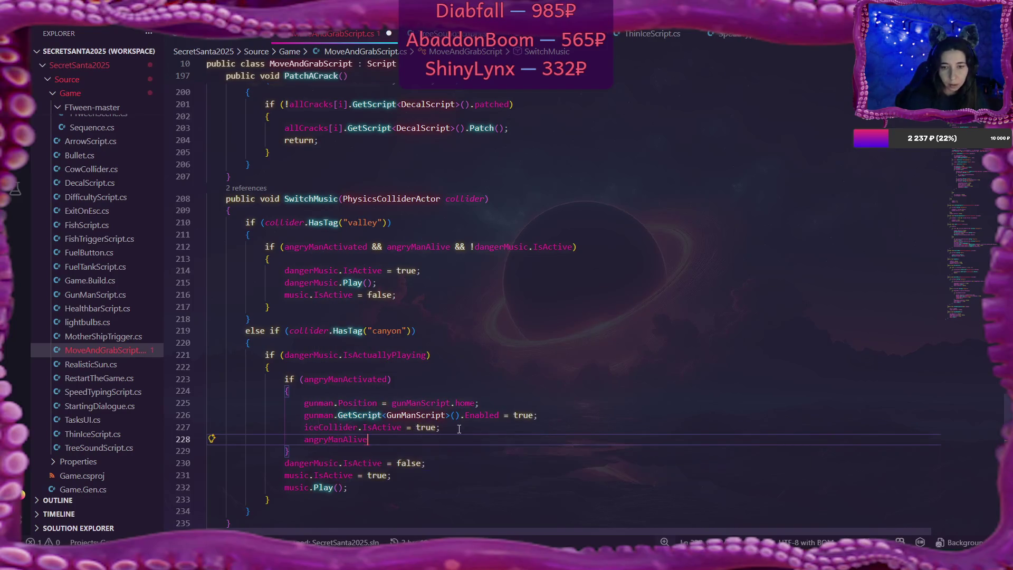
{"action": "type", "text": " = true;"}
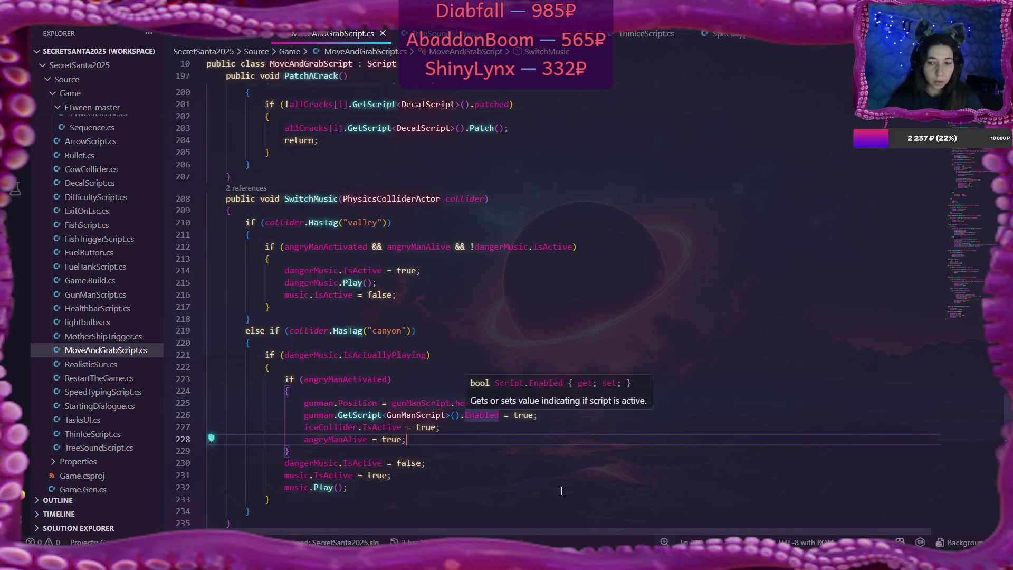
- Bring Flax back from the running game to the scene editor and fly over the village
{"action": "mouse_move", "coordinate": [501, 560]}
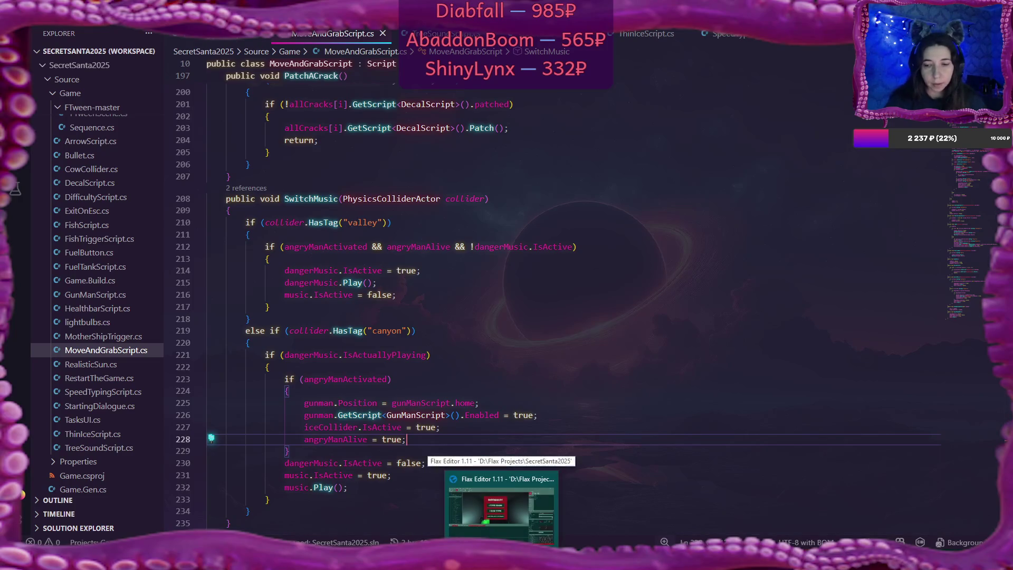
{"action": "left_click", "coordinate": [501, 506]}
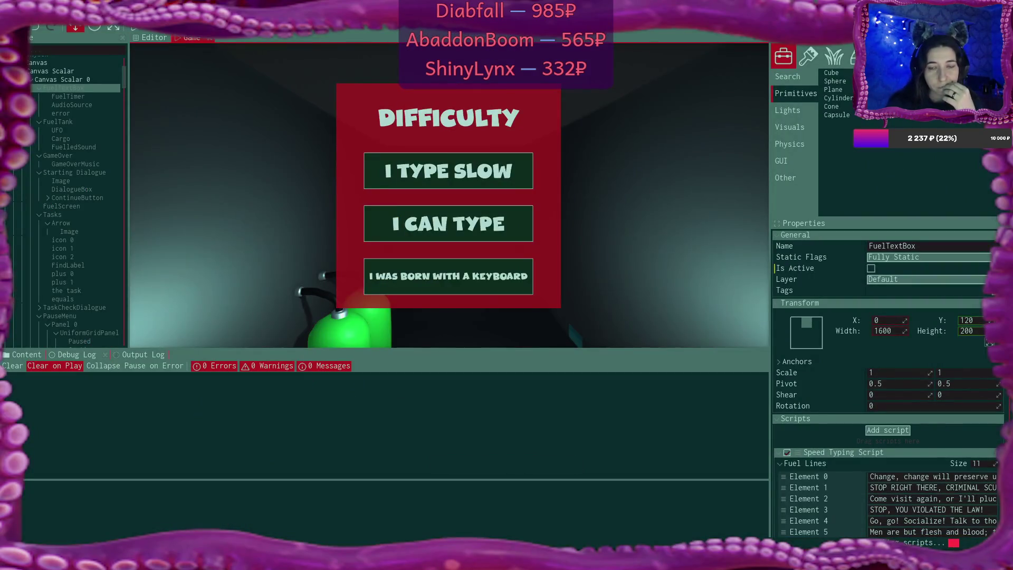
{"action": "left_click", "coordinate": [158, 37]}
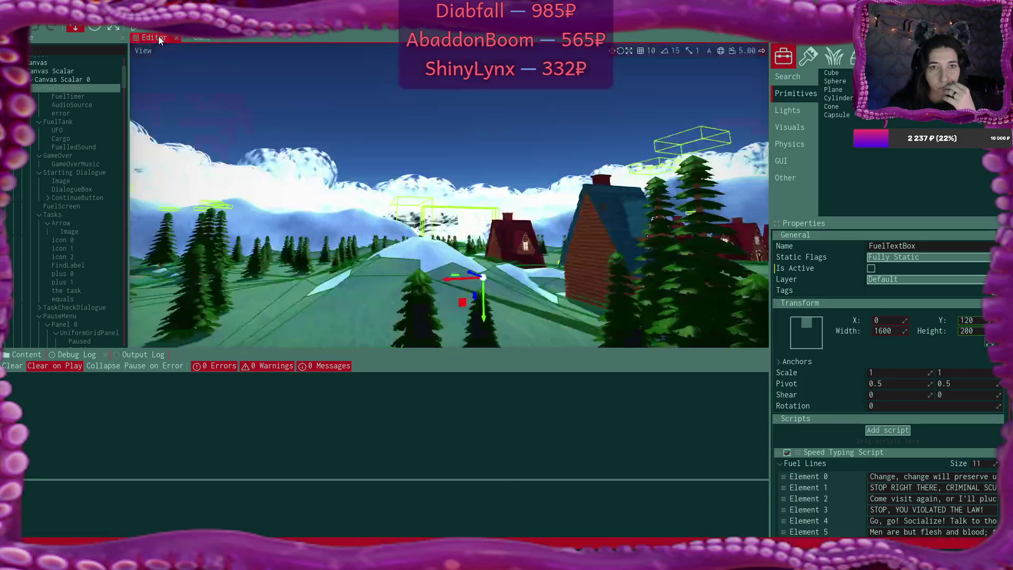
{"action": "mouse_move", "coordinate": [721, 216]}
{"action": "left_mouse_down"}
{"action": "mouse_move", "coordinate": [681, 211]}
{"action": "mouse_move", "coordinate": [685, 234]}
{"action": "mouse_move", "coordinate": [623, 219]}
{"action": "mouse_move", "coordinate": [623, 234]}
{"action": "mouse_move", "coordinate": [622, 219]}
{"action": "mouse_move", "coordinate": [596, 219]}
{"action": "mouse_move", "coordinate": [644, 242]}
{"action": "left_mouse_up"}
{"action": "left_click_drag", "start_coordinate": [364, 204], "coordinate": [357, 202]}
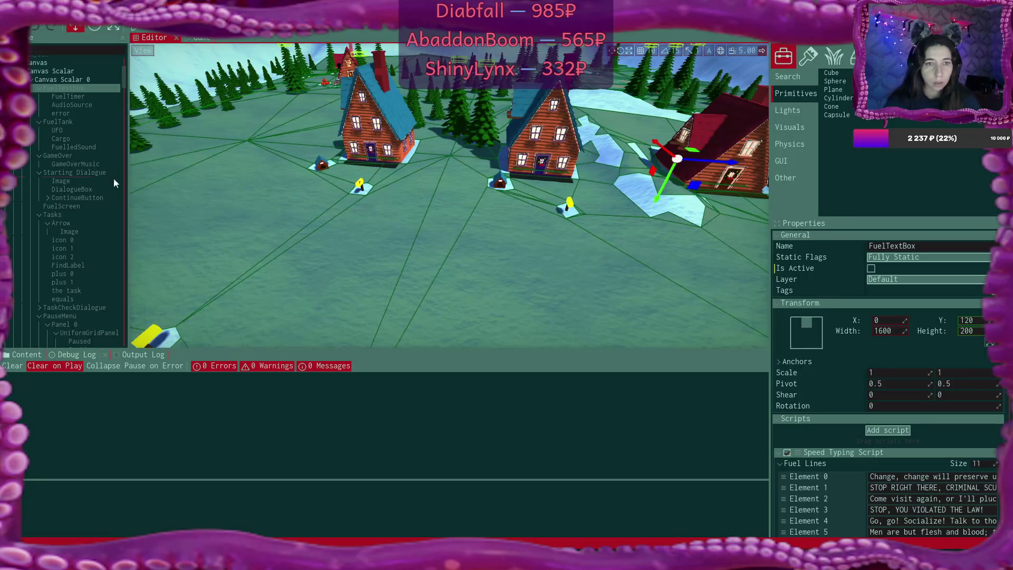
- Select camFinal in the Scene tree to show its transform: position -700, 505, 3050
{"action": "scroll", "coordinate": [74, 197], "scroll_direction": "down", "scroll_amount": 5}
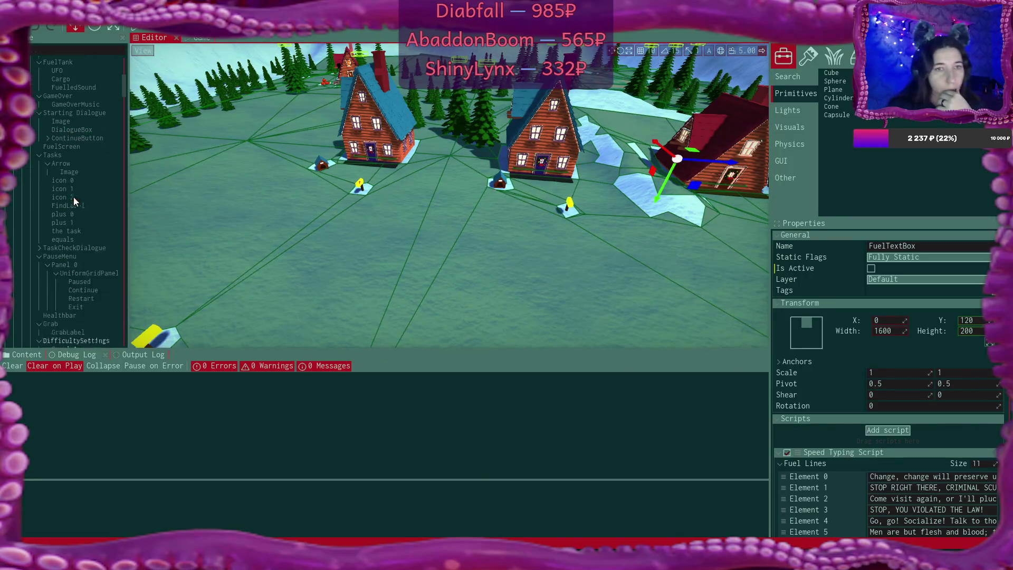
{"action": "scroll", "coordinate": [74, 197], "scroll_direction": "down", "scroll_amount": 10}
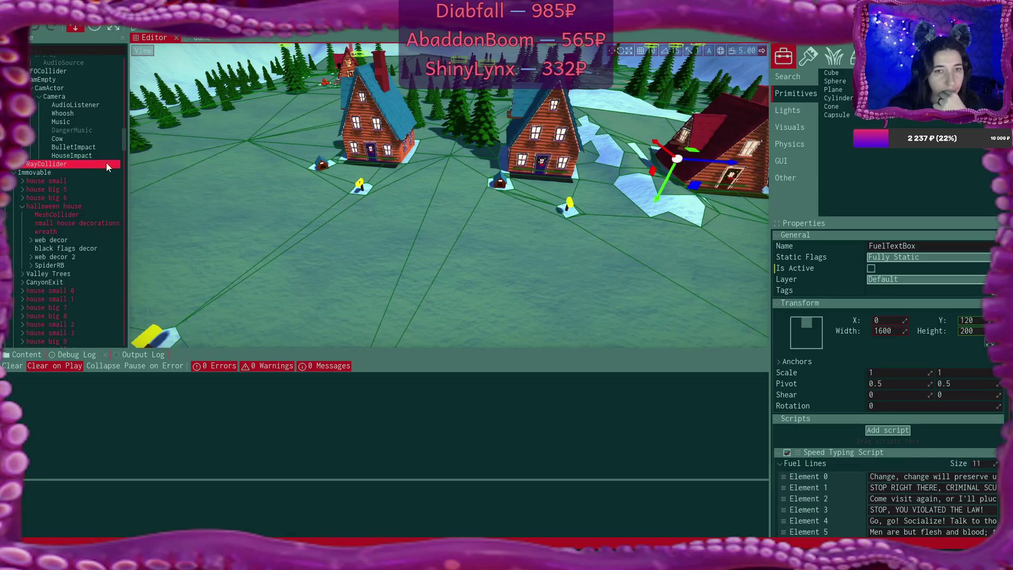
{"action": "left_click_drag", "start_coordinate": [124, 144], "coordinate": [124, 327]}
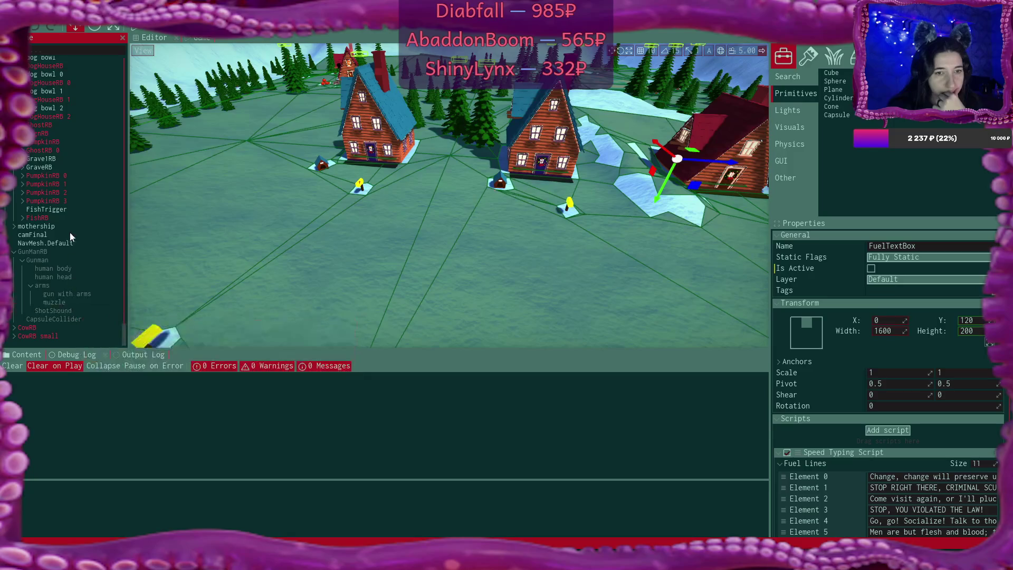
{"action": "left_click", "coordinate": [43, 235]}
{"action": "left_click_drag", "start_coordinate": [492, 247], "coordinate": [492, 247]}
{"action": "left_click", "coordinate": [38, 236]}
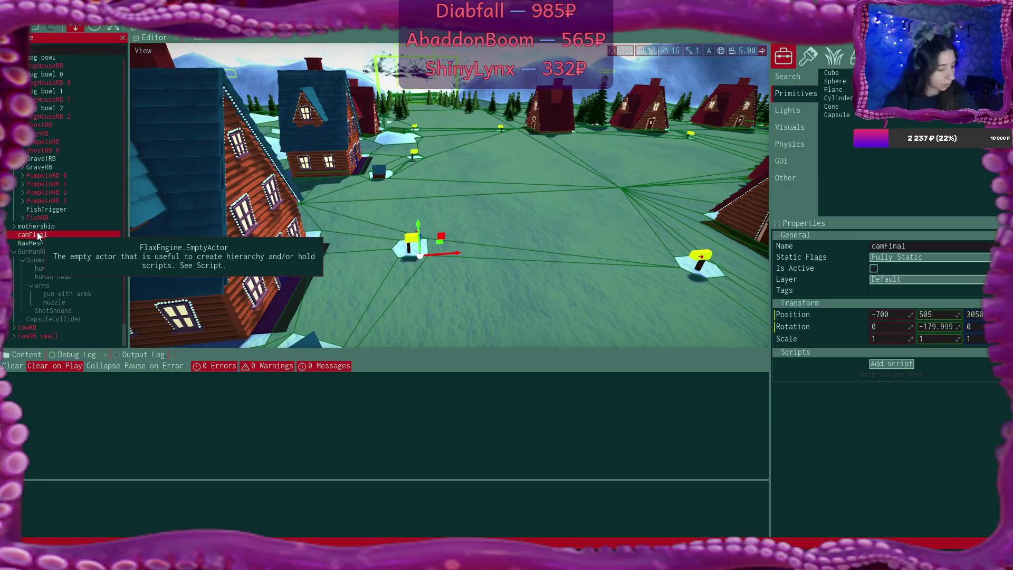
- Duplicate camFinal, rename the copy angryManFinal, and make it a child of camFinal
{"action": "key", "text": "ctrl+d"}
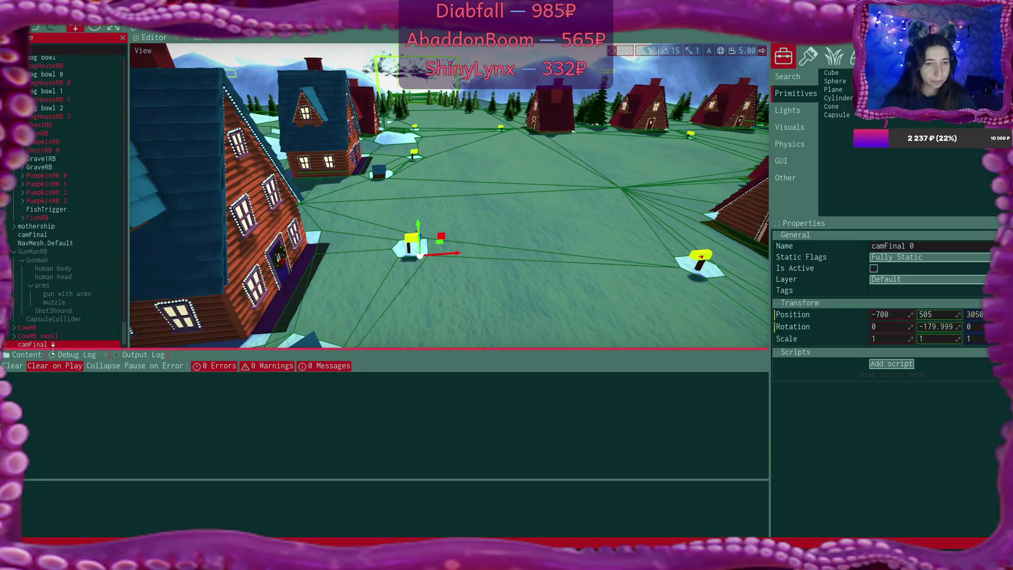
{"action": "mouse_move", "coordinate": [45, 343]}
{"action": "left_mouse_down"}
{"action": "mouse_move", "coordinate": [41, 235]}
{"action": "mouse_move", "coordinate": [55, 233]}
{"action": "left_mouse_up"}
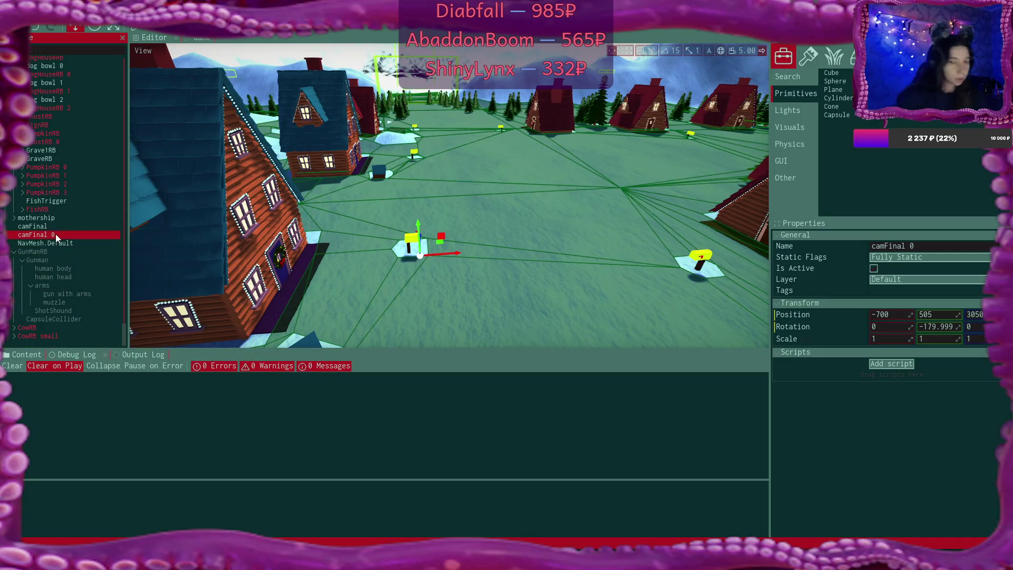
{"action": "left_click", "coordinate": [55, 233]}
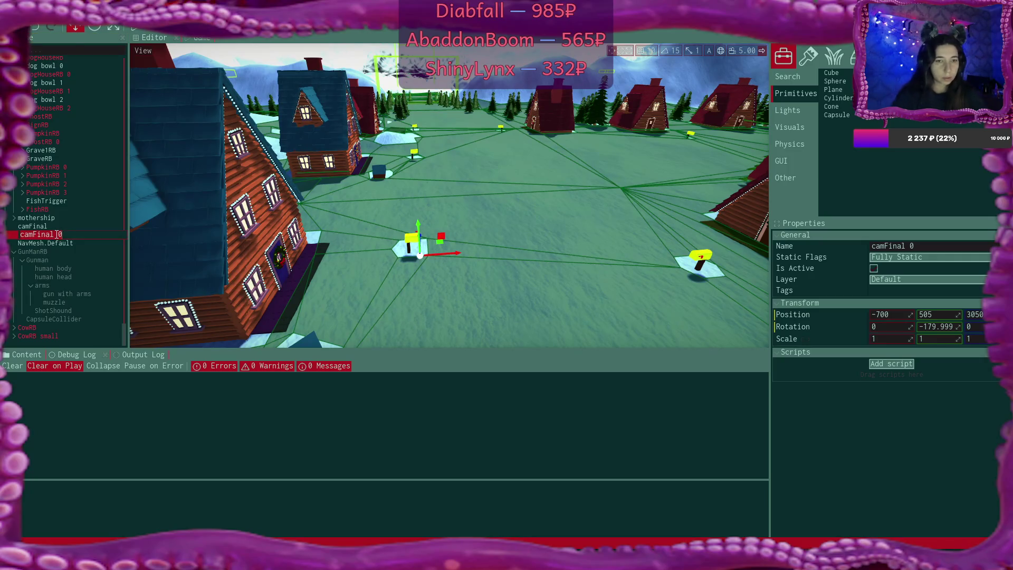
{"action": "key", "text": "ctrl+a"}
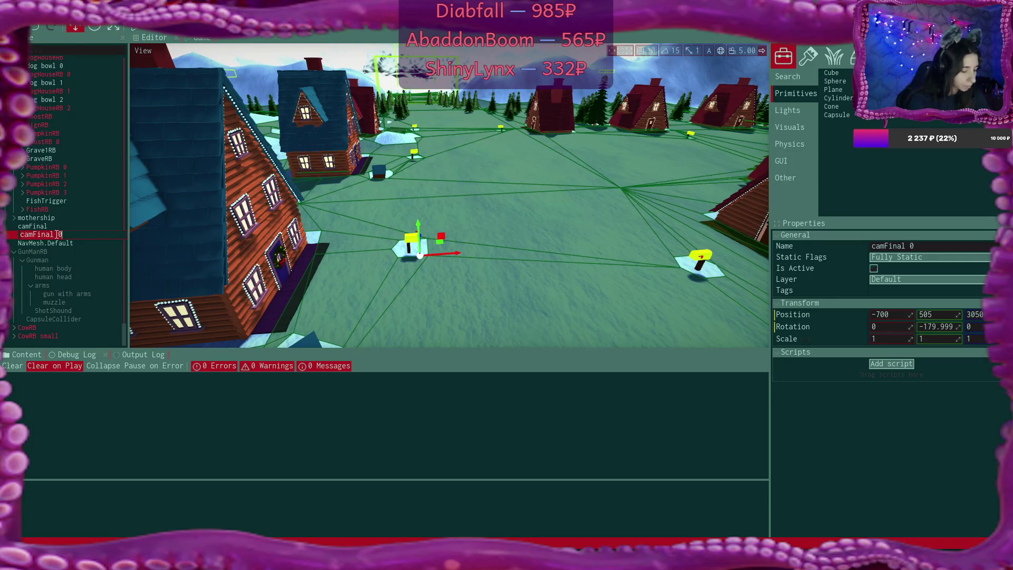
{"action": "type", "text": "angryManFinal"}
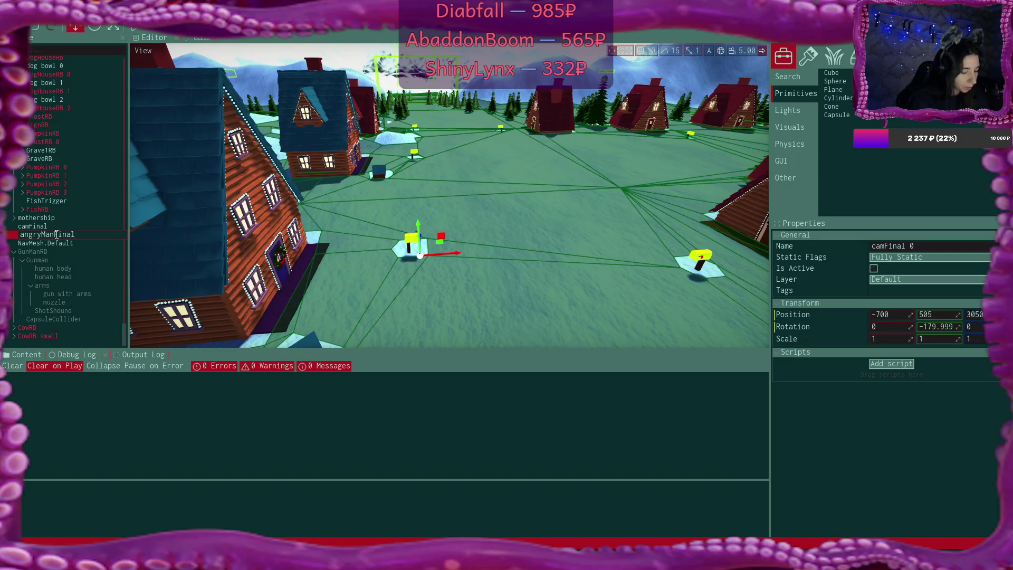
{"action": "key", "text": "Return"}
{"action": "left_click_drag", "start_coordinate": [56, 233], "coordinate": [43, 227]}
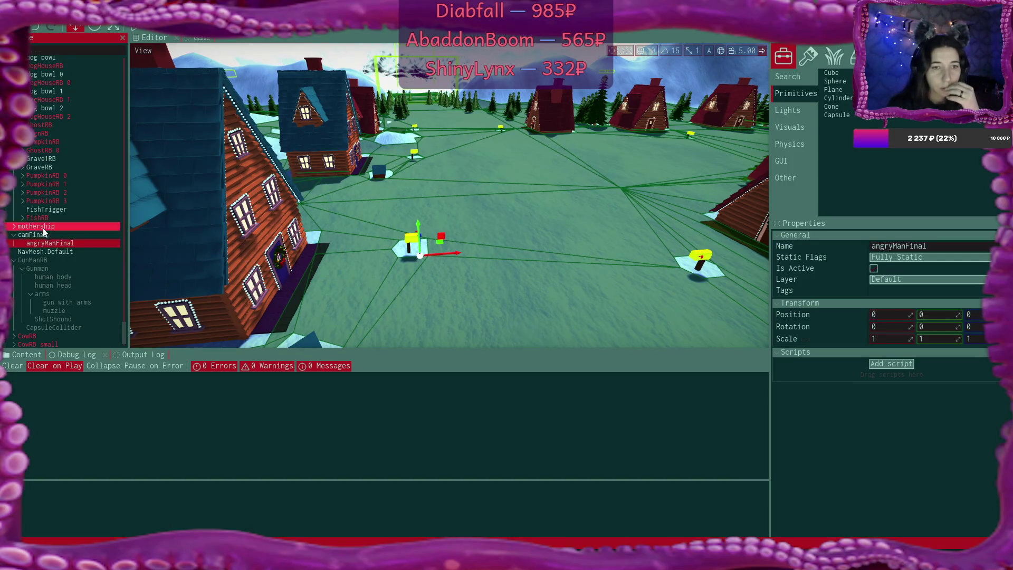
- Lower angryManFinal, move it to root level, and set its Y position to 10
{"action": "mouse_move", "coordinate": [434, 222]}
{"action": "left_mouse_down"}
{"action": "mouse_move", "coordinate": [525, 252]}
{"action": "mouse_move", "coordinate": [448, 237]}
{"action": "mouse_move", "coordinate": [474, 213]}
{"action": "left_mouse_up"}
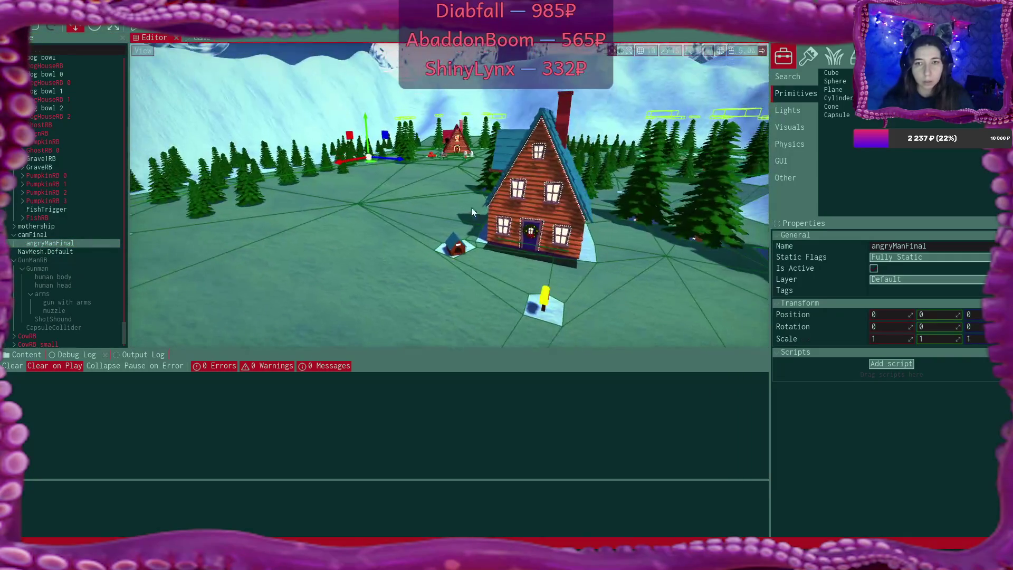
{"action": "mouse_move", "coordinate": [365, 115]}
{"action": "left_mouse_down"}
{"action": "mouse_move", "coordinate": [381, 290]}
{"action": "mouse_move", "coordinate": [319, 234]}
{"action": "mouse_move", "coordinate": [301, 80]}
{"action": "left_mouse_up"}
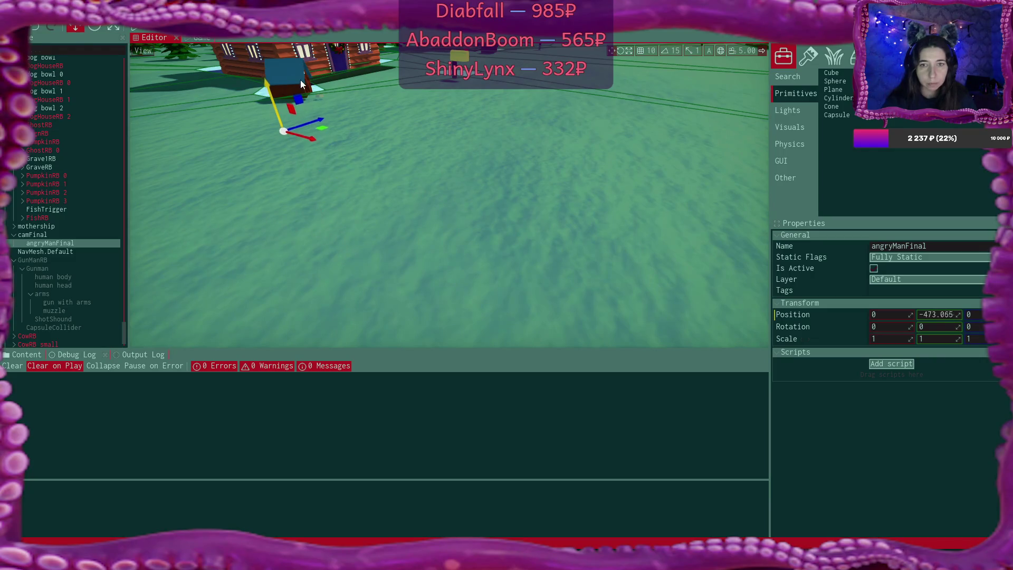
{"action": "left_click", "coordinate": [42, 242]}
{"action": "left_click_drag", "start_coordinate": [43, 242], "coordinate": [37, 232]}
{"action": "double_click", "coordinate": [934, 315]}
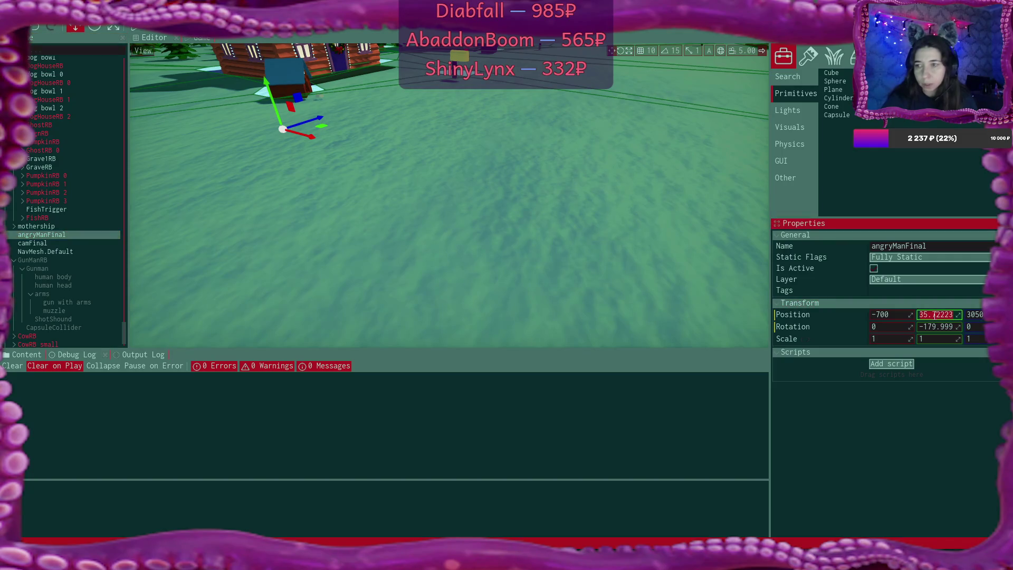
{"action": "type", "text": "0"}
{"action": "key", "text": "Return"}
{"action": "left_click", "coordinate": [934, 315]}
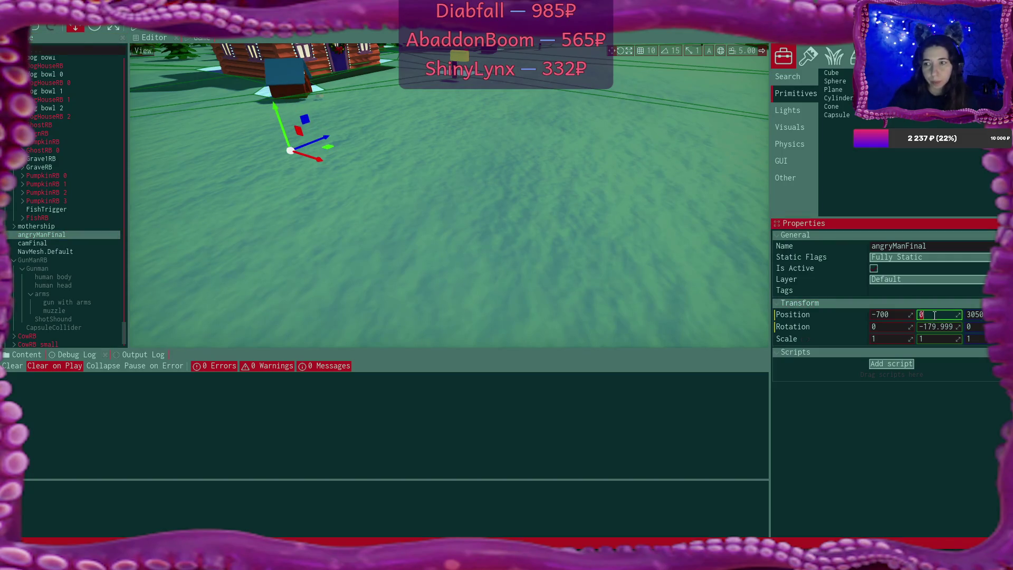
{"action": "type", "text": "10"}
{"action": "key", "text": "Return"}
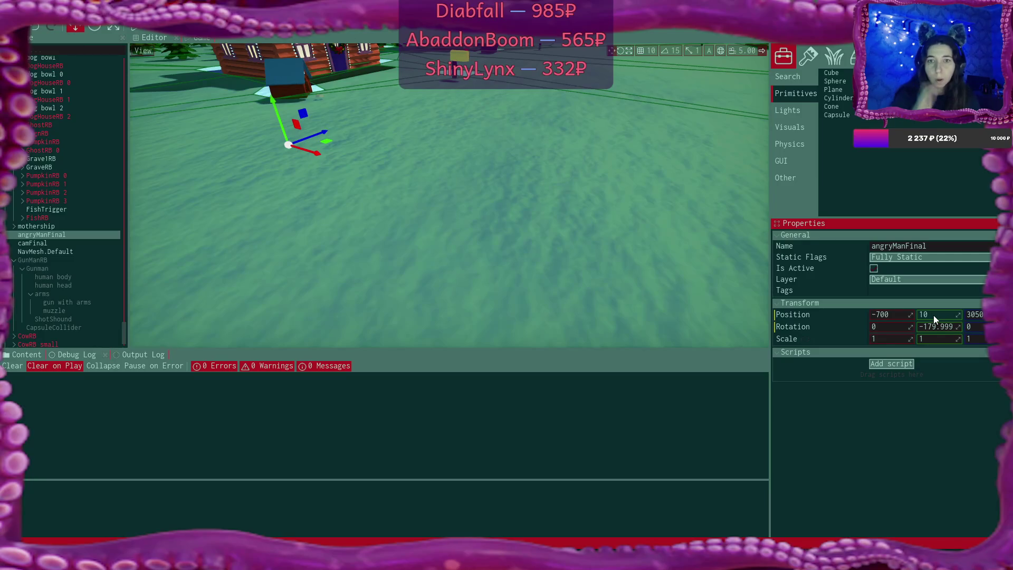
- Slide angryManFinal across the ground and nest it back under camFinal
{"action": "left_click_drag", "start_coordinate": [328, 141], "coordinate": [627, 98]}
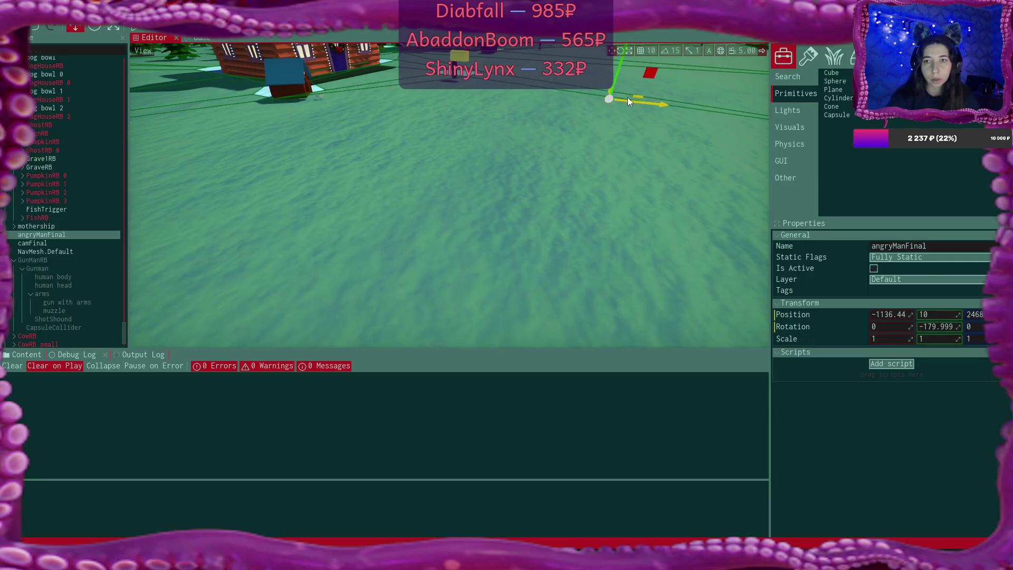
{"action": "left_click_drag", "start_coordinate": [507, 201], "coordinate": [542, 218]}
{"action": "mouse_move", "coordinate": [505, 240]}
{"action": "left_mouse_down"}
{"action": "mouse_move", "coordinate": [575, 133]}
{"action": "mouse_move", "coordinate": [554, 90]}
{"action": "mouse_move", "coordinate": [498, 238]}
{"action": "mouse_move", "coordinate": [438, 208]}
{"action": "left_mouse_up"}
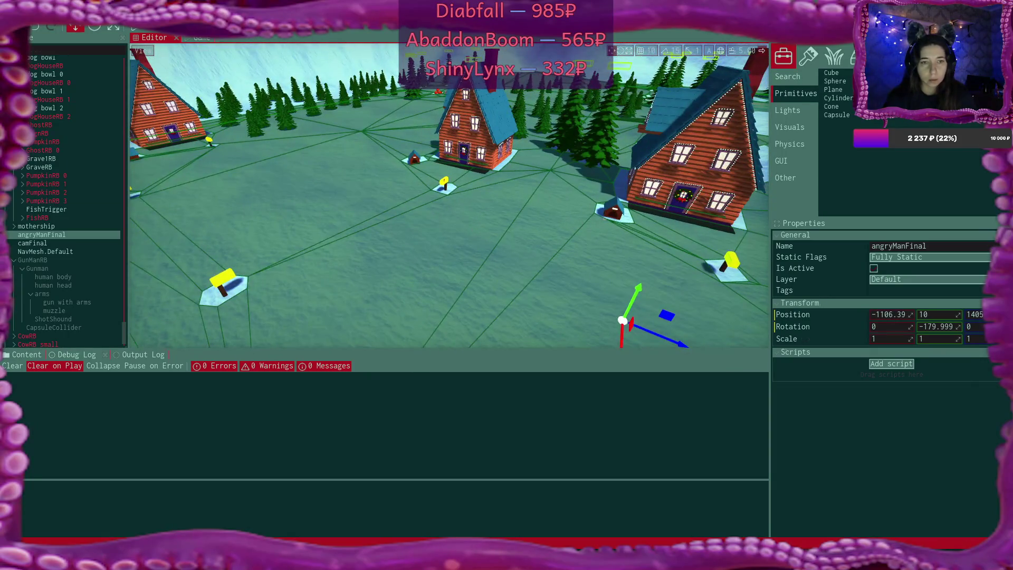
{"action": "left_click_drag", "start_coordinate": [42, 235], "coordinate": [51, 247]}
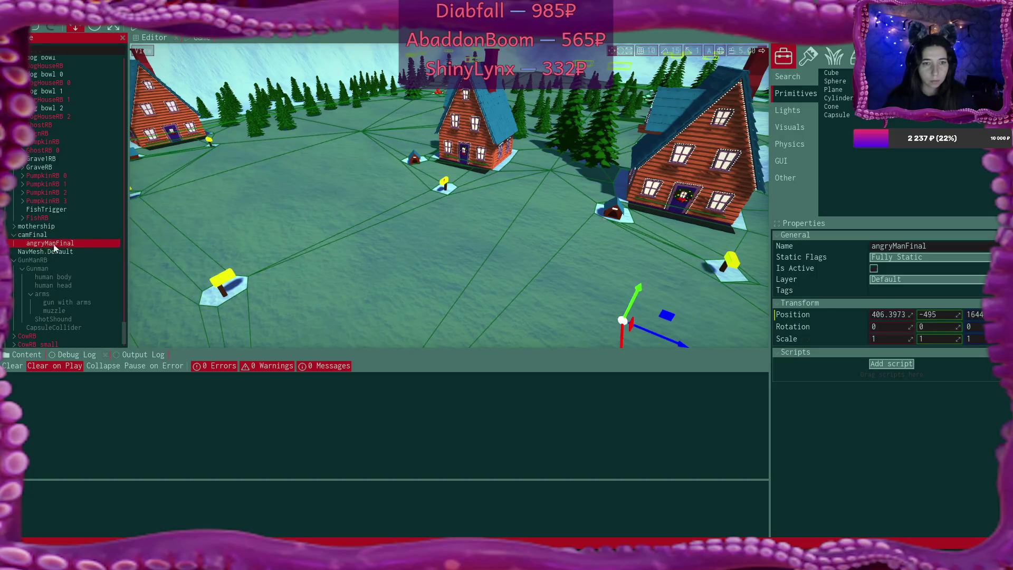
{"action": "left_click", "coordinate": [33, 235]}
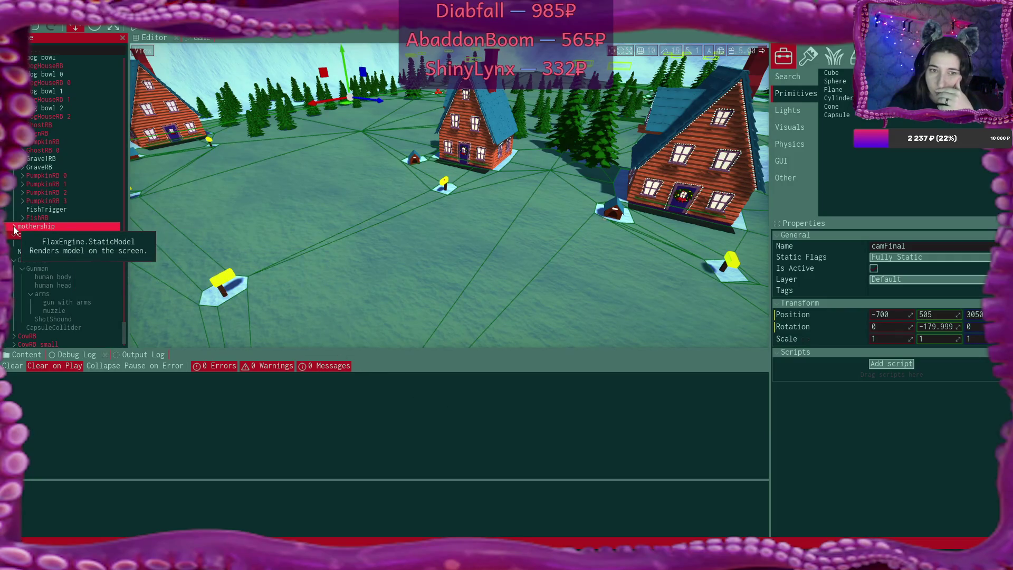
{"action": "scroll", "coordinate": [78, 232], "scroll_direction": "up", "scroll_amount": 3}
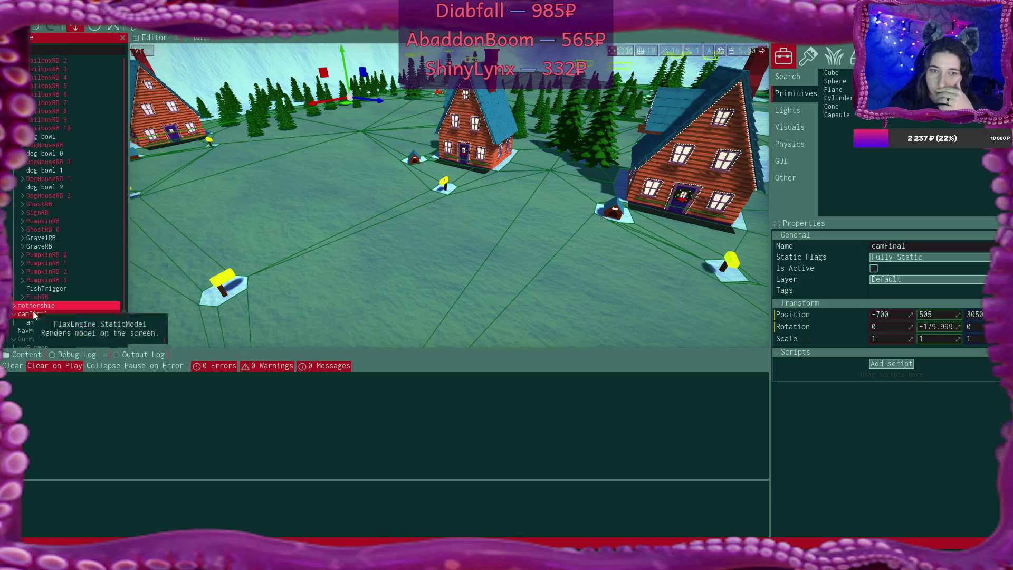
{"action": "key", "text": "alt+Tab"}
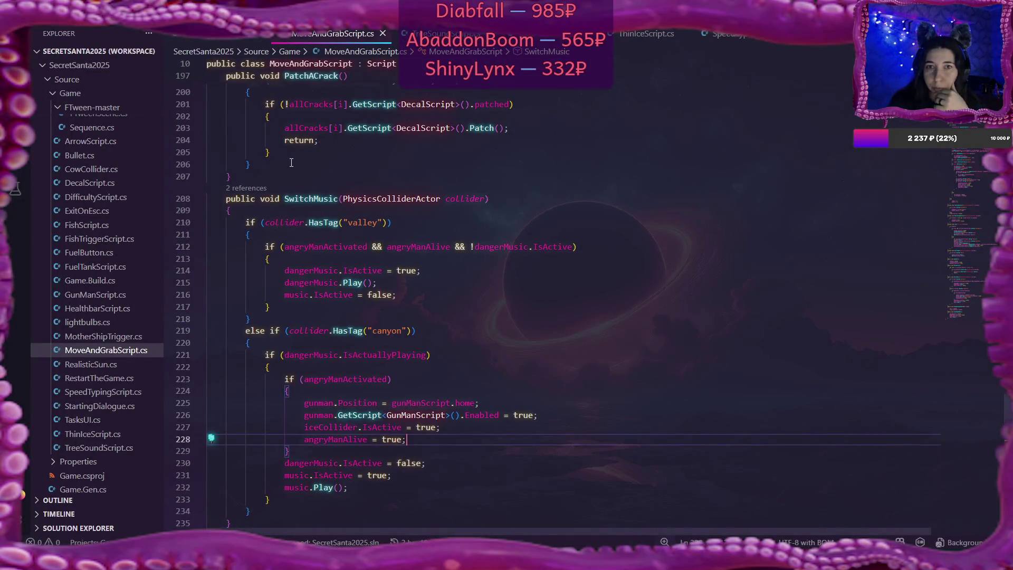
- Open MotherShipTrigger.cs and scroll through HappyEnd and the camera and camFinalPos fields
{"action": "left_click", "coordinate": [119, 337]}
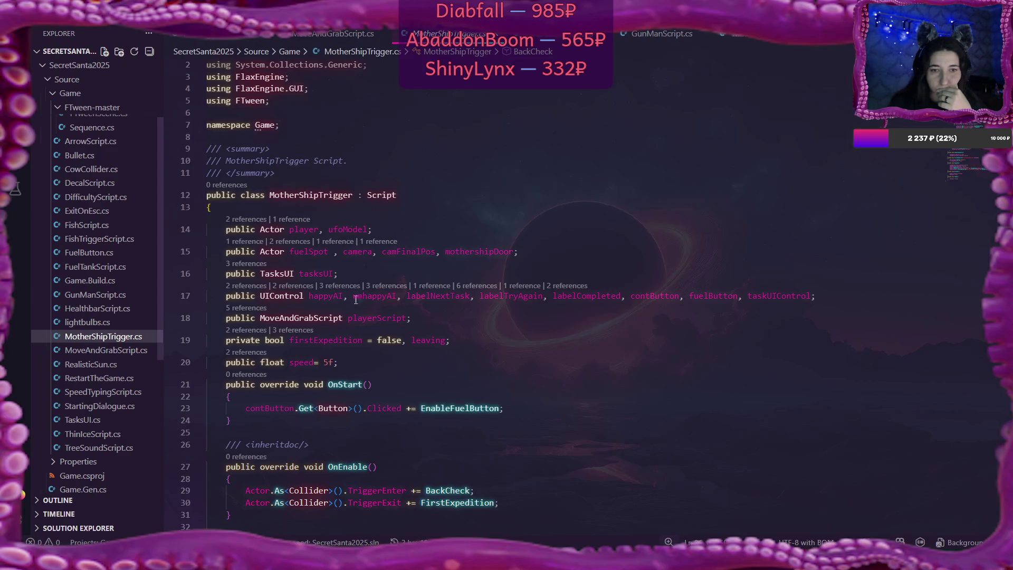
{"action": "scroll", "coordinate": [602, 272], "scroll_direction": "down", "scroll_amount": 10}
{"action": "scroll", "coordinate": [602, 272], "scroll_direction": "down", "scroll_amount": 18}
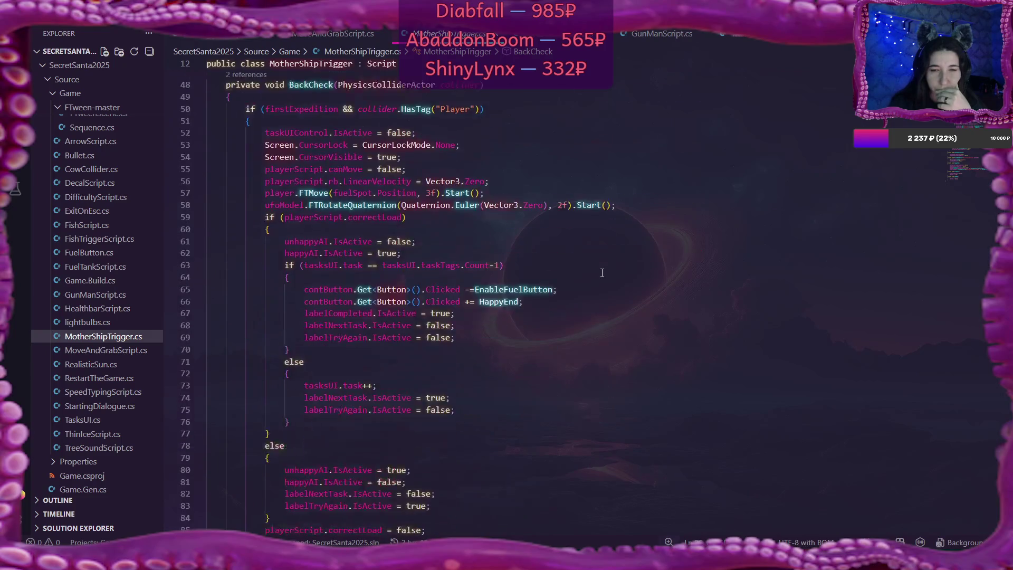
{"action": "scroll", "coordinate": [602, 273], "scroll_direction": "down", "scroll_amount": 2}
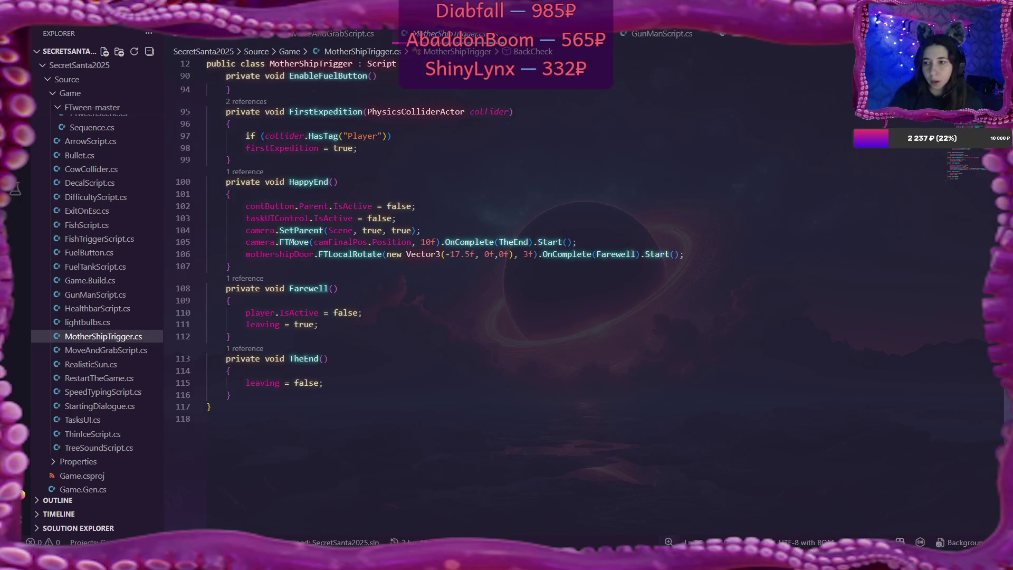
{"action": "scroll", "coordinate": [496, 295], "scroll_direction": "up", "scroll_amount": 15}
{"action": "scroll", "coordinate": [495, 295], "scroll_direction": "down", "scroll_amount": 1}
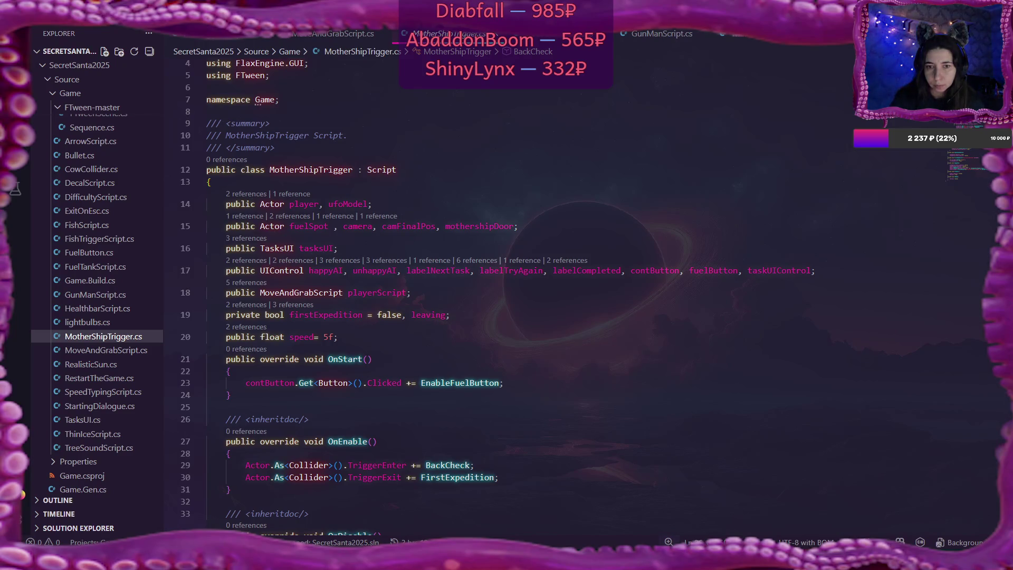
- Add an angryMan field to the ufoModel declaration, fixing the 'angryyMan' typo
{"action": "left_click", "coordinate": [374, 206]}
{"action": "key", "text": "Left"}
{"action": "type", "text": ", angry"}
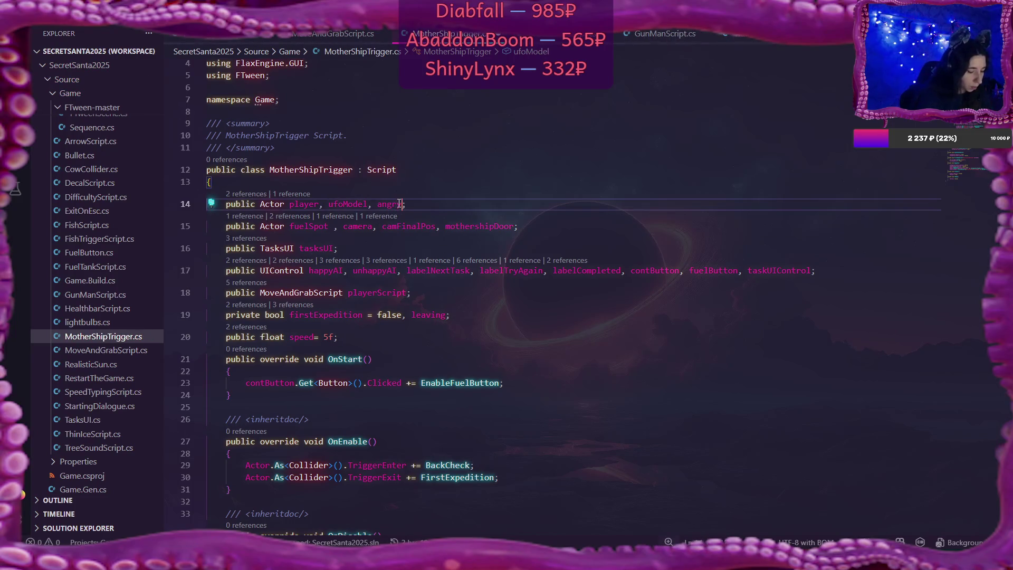
{"action": "type", "text": "yMan"}
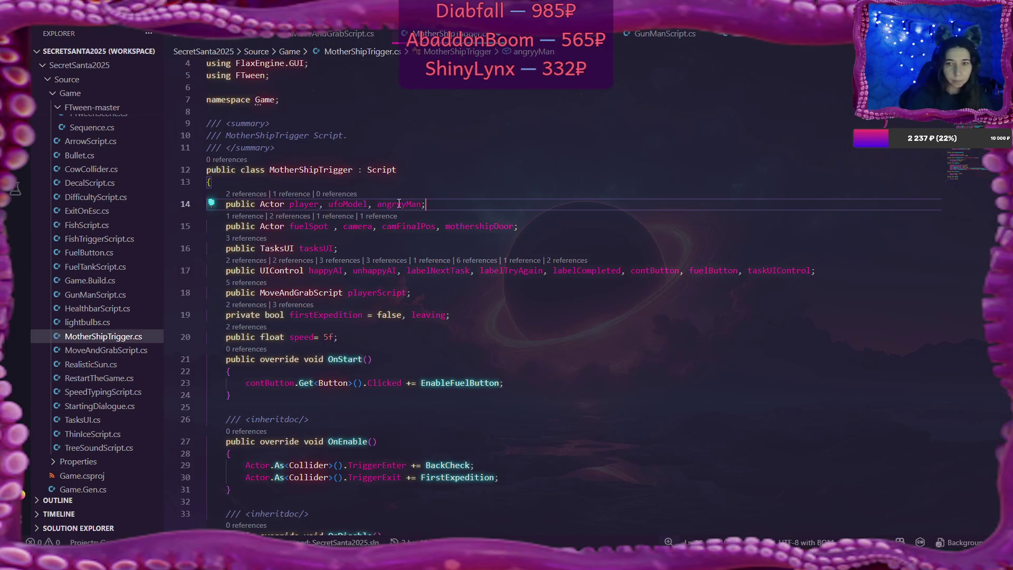
{"action": "left_click", "coordinate": [399, 204]}
{"action": "key", "text": "BackSpace"}
- Insert a blank line in HappyEnd after the taskUIControl deactivation line
{"action": "scroll", "coordinate": [573, 251], "scroll_direction": "down", "scroll_amount": 3}
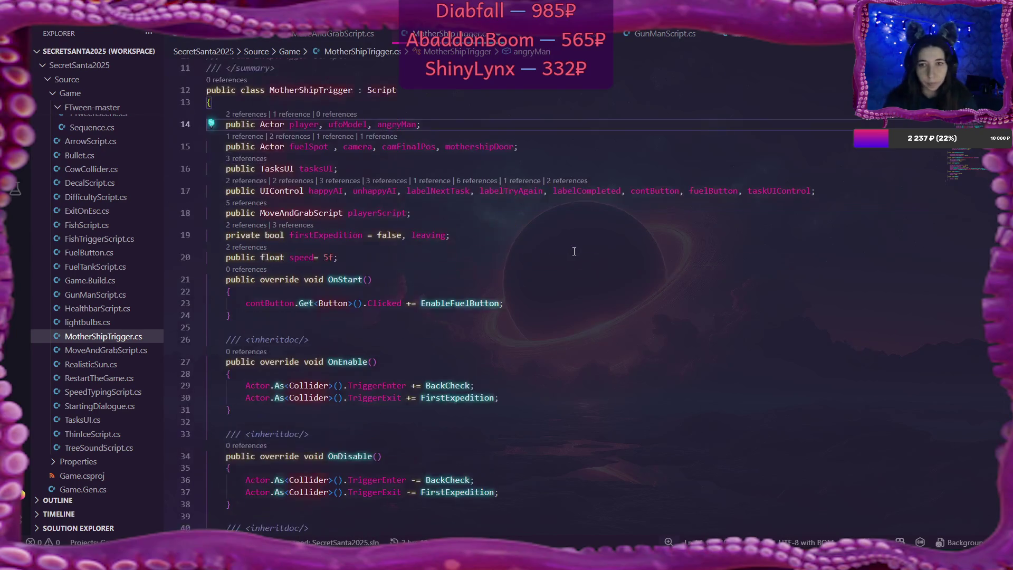
{"action": "scroll", "coordinate": [574, 251], "scroll_direction": "down", "scroll_amount": 20}
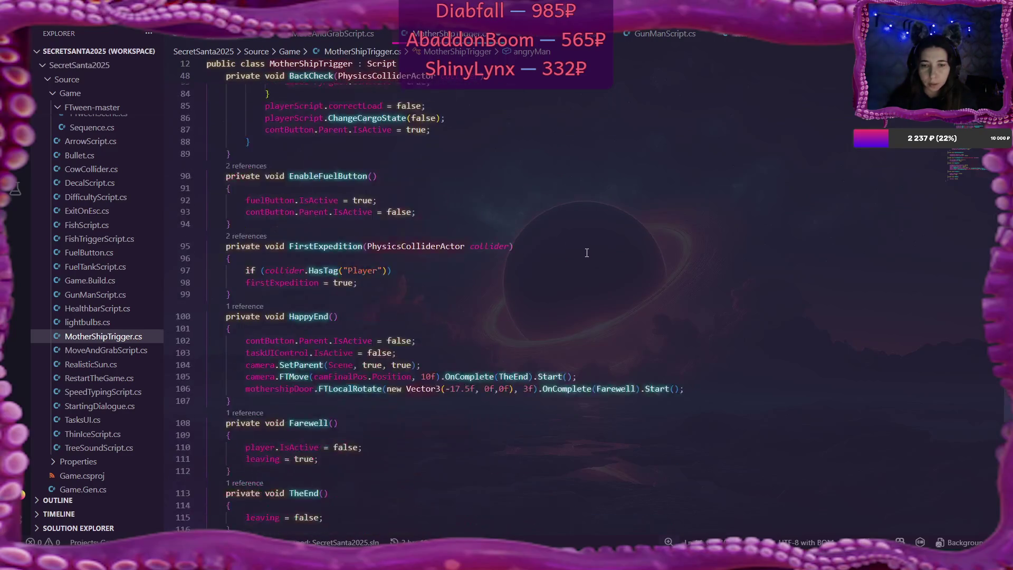
{"action": "scroll", "coordinate": [586, 252], "scroll_direction": "down", "scroll_amount": 5}
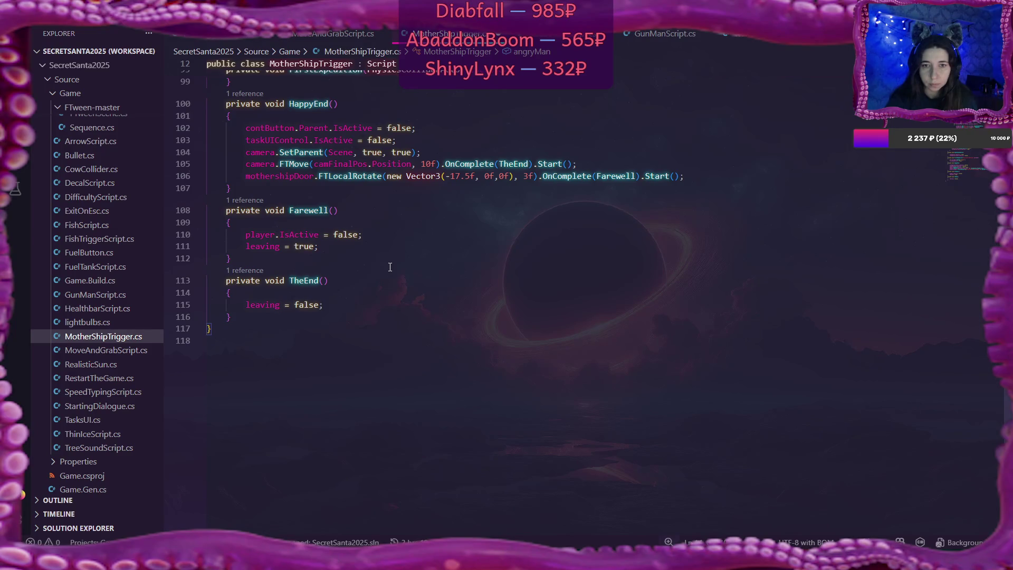
{"action": "scroll", "coordinate": [389, 266], "scroll_direction": "up", "scroll_amount": 2}
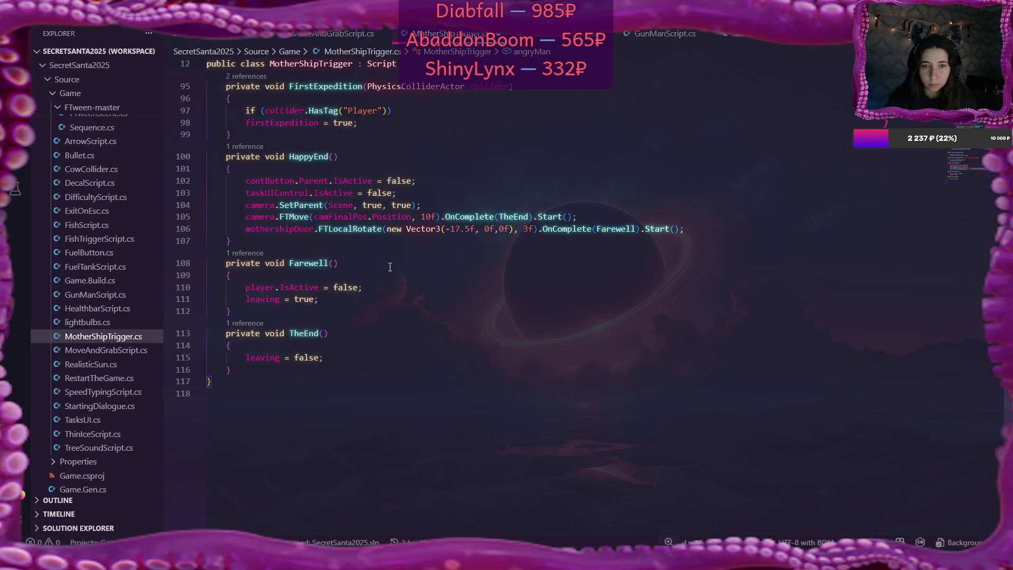
{"action": "scroll", "coordinate": [390, 267], "scroll_direction": "up", "scroll_amount": 2}
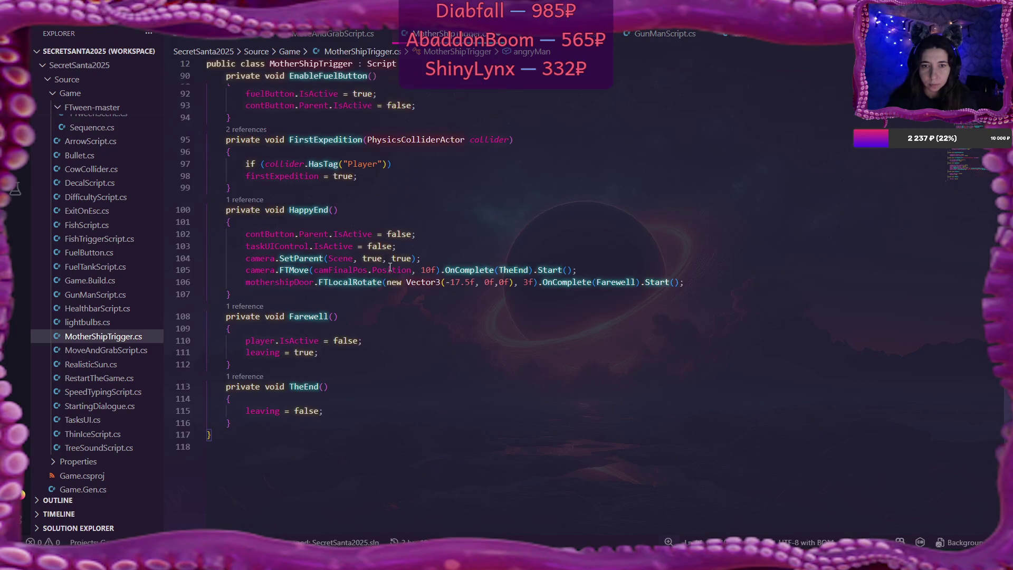
{"action": "left_click", "coordinate": [410, 247]}
{"action": "key", "text": "Return"}
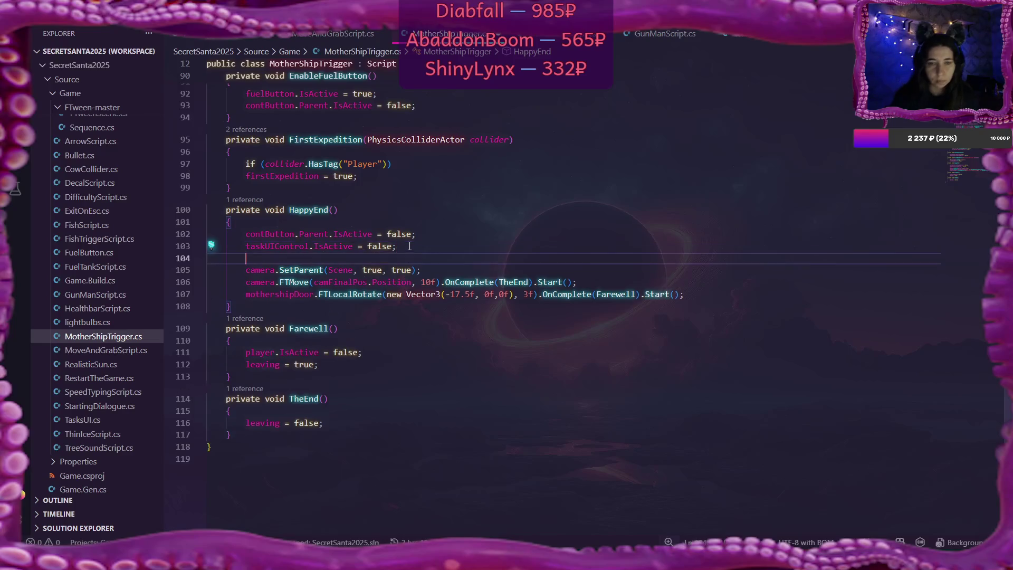
- Write 'angryMan.Position = camFinalPos.GetChild(0).Position;' on line 104 and save MotherShipTrigger.cs
{"action": "type", "text": "angry"}
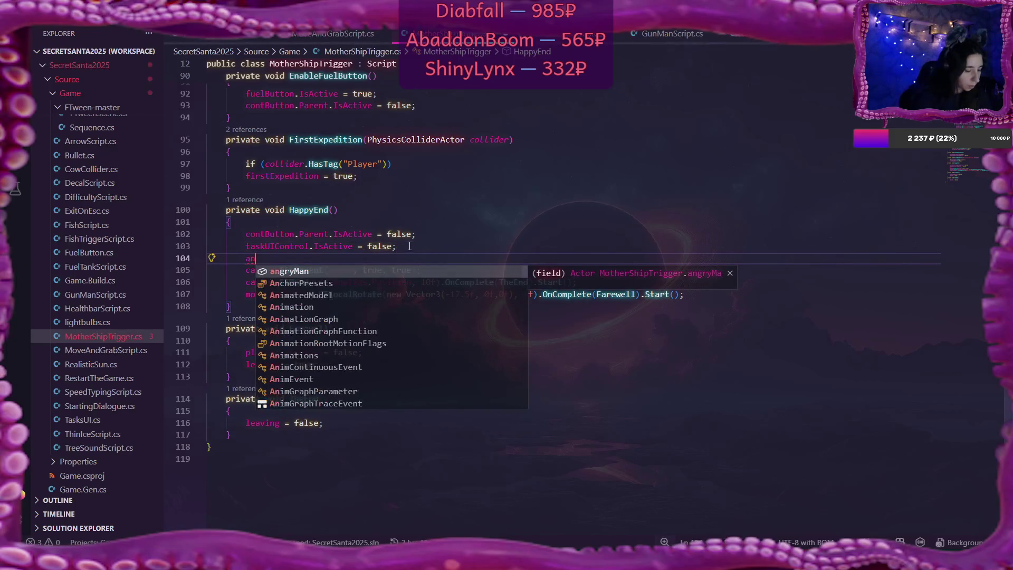
{"action": "key", "text": "Tab"}
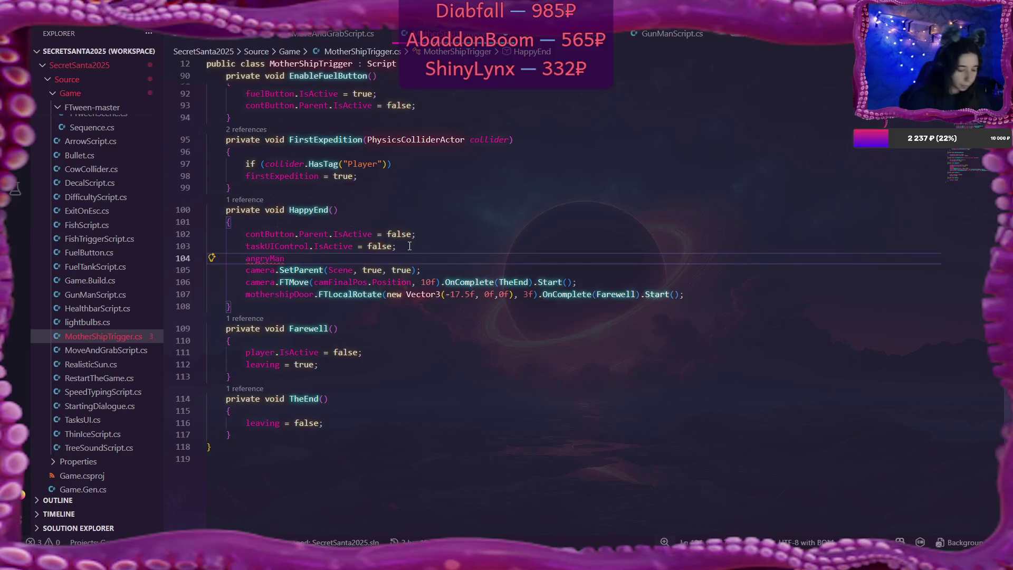
{"action": "type", "text": ".Pos"}
{"action": "key", "text": "Tab"}
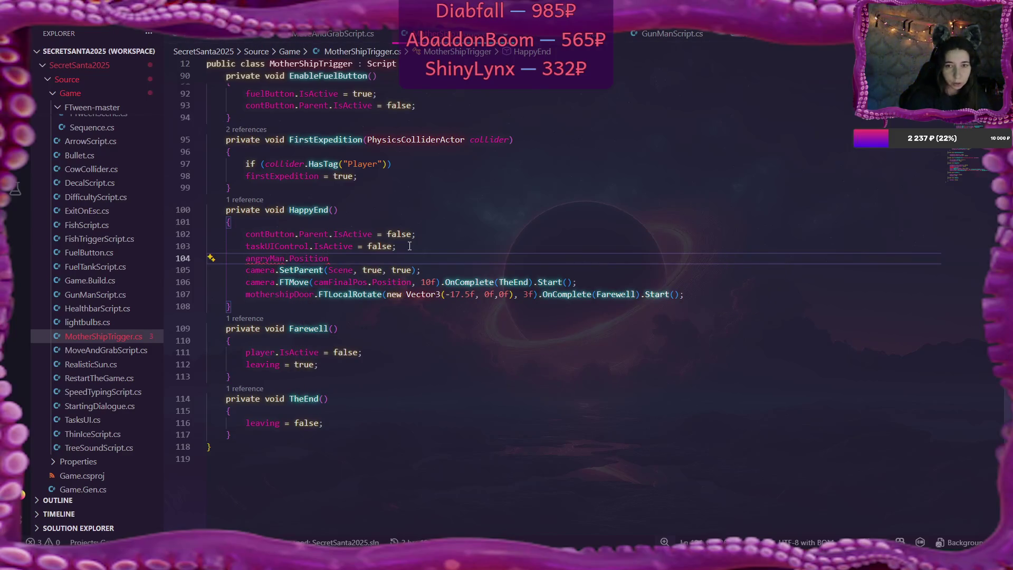
{"action": "type", "text": " = "}
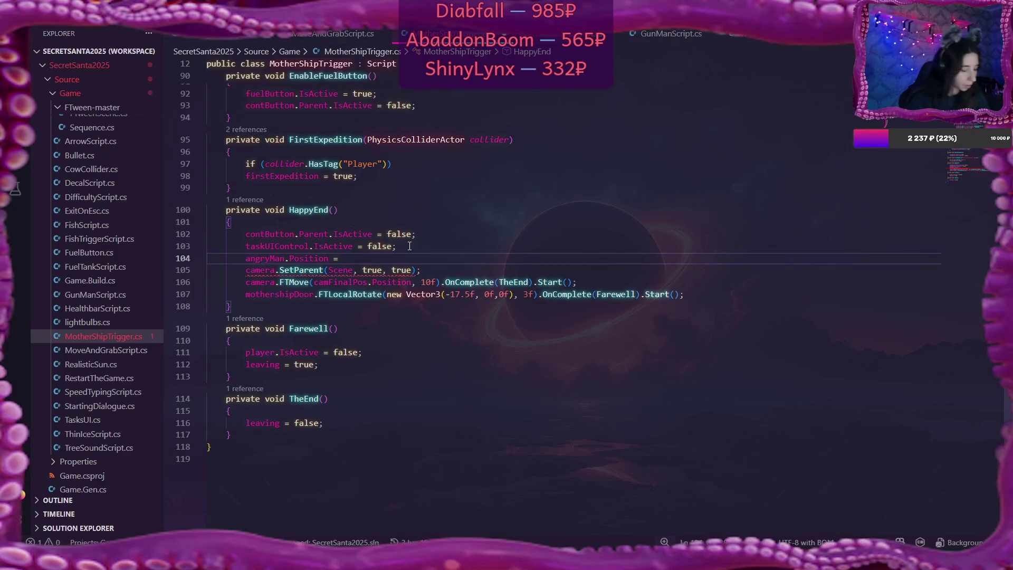
{"action": "type", "text": "cam"}
{"action": "key", "text": "Down"}
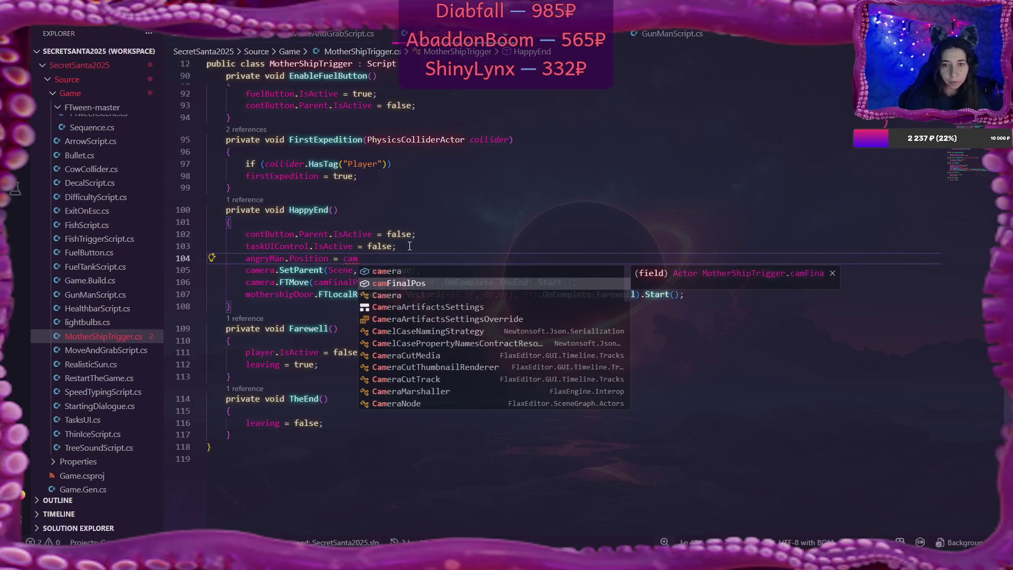
{"action": "key", "text": "Tab"}
{"action": "type", "text": ".get"}
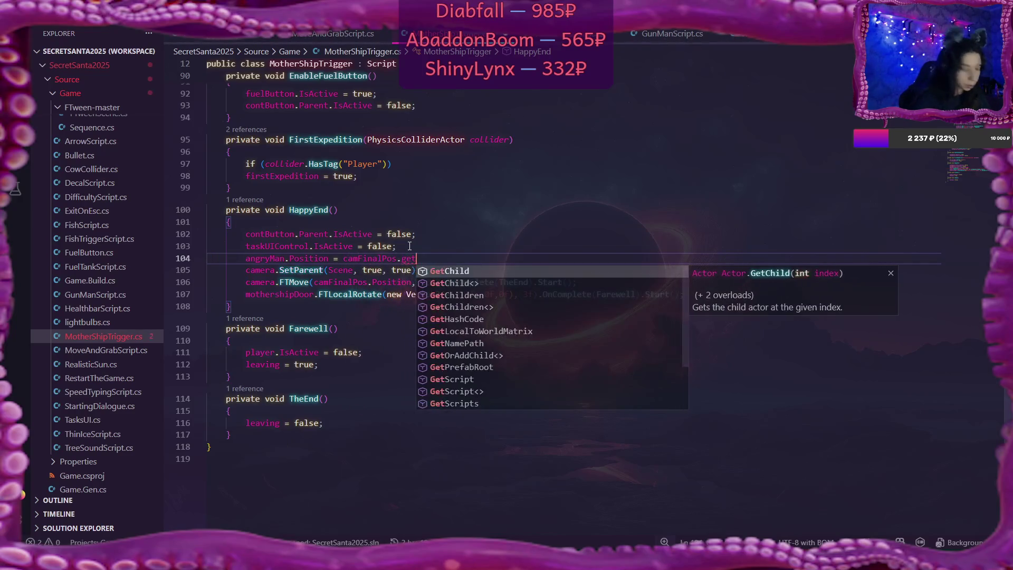
{"action": "key", "text": "Tab"}
{"action": "type", "text": "(0"}
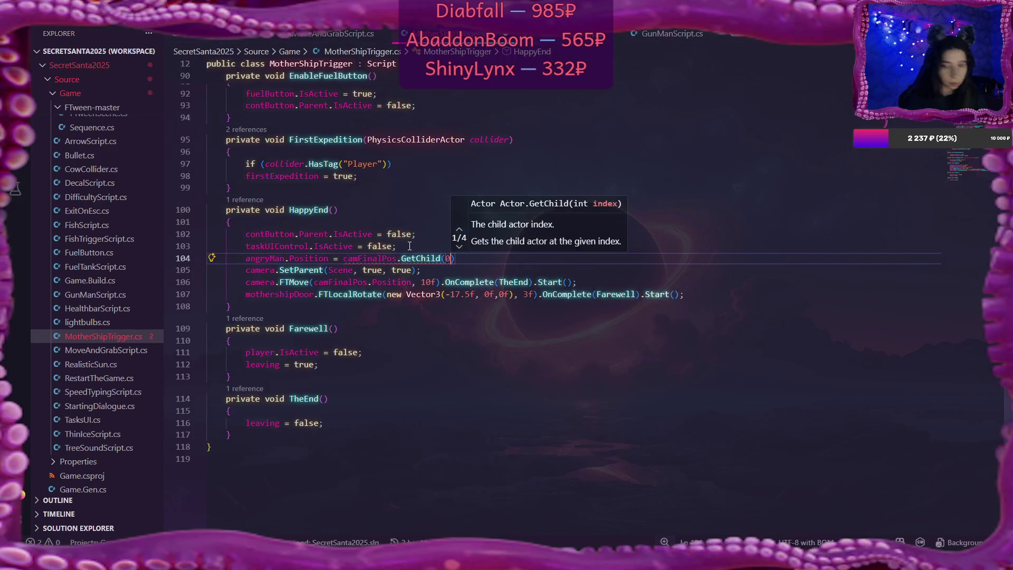
{"action": "type", "text": ").pos"}
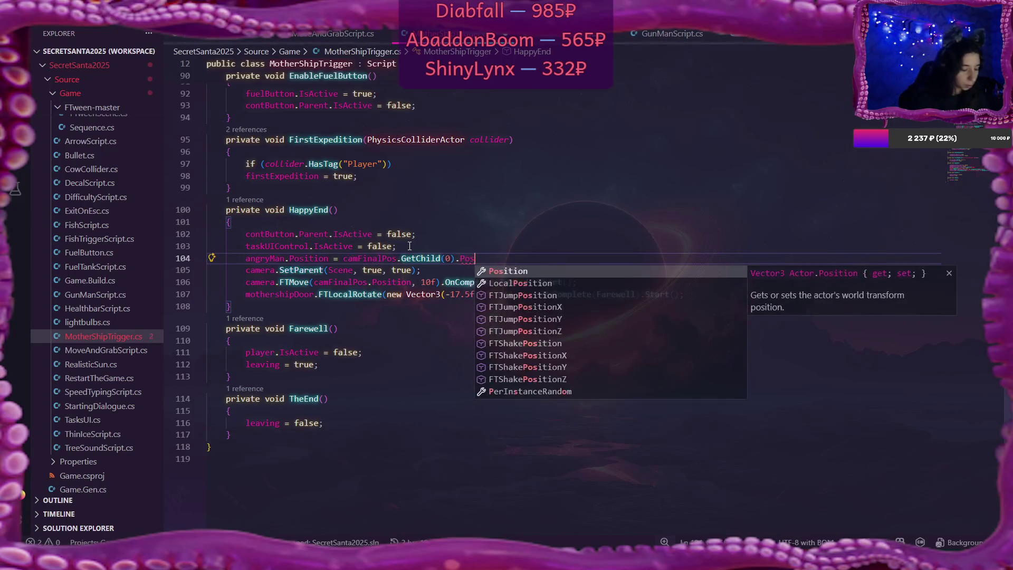
{"action": "key", "text": "Tab"}
{"action": "type", "text": ";"}
{"action": "key", "text": "ctrl+s"}
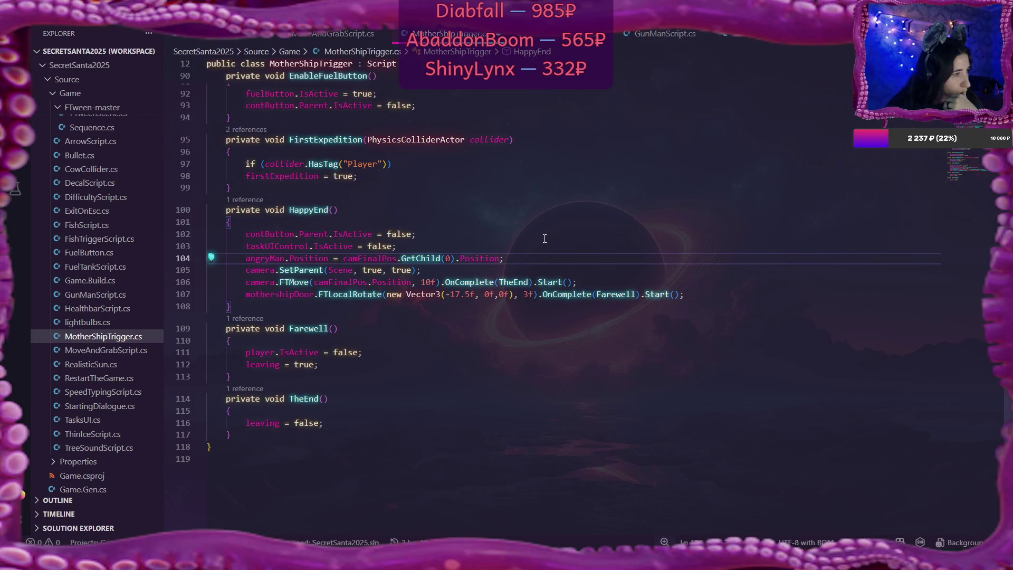
{"action": "key", "text": "alt+Tab"}
- Select MailboxRB 3 and toggle the gizmo's transform space
{"action": "left_click_drag", "start_coordinate": [506, 230], "coordinate": [506, 230]}
{"action": "left_click_drag", "start_coordinate": [556, 203], "coordinate": [556, 203]}
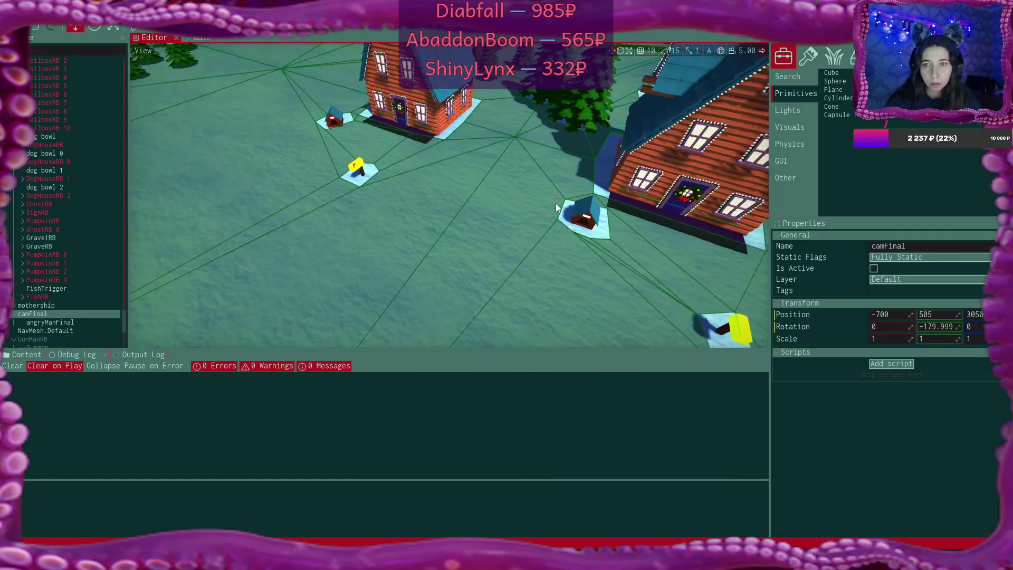
{"action": "left_click", "coordinate": [355, 169]}
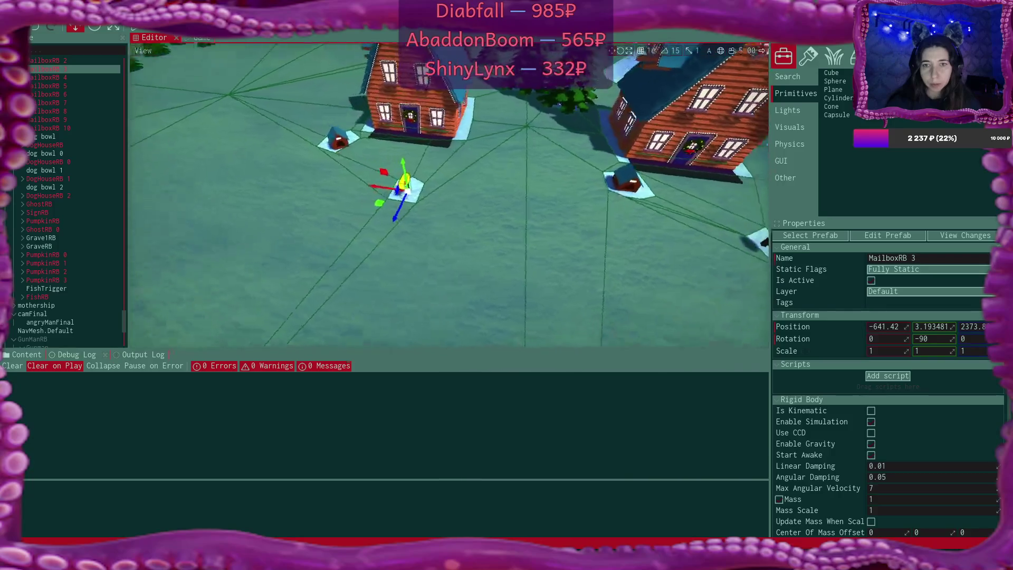
{"action": "left_click", "coordinate": [721, 51]}
{"action": "left_click", "coordinate": [721, 51]}
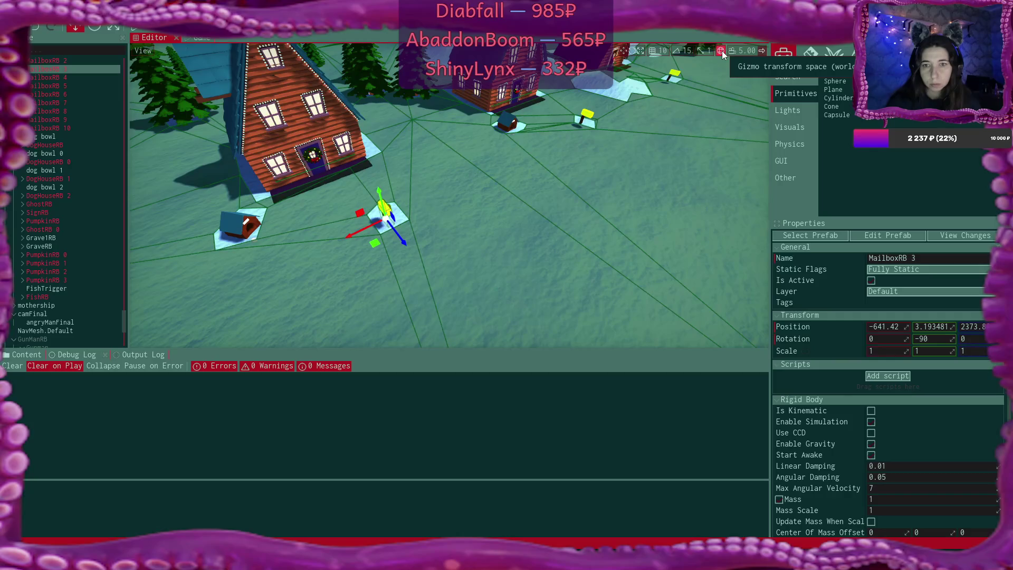
{"action": "left_click", "coordinate": [720, 51]}
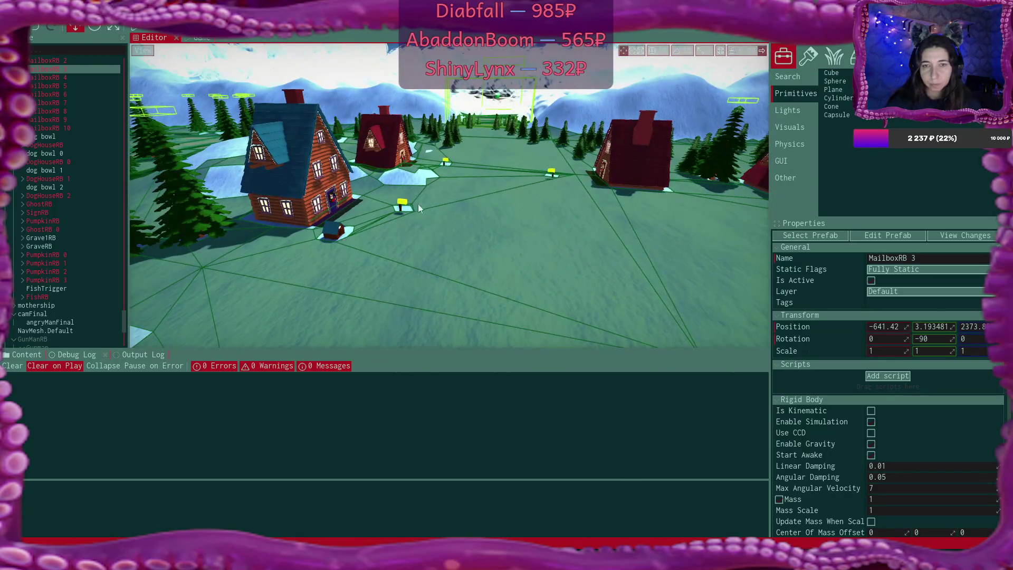
- Inspect DogHouseRB 2 and DogHouseRB 1 with the gizmo in local space, then return to MotherShipTrigger.cs
{"action": "left_click", "coordinate": [332, 231]}
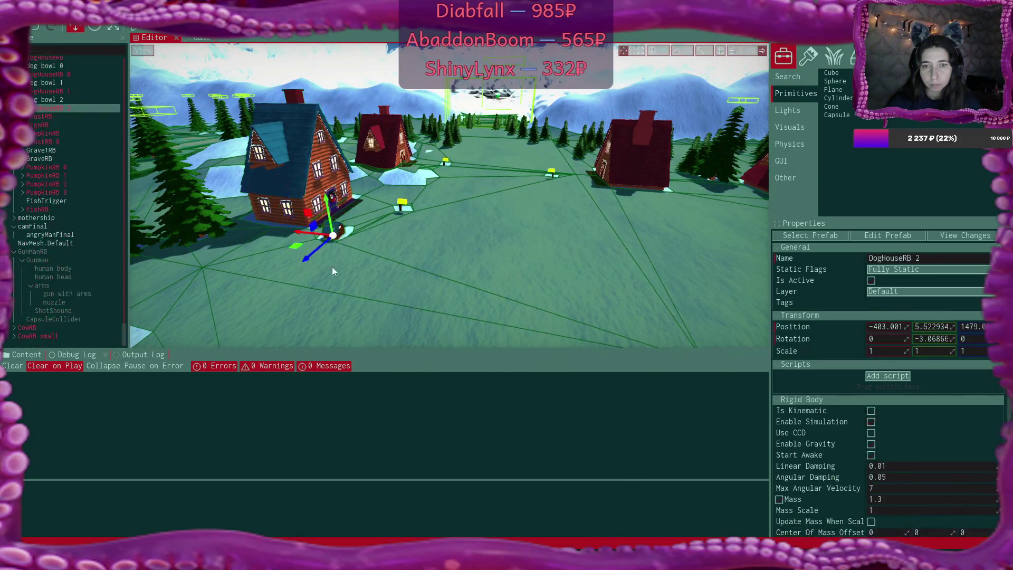
{"action": "left_click", "coordinate": [232, 282]}
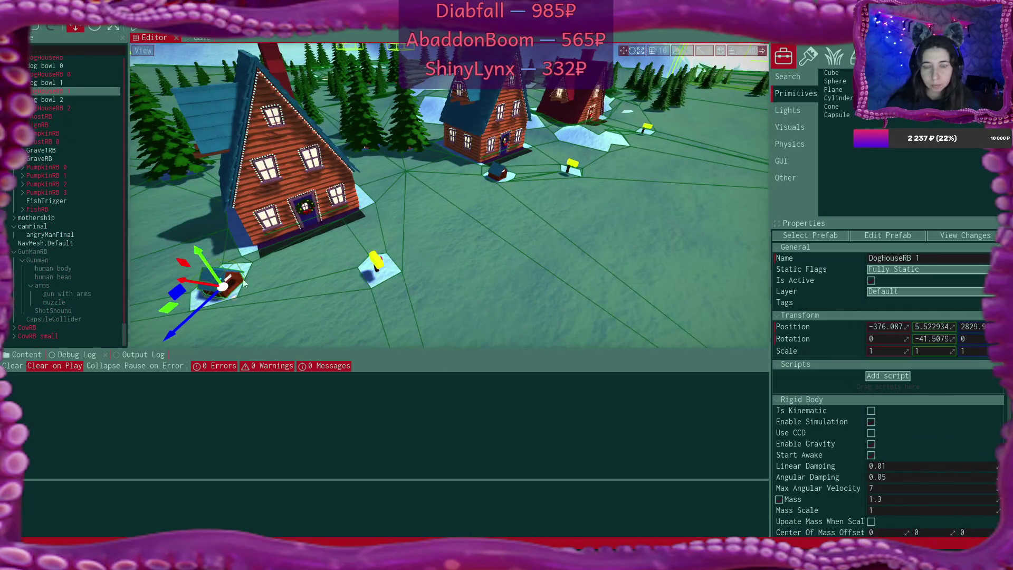
{"action": "left_click", "coordinate": [721, 51]}
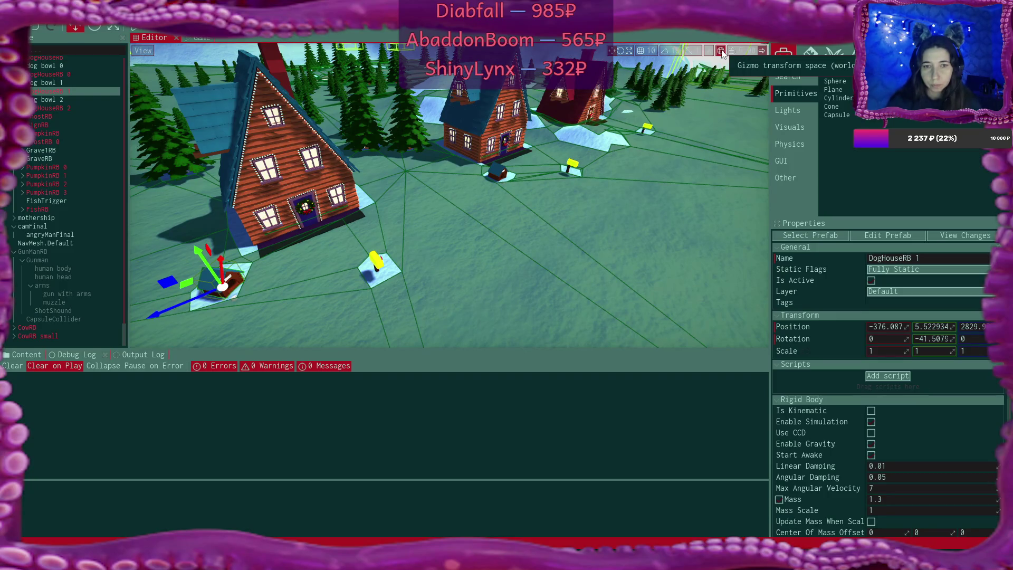
{"action": "left_click_drag", "start_coordinate": [375, 194], "coordinate": [375, 194]}
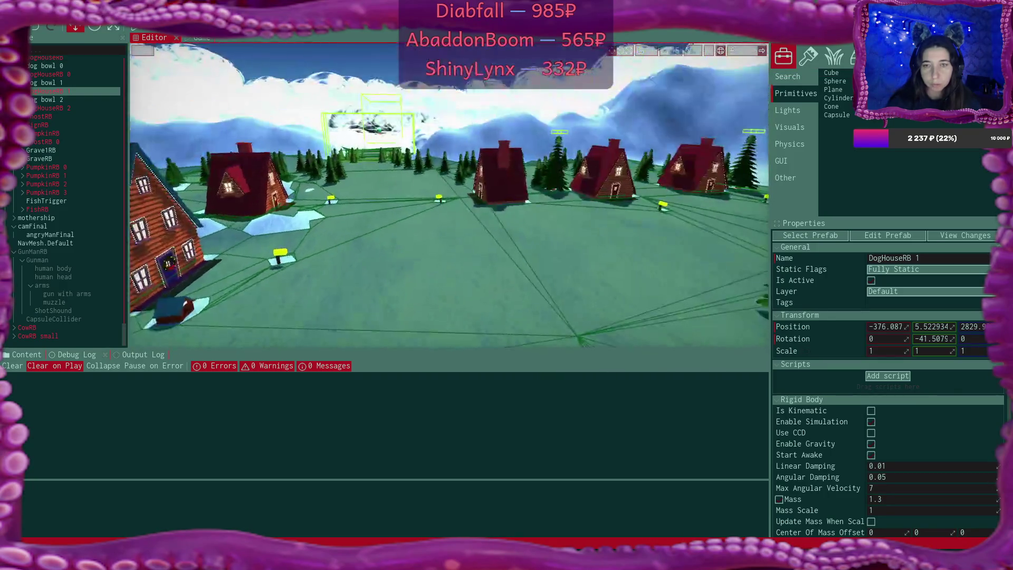
{"action": "key", "text": "w"}
{"action": "key", "text": "w"}
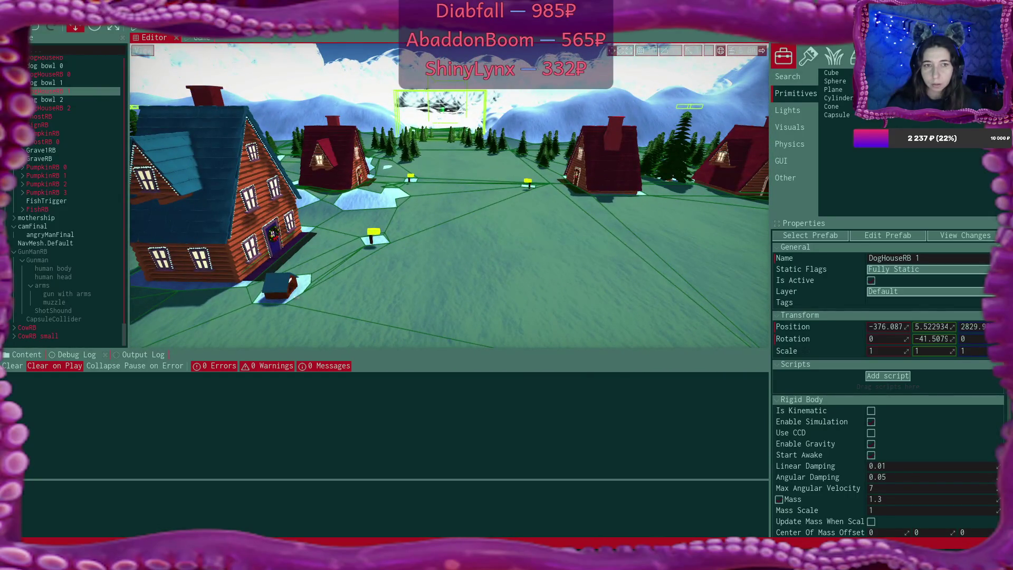
{"action": "mouse_move", "coordinate": [553, 559]}
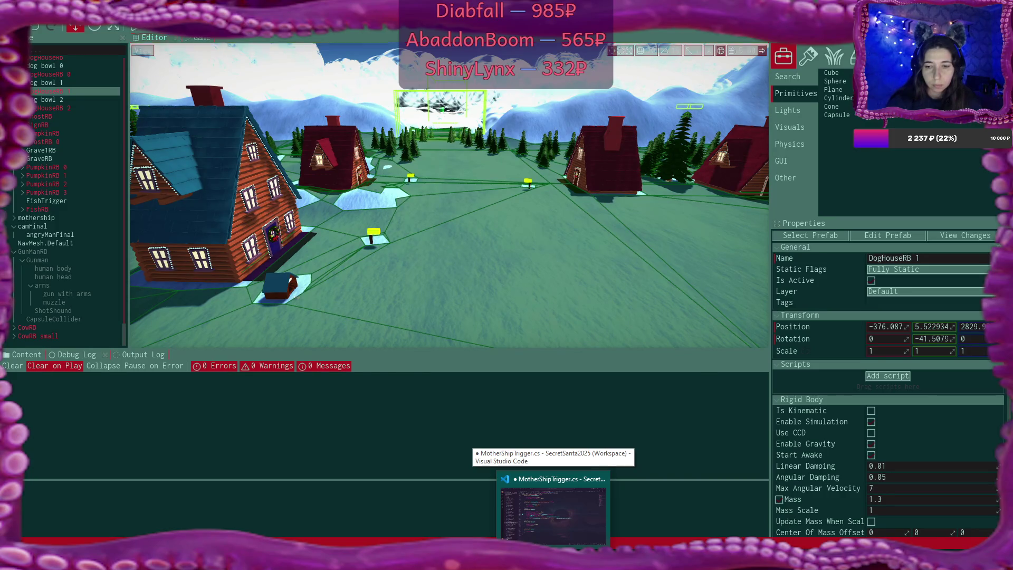
{"action": "left_click", "coordinate": [553, 509]}
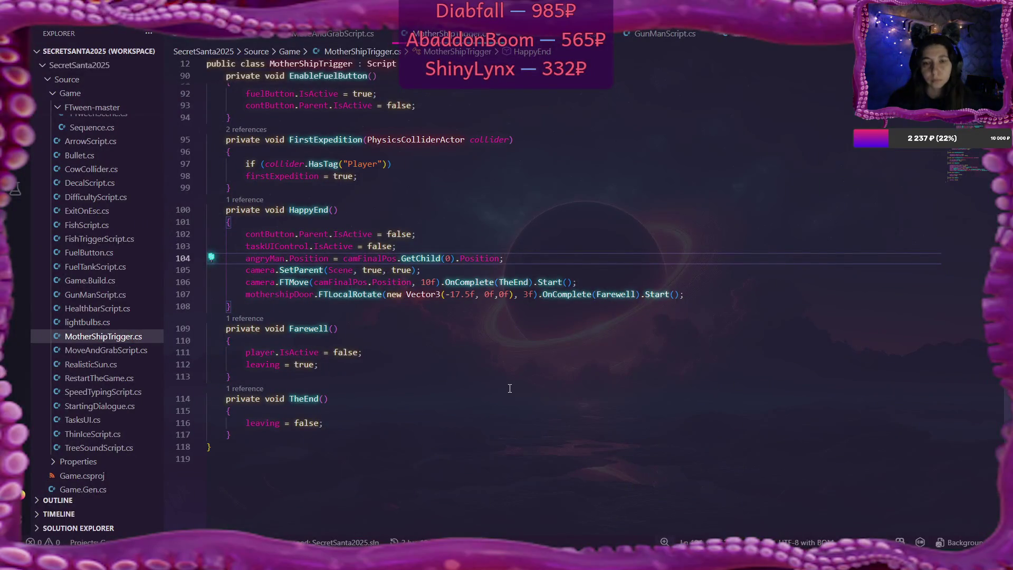
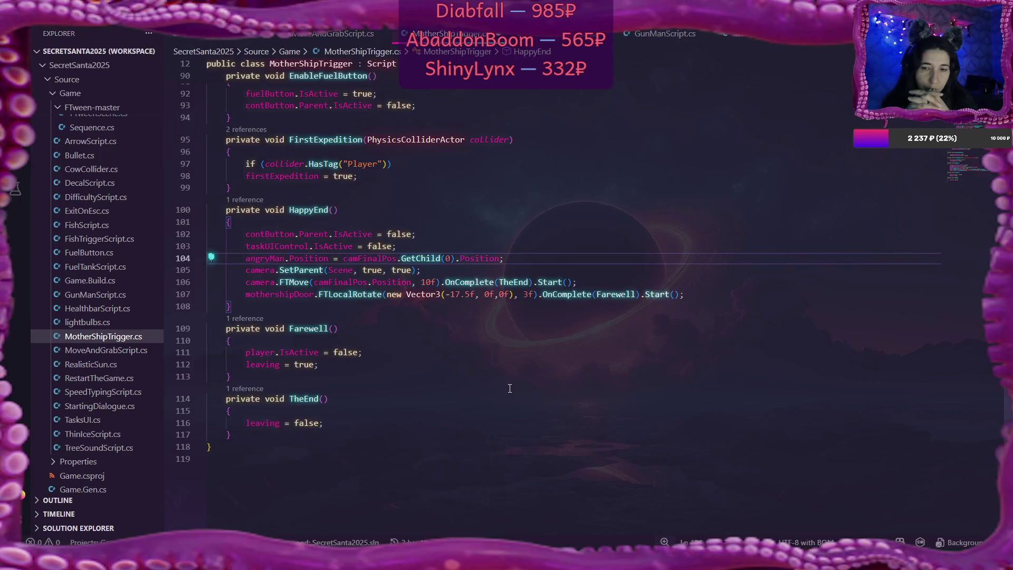
- Add 'angryMan.Orientation = Quaternion.Euler(0f, 180f, 0f);' after the angryMan position line in HappyEnd
{"action": "key", "text": "Return"}
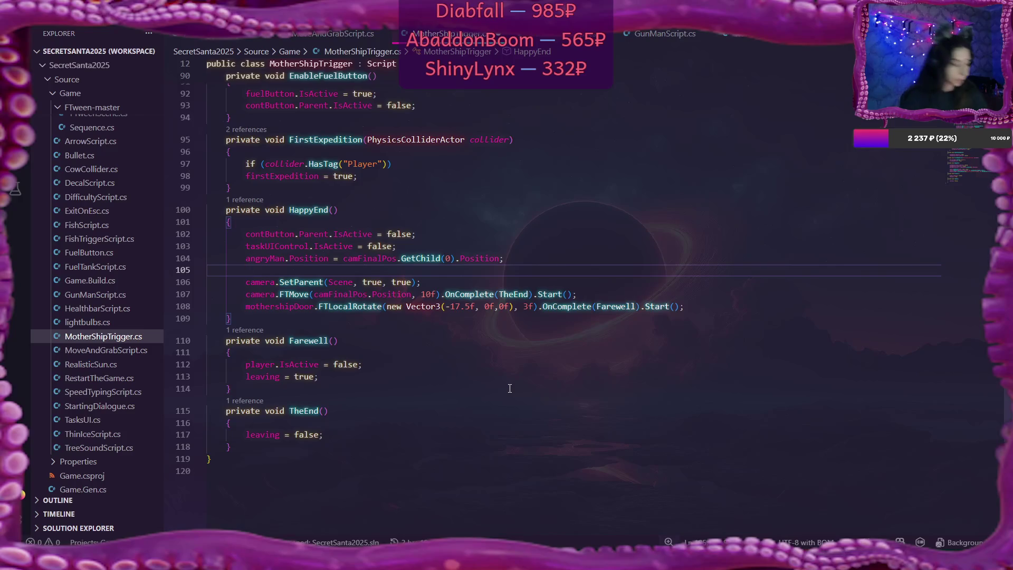
{"action": "type", "text": "angry"}
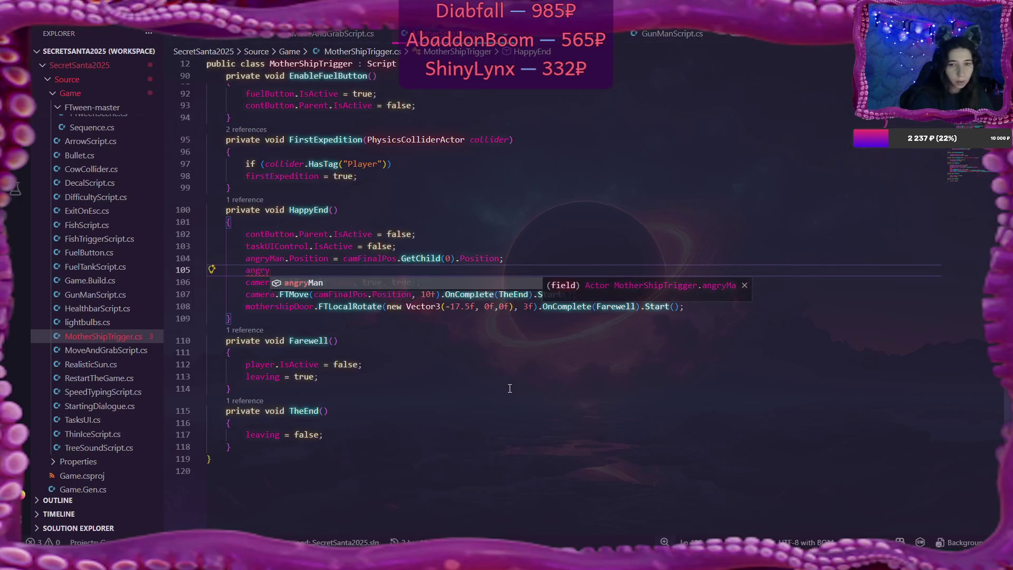
{"action": "key", "text": "Tab"}
{"action": "type", "text": "."}
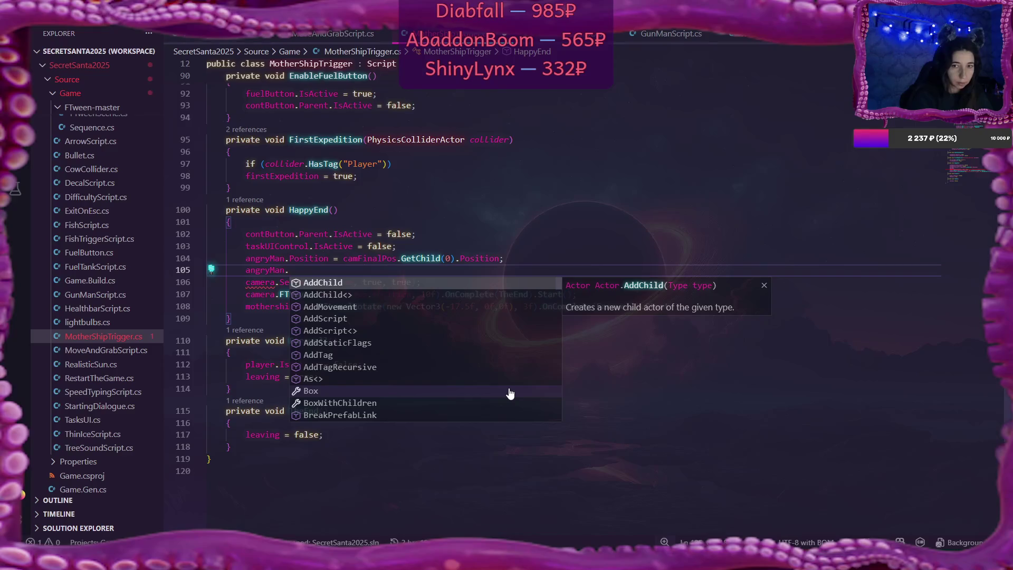
{"action": "type", "text": "Ori"}
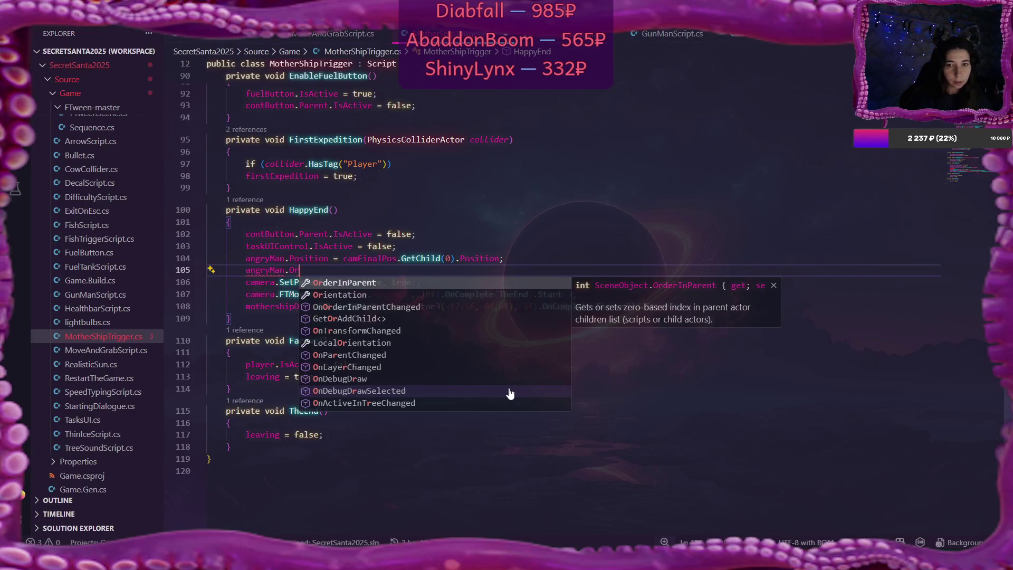
{"action": "key", "text": "Tab"}
{"action": "type", "text": "="}
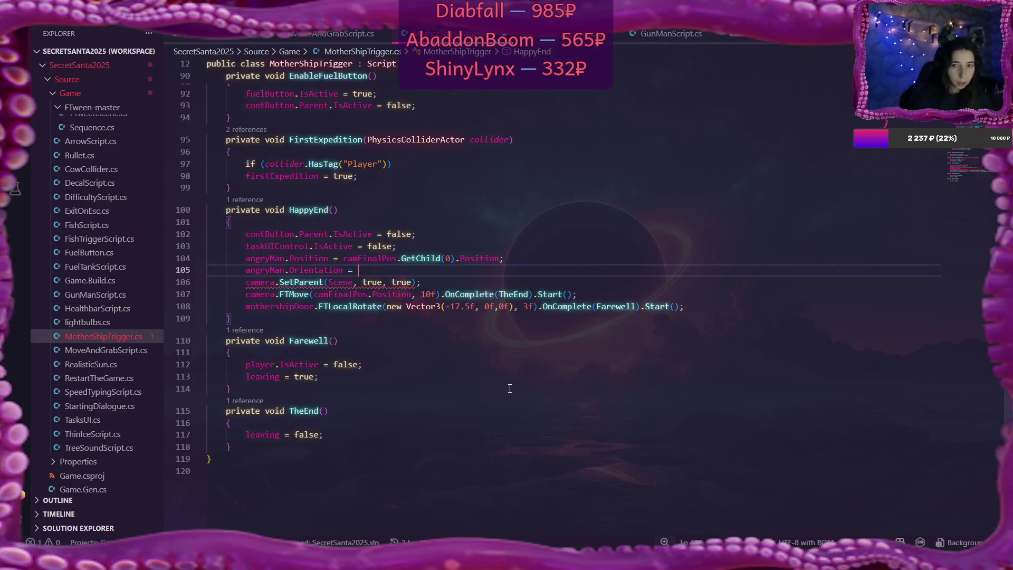
{"action": "type", "text": " Q"}
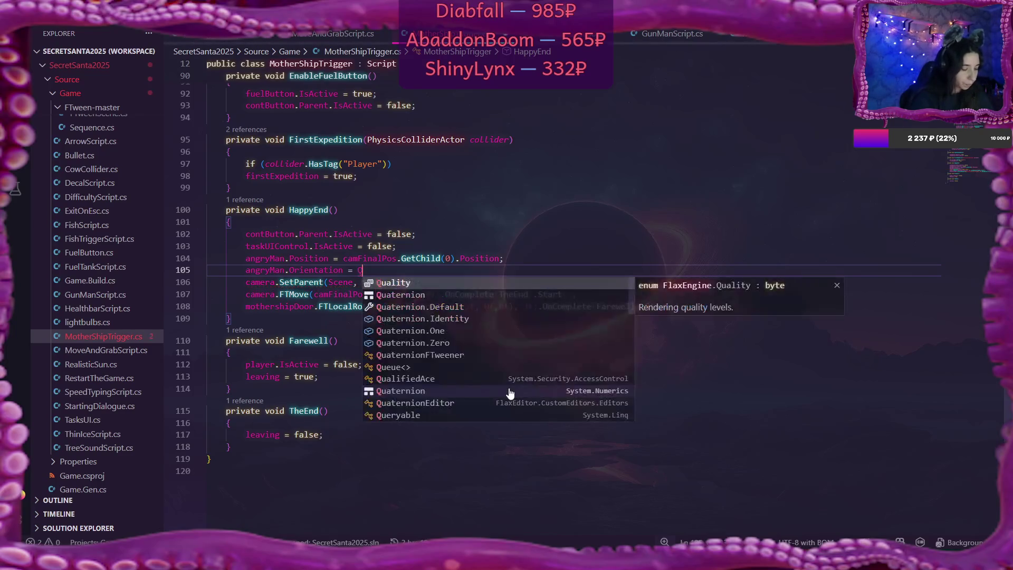
{"action": "type", "text": "uat"}
{"action": "key", "text": "Tab"}
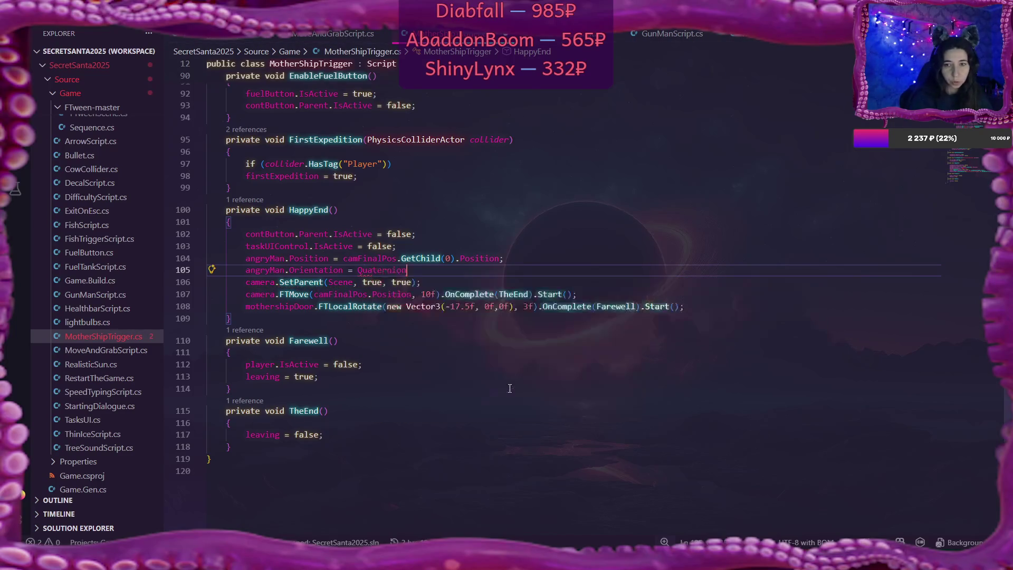
{"action": "type", "text": "."}
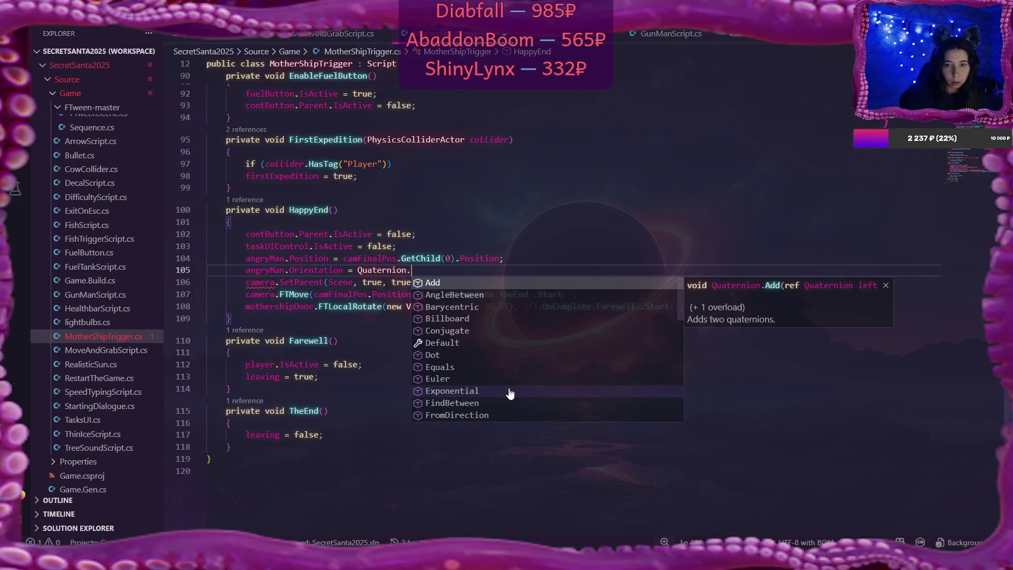
{"action": "type", "text": "Eu"}
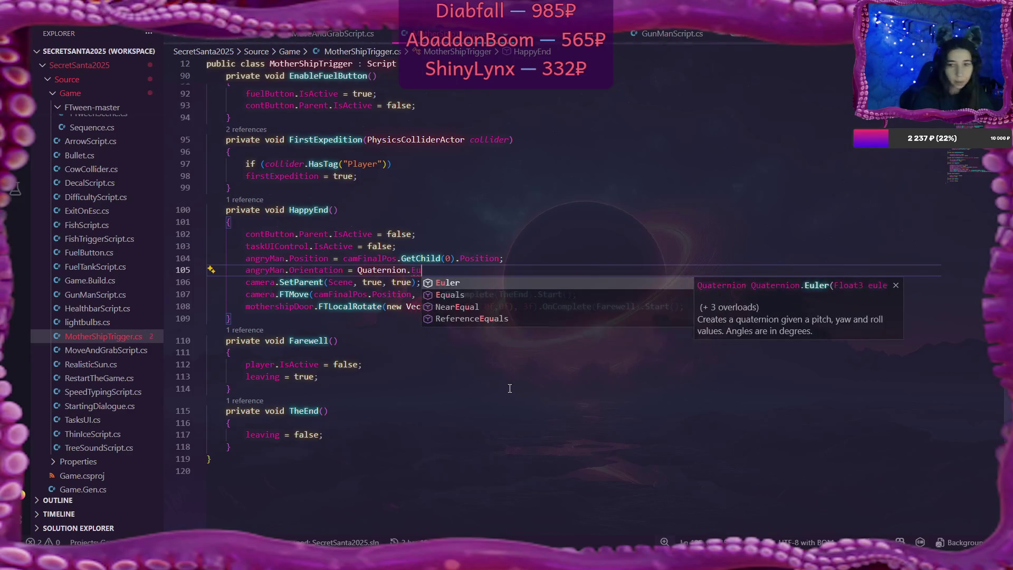
{"action": "key", "text": "Tab"}
{"action": "type", "text": "("}
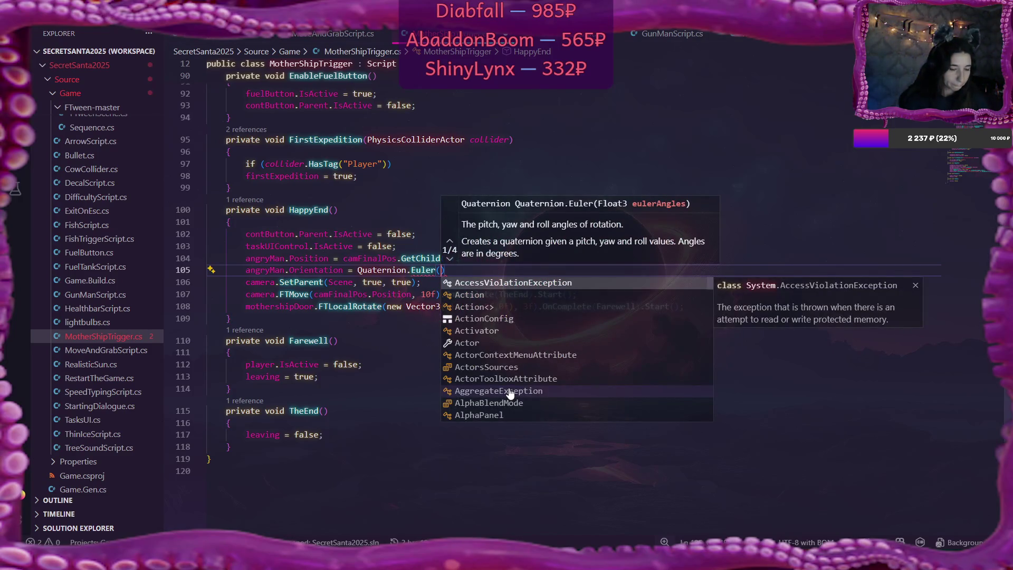
{"action": "type", "text": "0"}
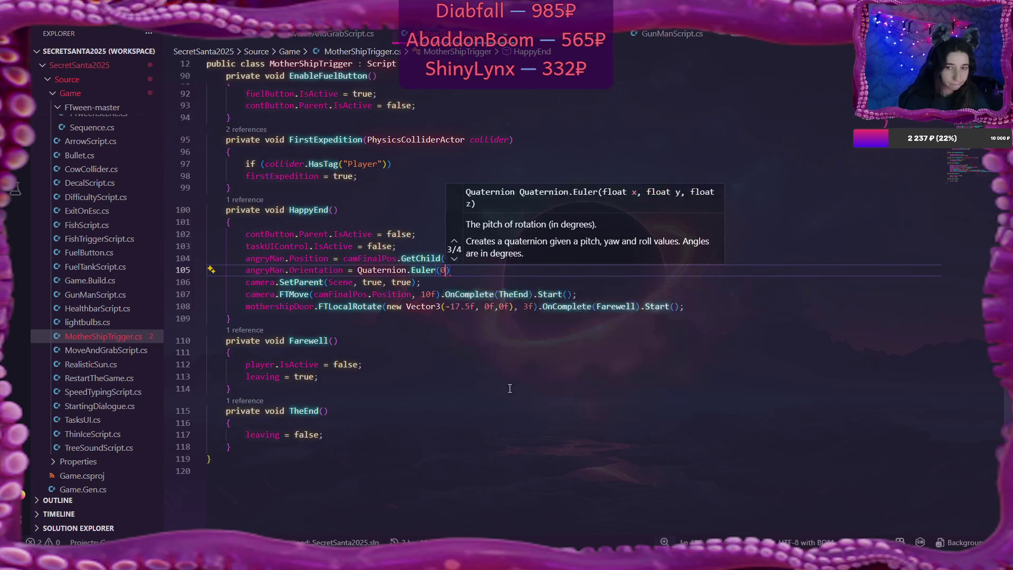
{"action": "type", "text": "f, "}
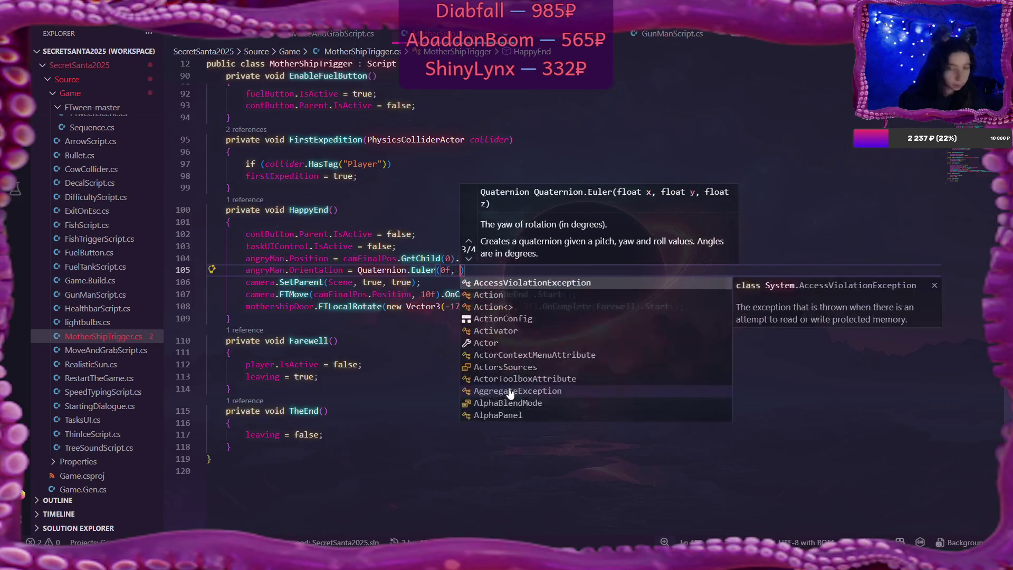
{"action": "type", "text": "180"}
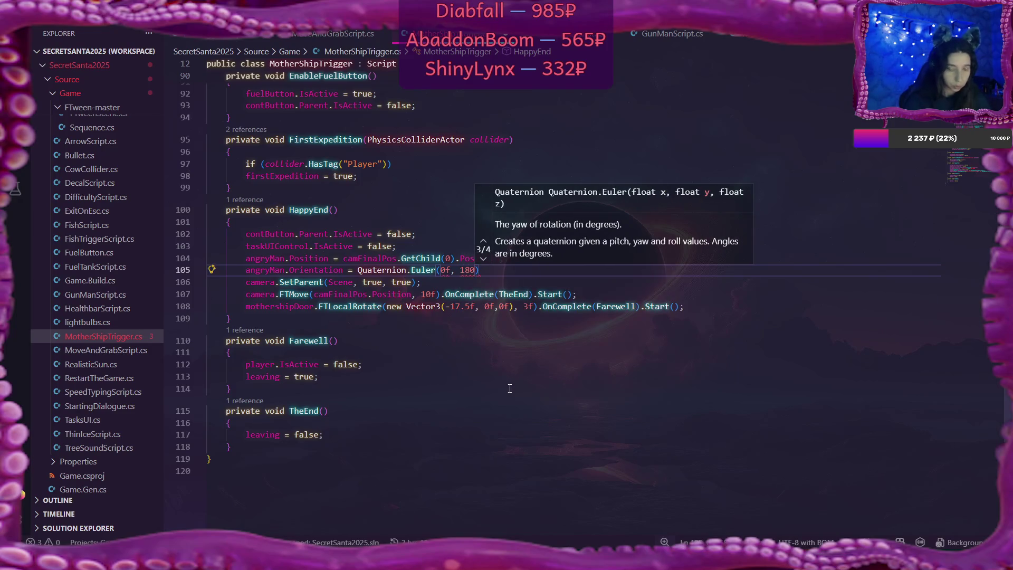
{"action": "type", "text": "f, 0f)"}
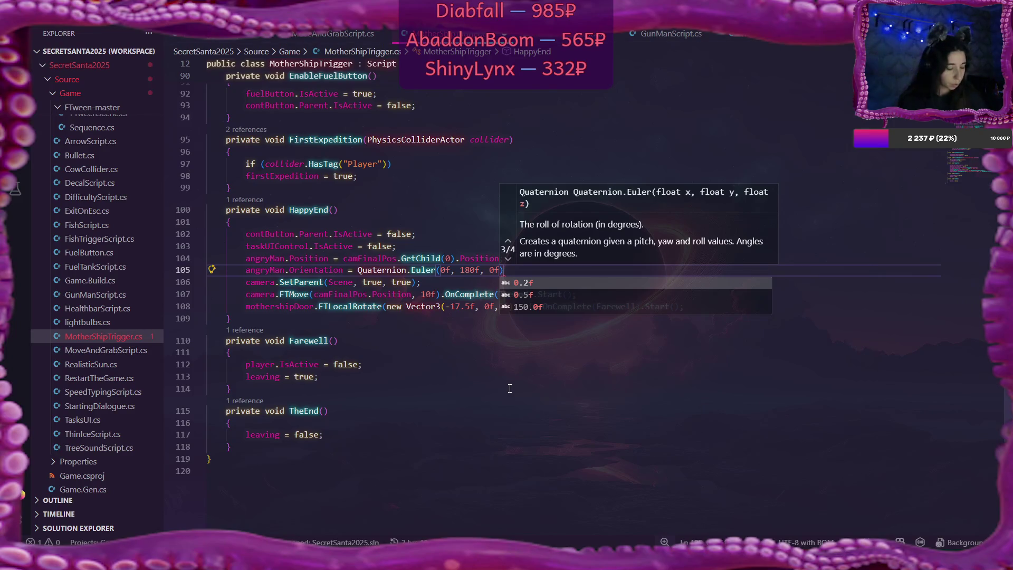
{"action": "type", "text": ";"}
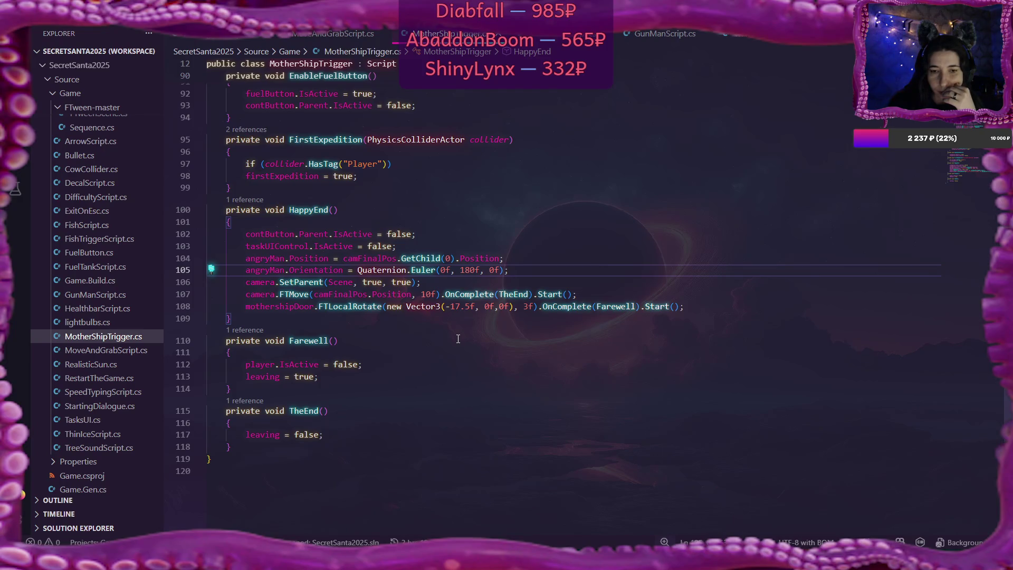
{"action": "scroll", "coordinate": [458, 339], "scroll_direction": "down", "scroll_amount": 2}
{"action": "left_click", "coordinate": [333, 356]}
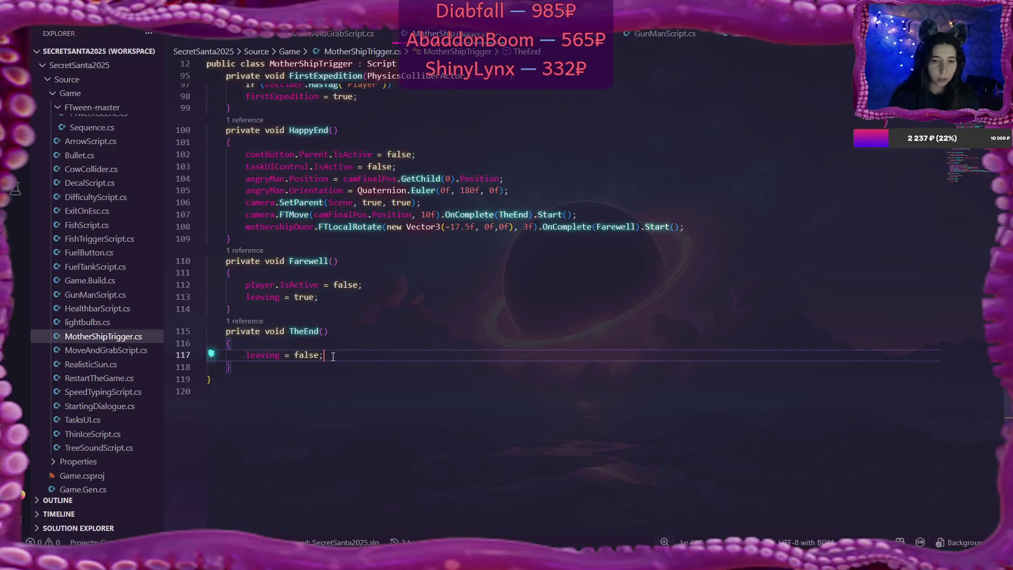
- Append ', theEndUI' to the tasksUI field declaration on line 16
{"action": "scroll", "coordinate": [506, 285], "scroll_direction": "up", "scroll_amount": 20}
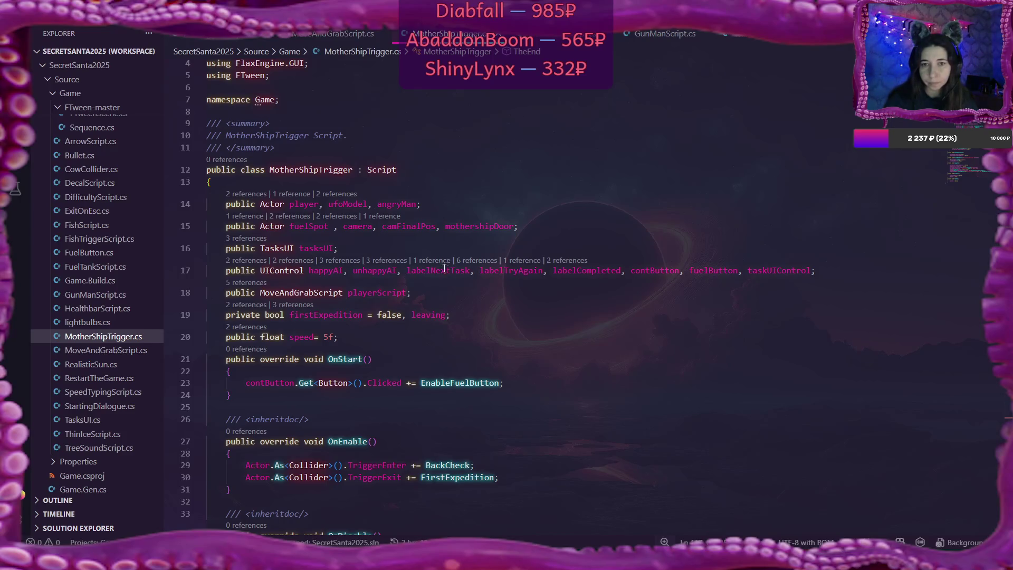
{"action": "left_click", "coordinate": [334, 248]}
{"action": "type", "text": ", T"}
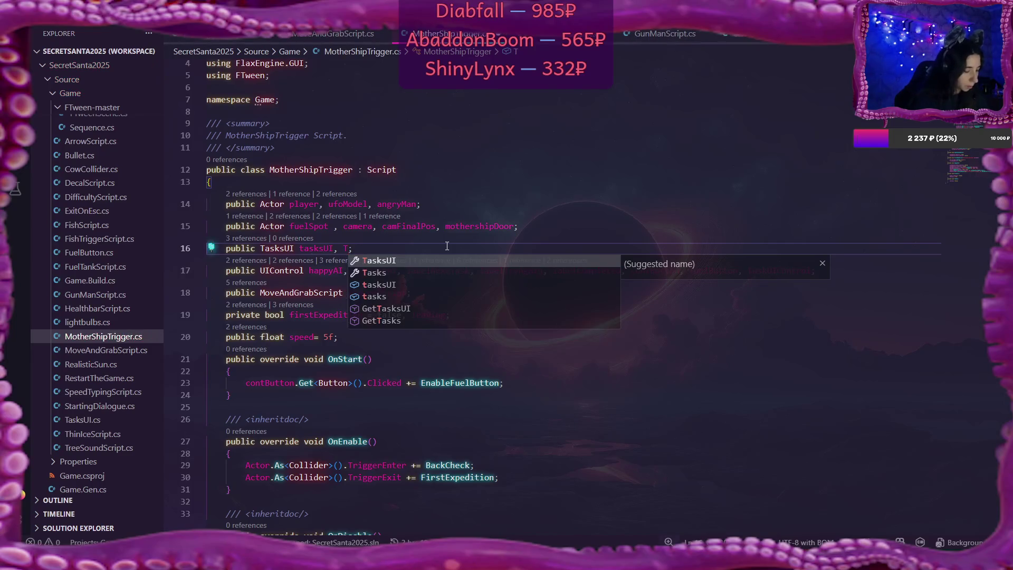
{"action": "key", "text": "Escape"}
{"action": "type", "text": "theEnd"}
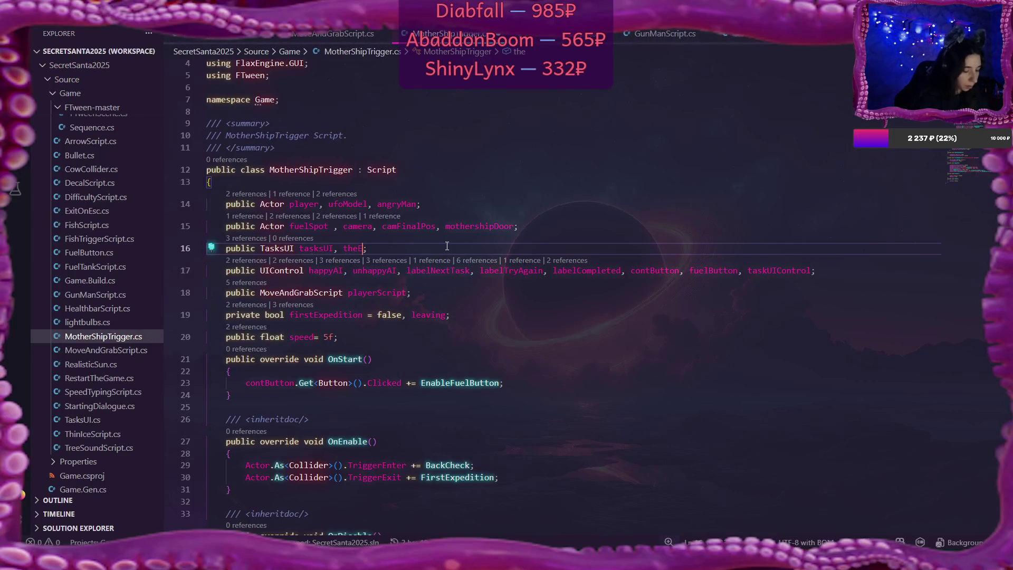
{"action": "type", "text": "UI"}
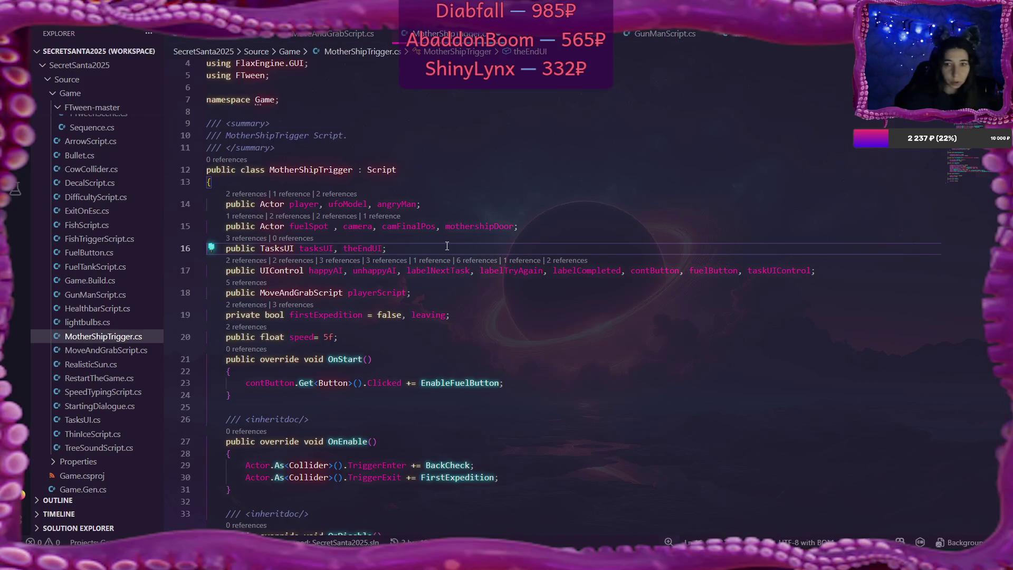
{"action": "scroll", "coordinate": [446, 245], "scroll_direction": "down", "scroll_amount": 20}
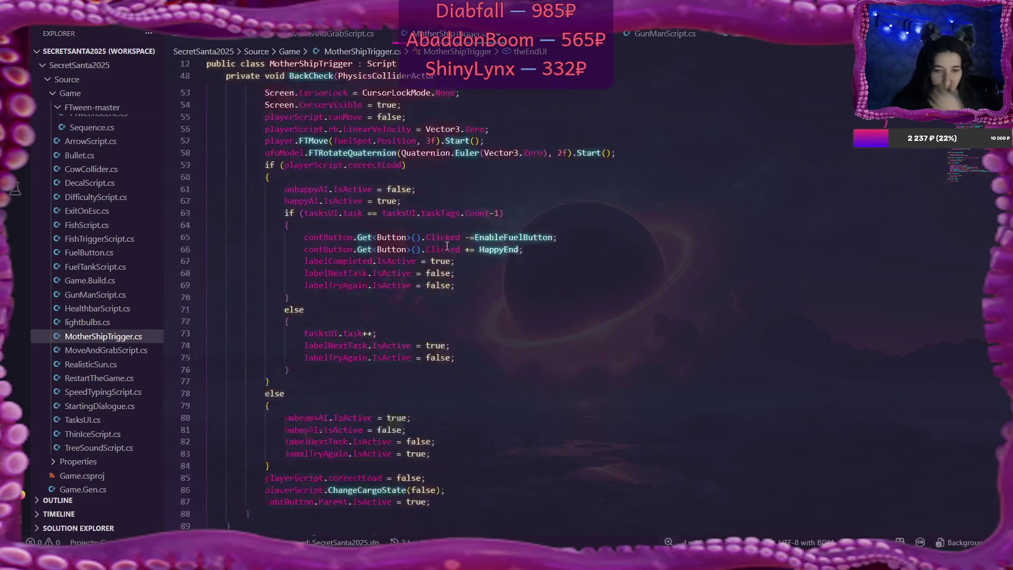
{"action": "scroll", "coordinate": [446, 246], "scroll_direction": "down", "scroll_amount": 8}
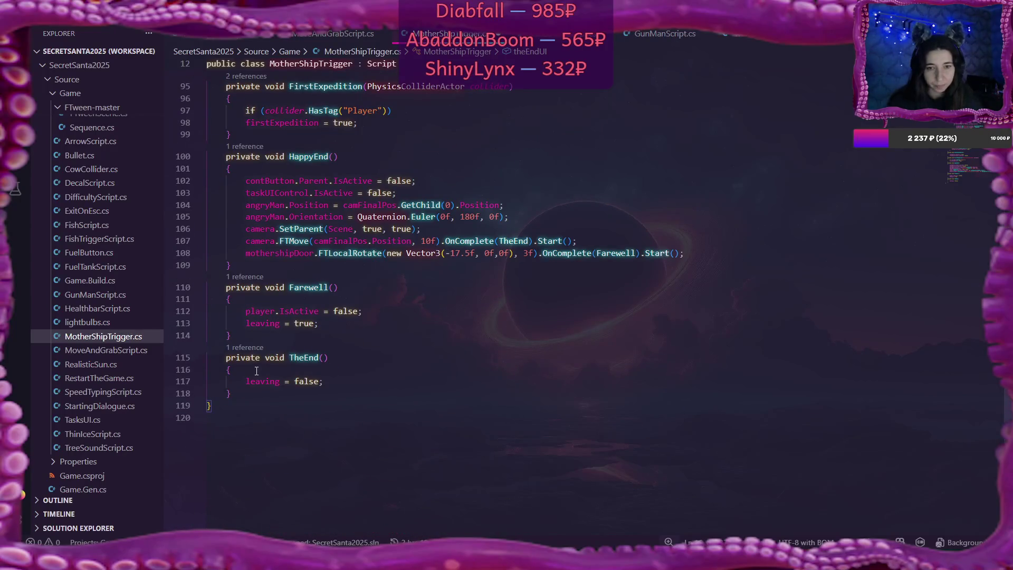
{"action": "left_click", "coordinate": [256, 369]}
- Begin a theEndUI.IsActive statement on a new line in TheEnd
{"action": "key", "text": "Return"}
{"action": "type", "text": "theEn"}
{"action": "key", "text": "Tab"}
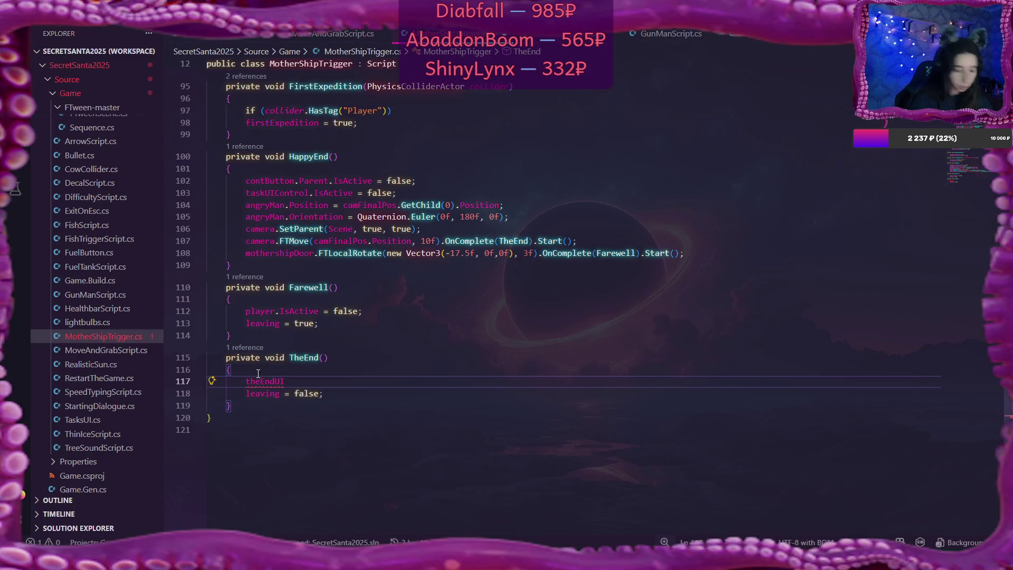
{"action": "type", "text": "."}
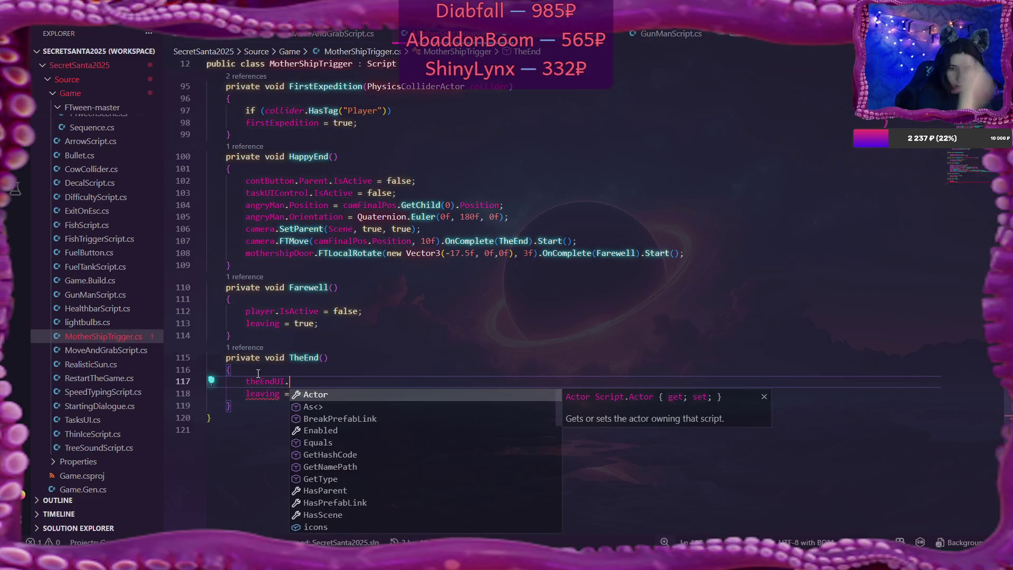
{"action": "type", "text": "Is"}
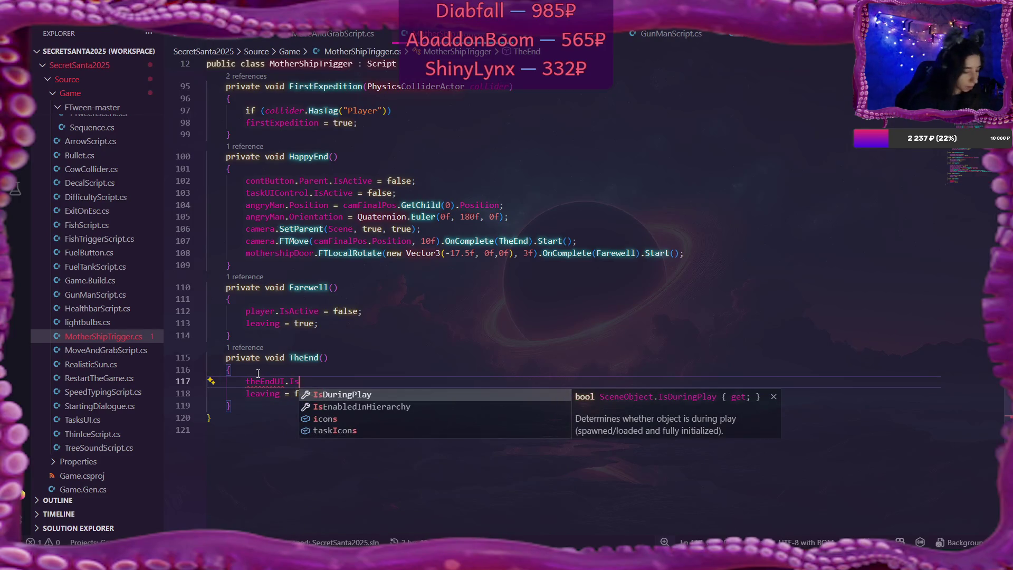
{"action": "type", "text": "Act"}
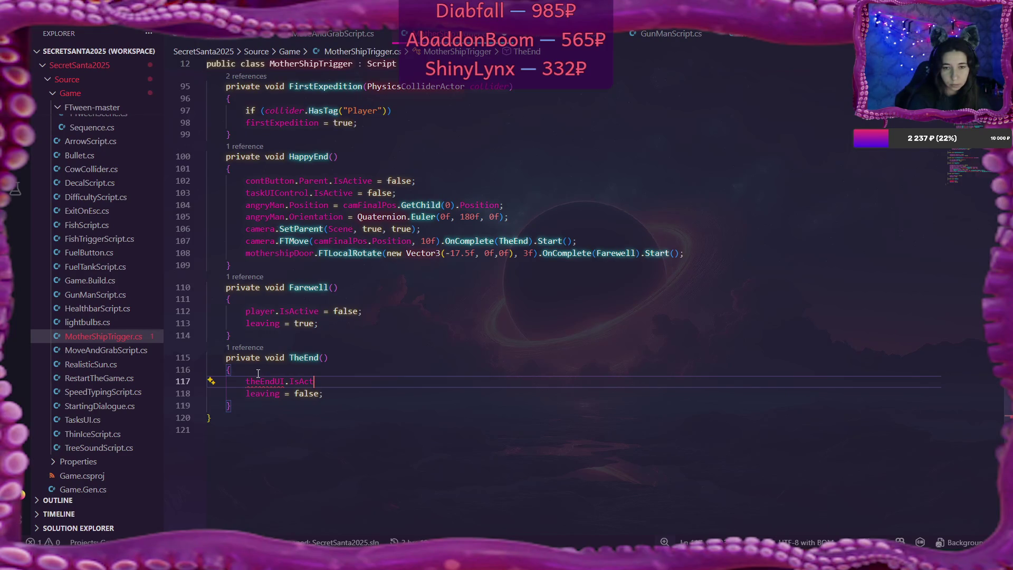
- Move theEndUI from the TasksUI declaration into the UIControl declaration
{"action": "scroll", "coordinate": [258, 373], "scroll_direction": "up", "scroll_amount": 20}
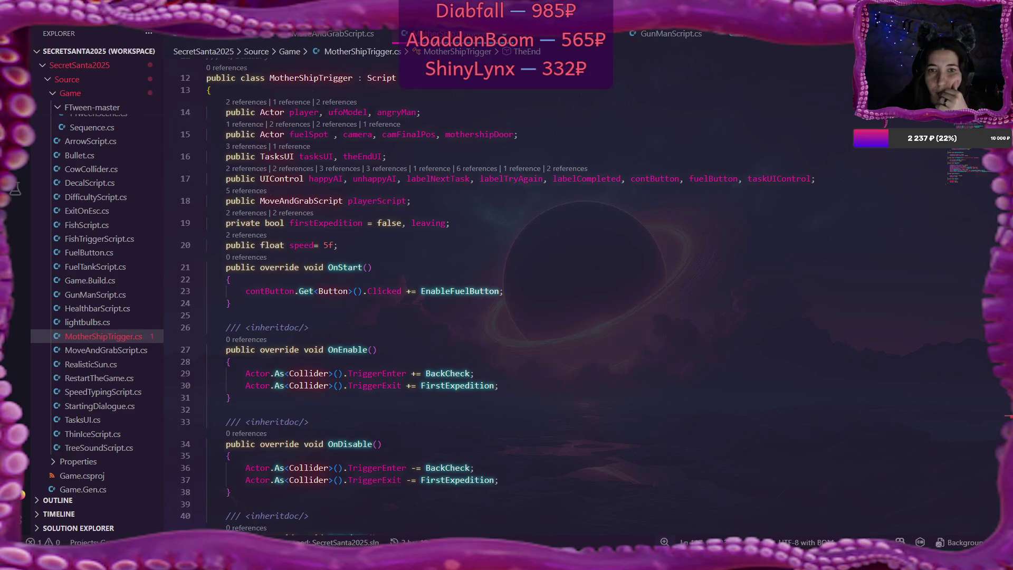
{"action": "left_click_drag", "start_coordinate": [340, 156], "coordinate": [384, 158]}
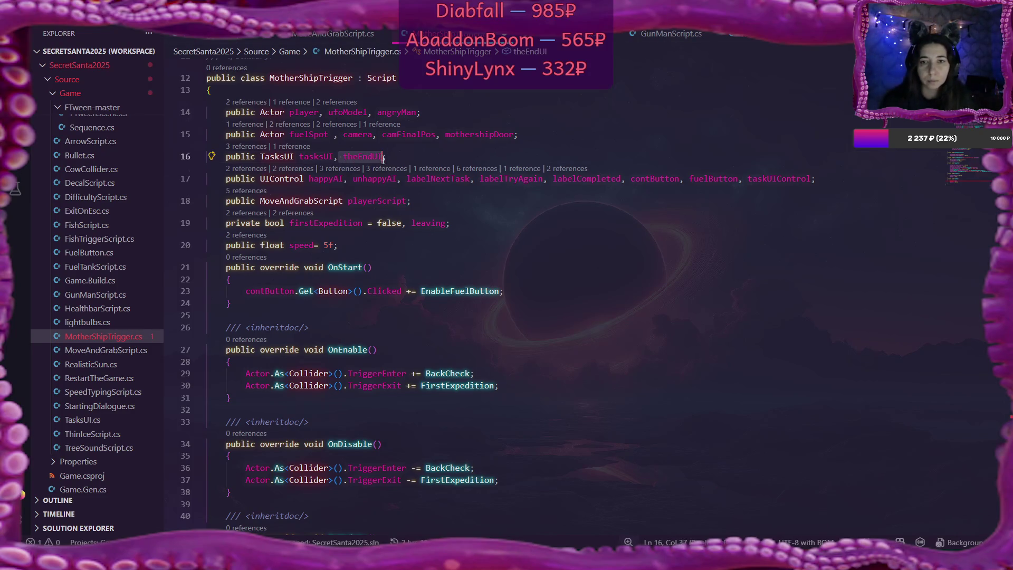
{"action": "key", "text": "BackSpace"}
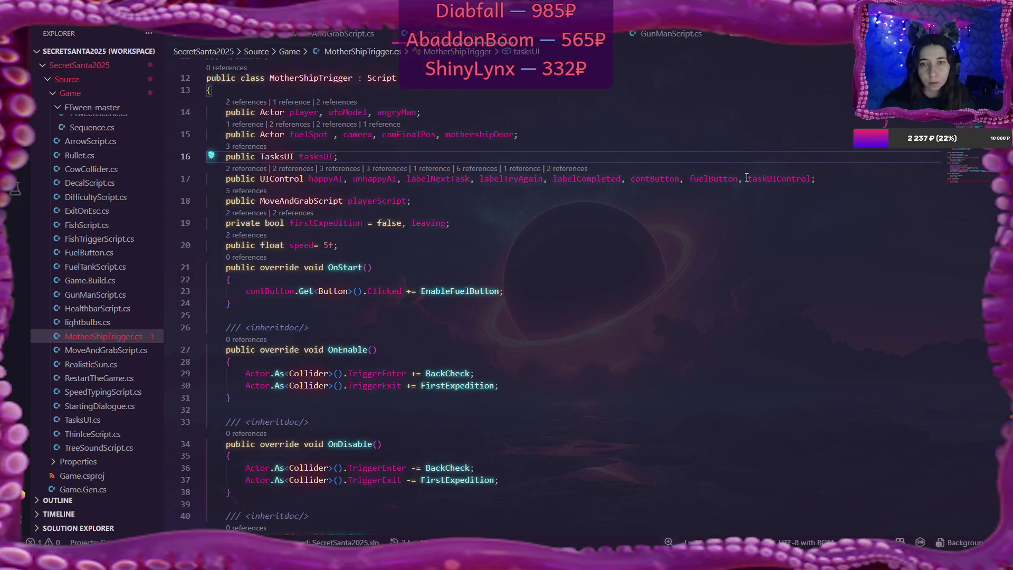
{"action": "left_click", "coordinate": [811, 178]}
{"action": "key", "text": "ctrl+v"}
- Complete the TheEnd statement as 'theEndUI.IsActive = true;'
{"action": "scroll", "coordinate": [811, 178], "scroll_direction": "down", "scroll_amount": 10}
{"action": "scroll", "coordinate": [812, 178], "scroll_direction": "down", "scroll_amount": 18}
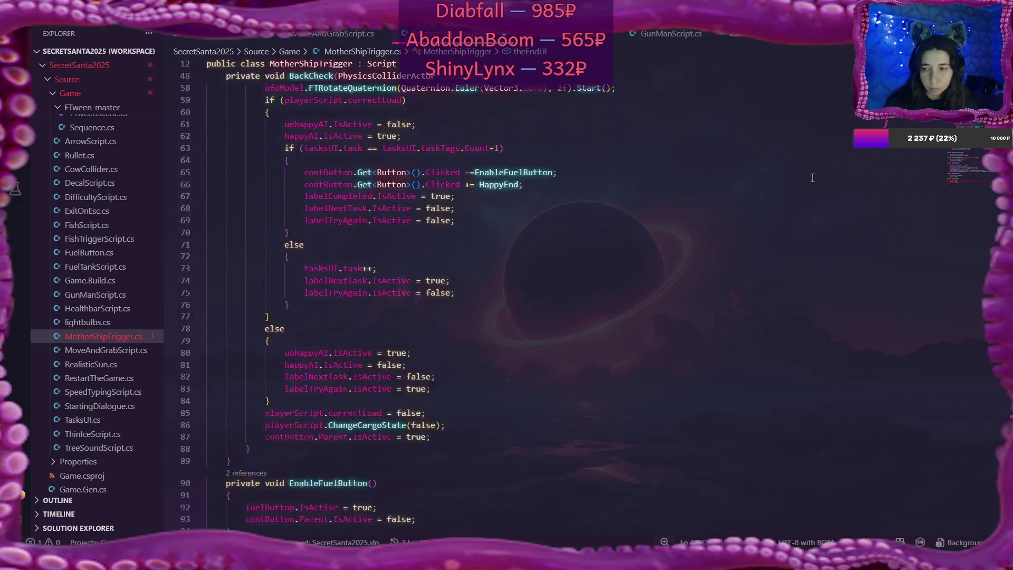
{"action": "left_click", "coordinate": [351, 395]}
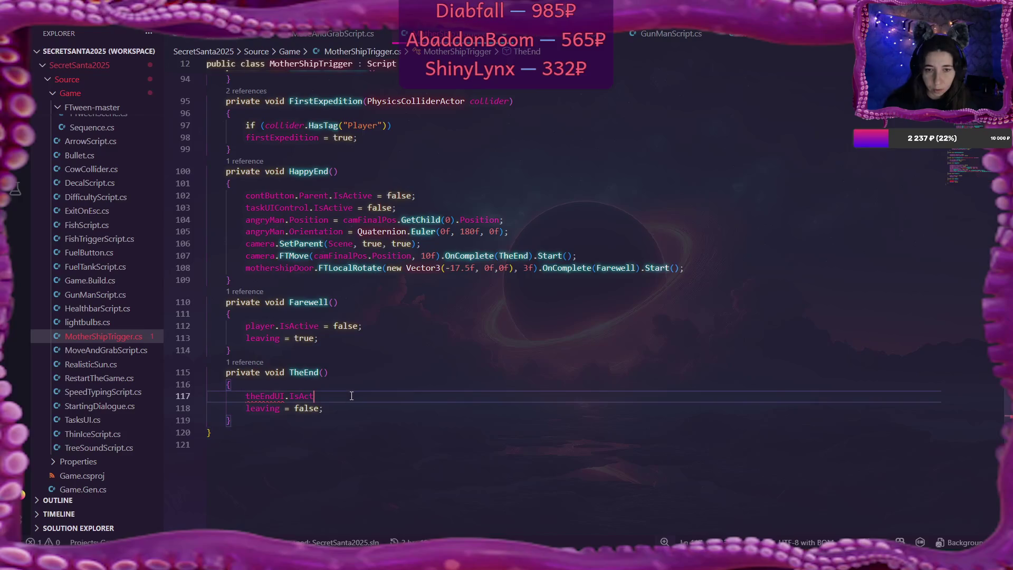
{"action": "type", "text": "ive"}
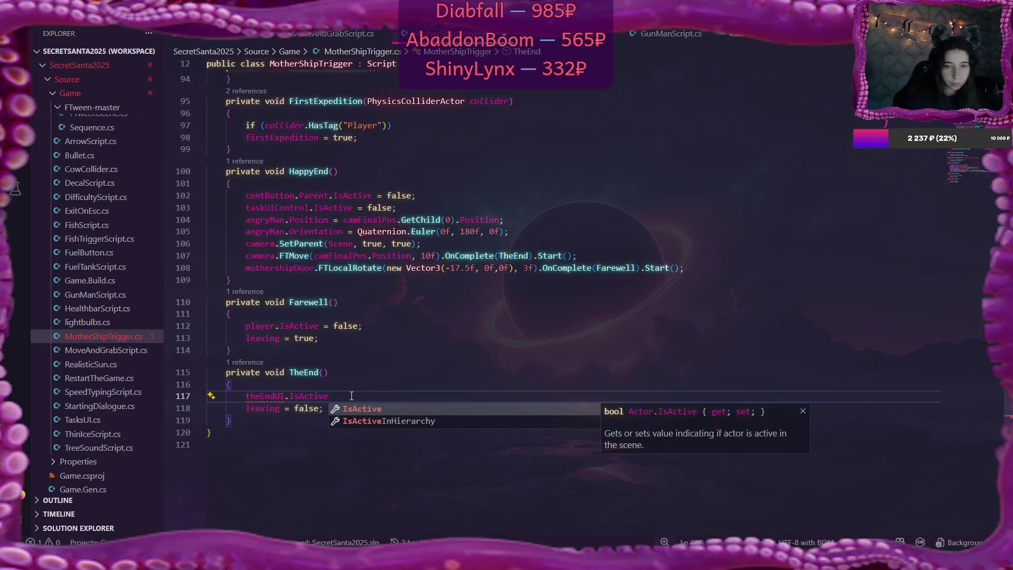
{"action": "type", "text": " = true;"}
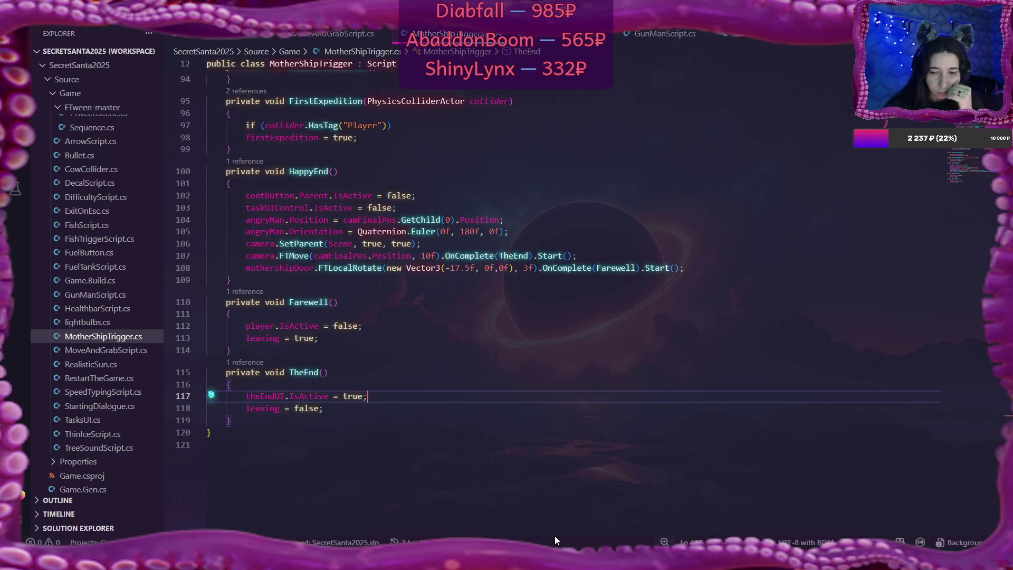
{"action": "left_click", "coordinate": [595, 543]}
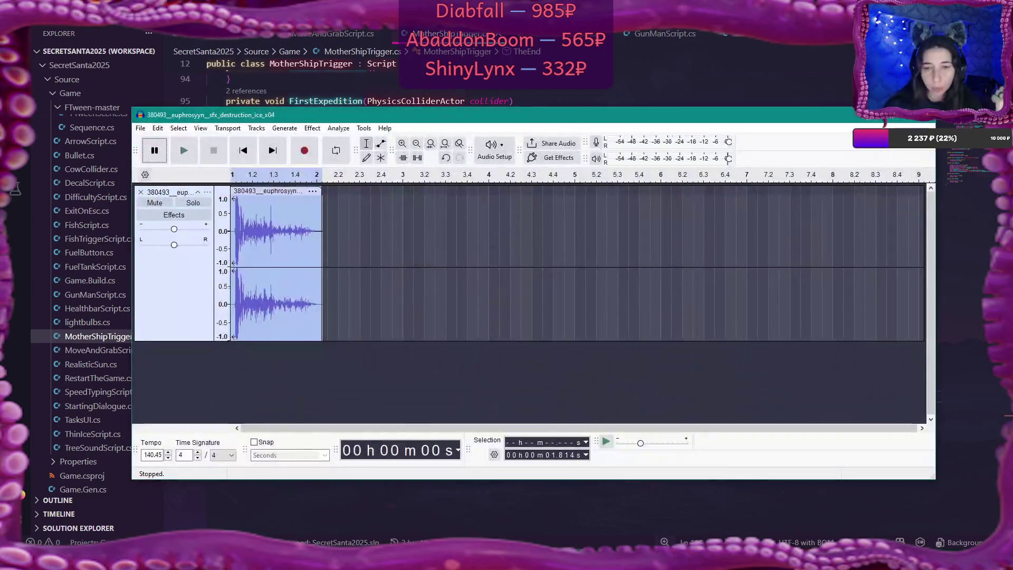
- Close the Audacity ice-destruction project, saving it on exit
{"action": "key", "text": "alt+F4"}
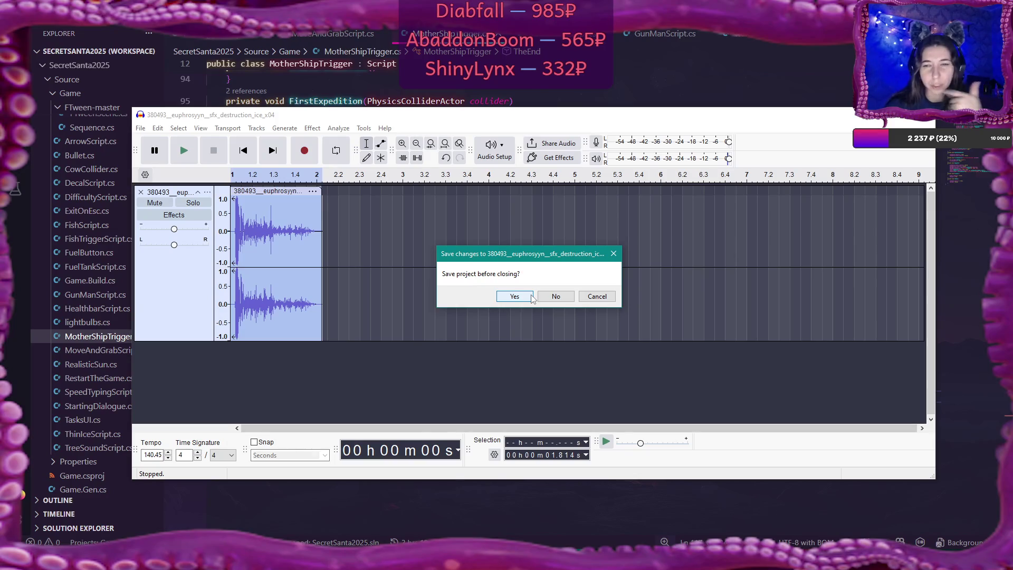
{"action": "left_click", "coordinate": [532, 299]}
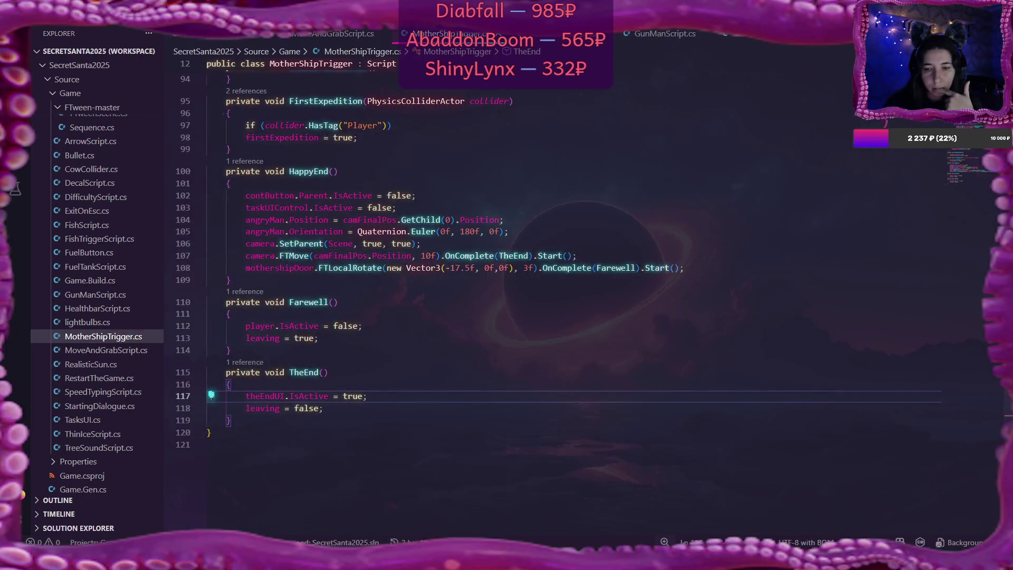
- Select GameOverMusic under GameOver in the Scene tree to view its empty audio clip
{"action": "mouse_move", "coordinate": [501, 560]}
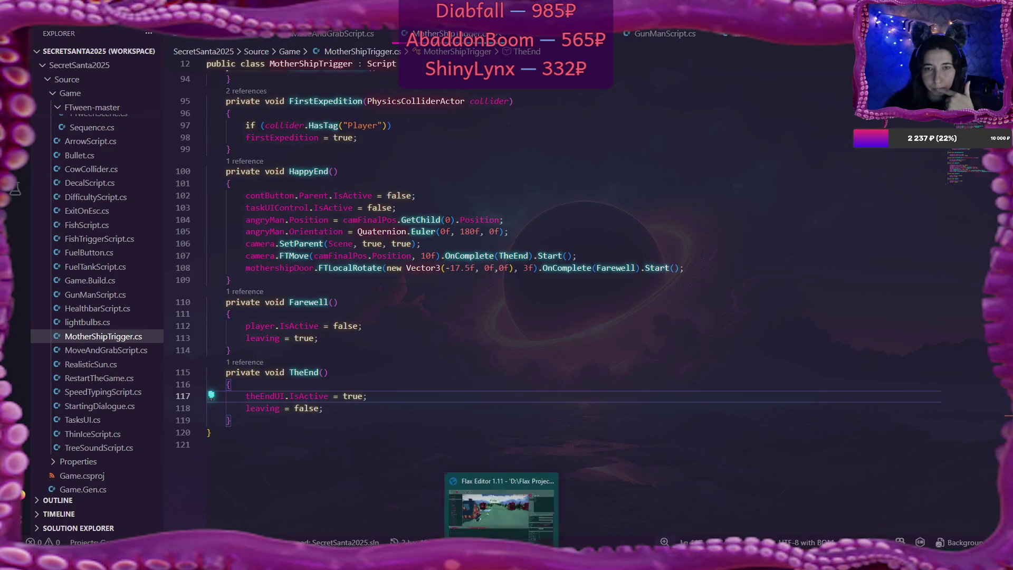
{"action": "left_click", "coordinate": [501, 507]}
{"action": "scroll", "coordinate": [51, 123], "scroll_direction": "up", "scroll_amount": 10}
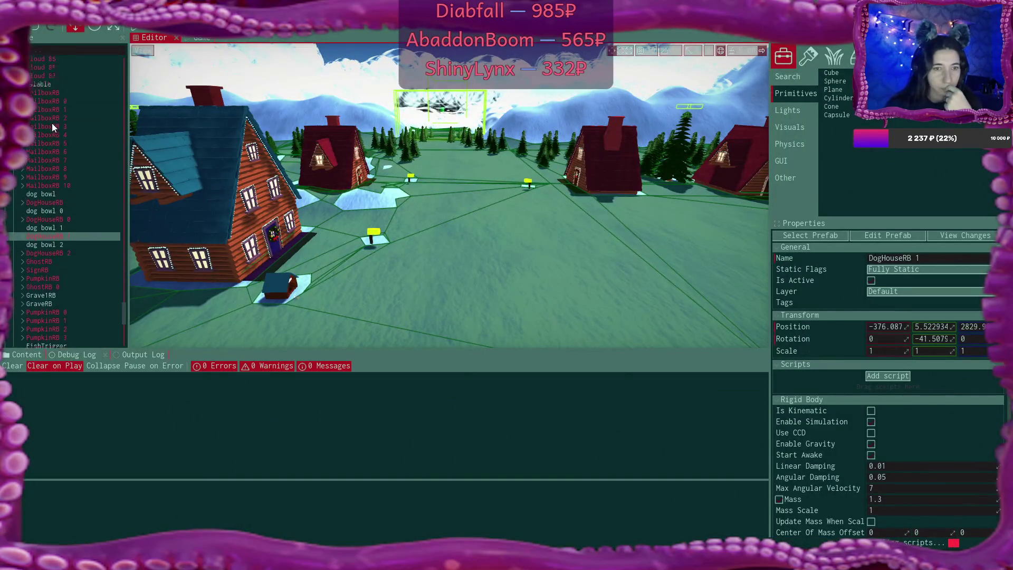
{"action": "scroll", "coordinate": [54, 127], "scroll_direction": "up", "scroll_amount": 15}
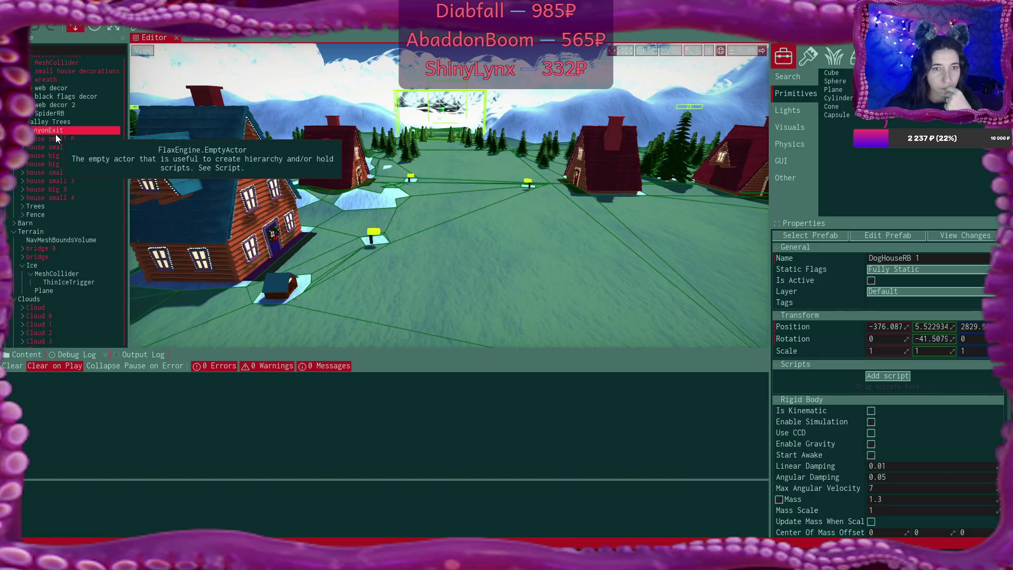
{"action": "scroll", "coordinate": [56, 136], "scroll_direction": "up", "scroll_amount": 10}
{"action": "scroll", "coordinate": [56, 136], "scroll_direction": "up", "scroll_amount": 6}
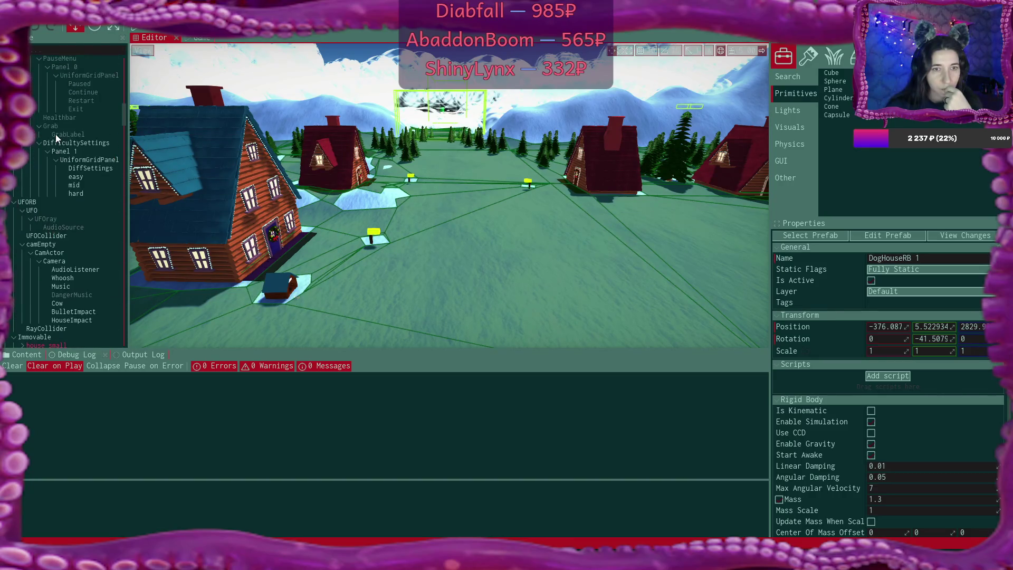
{"action": "scroll", "coordinate": [56, 136], "scroll_direction": "up", "scroll_amount": 10}
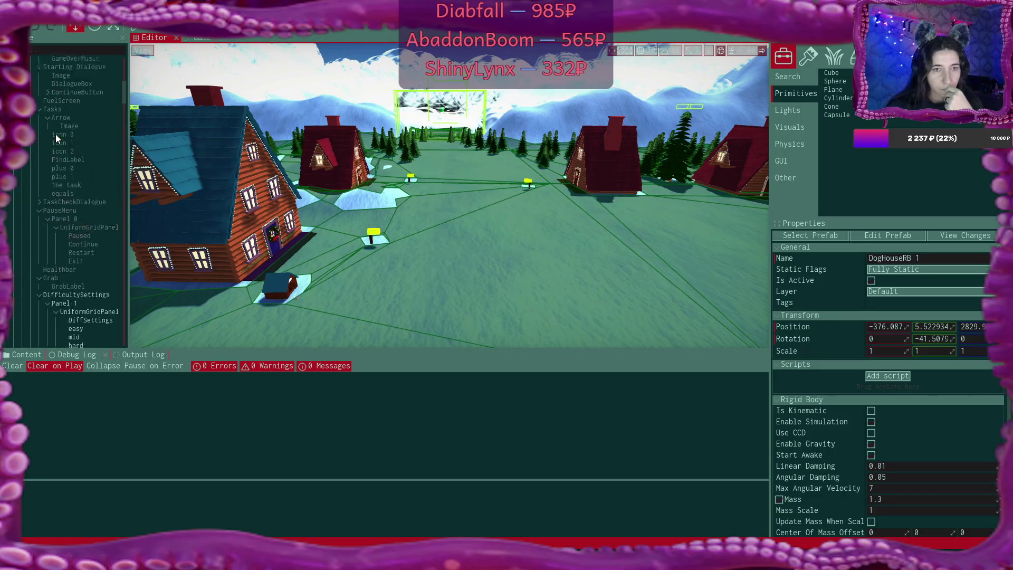
{"action": "scroll", "coordinate": [56, 136], "scroll_direction": "down", "scroll_amount": 2}
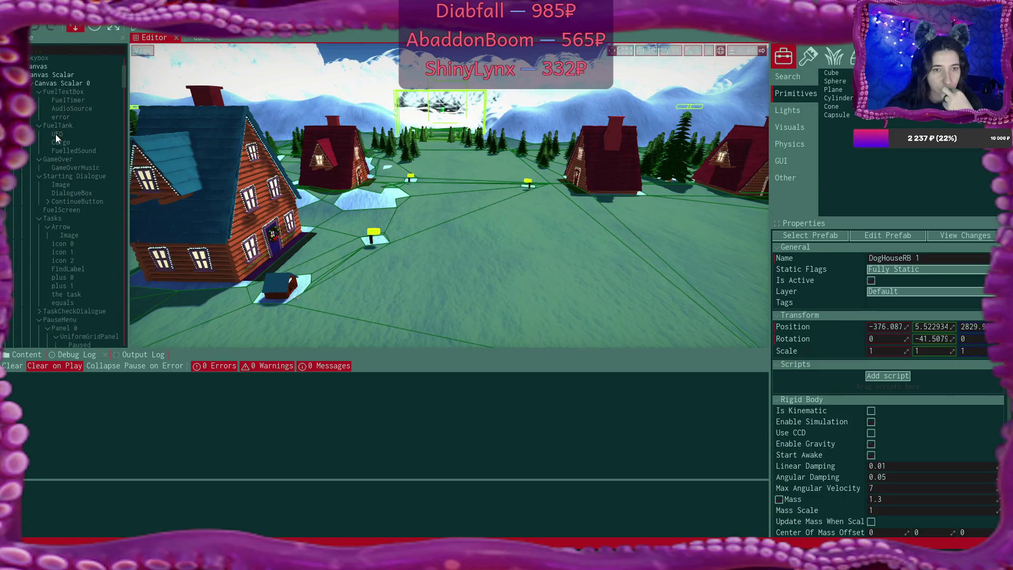
{"action": "left_click", "coordinate": [75, 160]}
{"action": "left_click", "coordinate": [81, 167]}
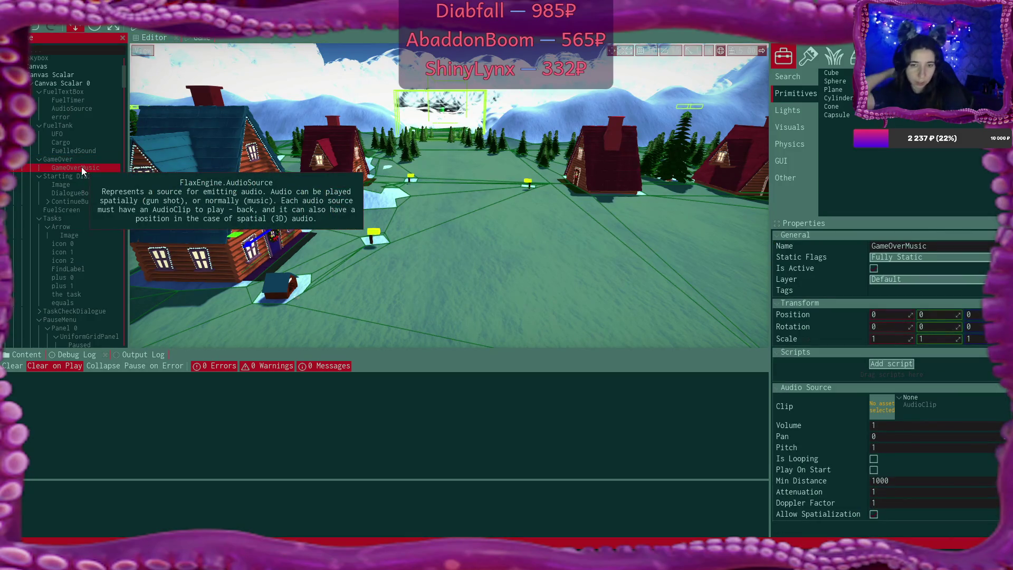
- Show the project's Sounds folder in the Content browser
{"action": "left_click", "coordinate": [24, 354]}
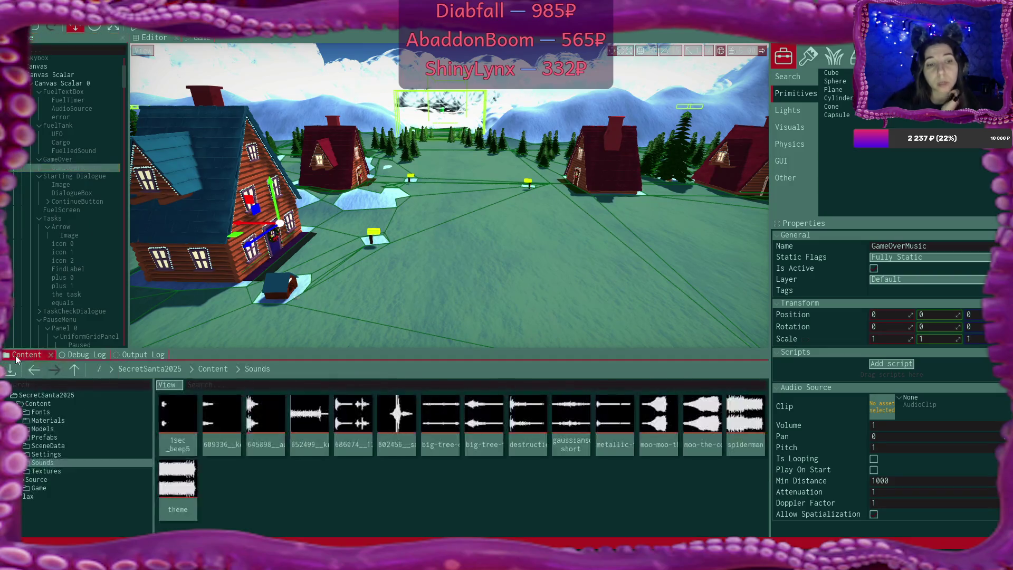
{"action": "mouse_move", "coordinate": [190, 559]}
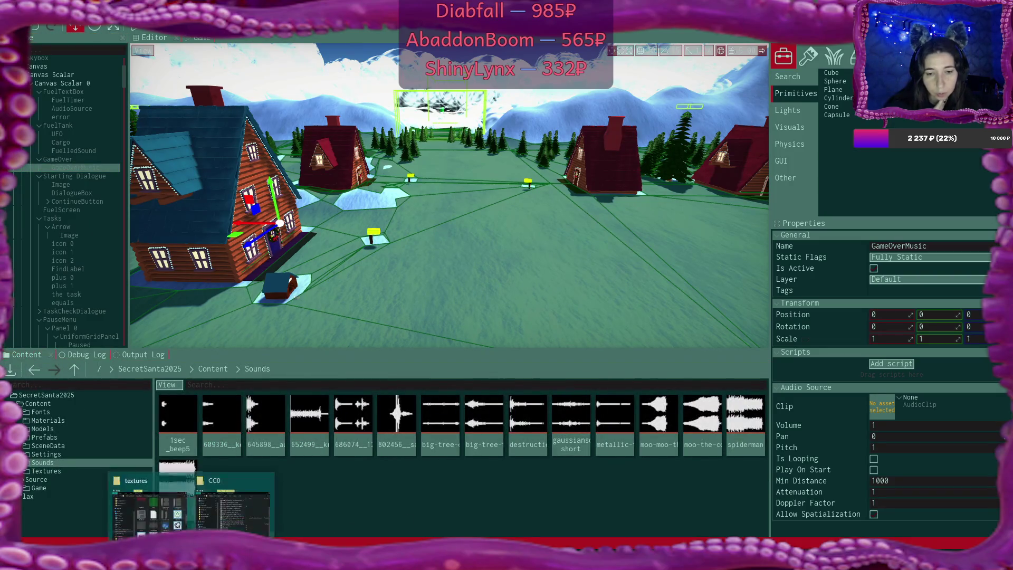
{"action": "left_click", "coordinate": [232, 503]}
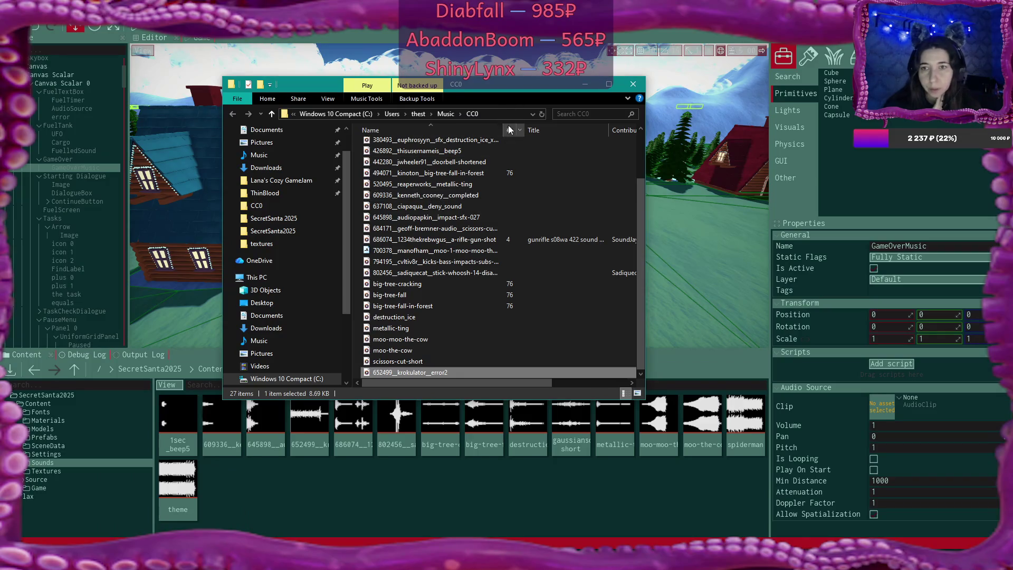
- Widen the Name column and scroll through the 27 sound files in the CC0 folder
{"action": "left_click_drag", "start_coordinate": [505, 130], "coordinate": [585, 129]}
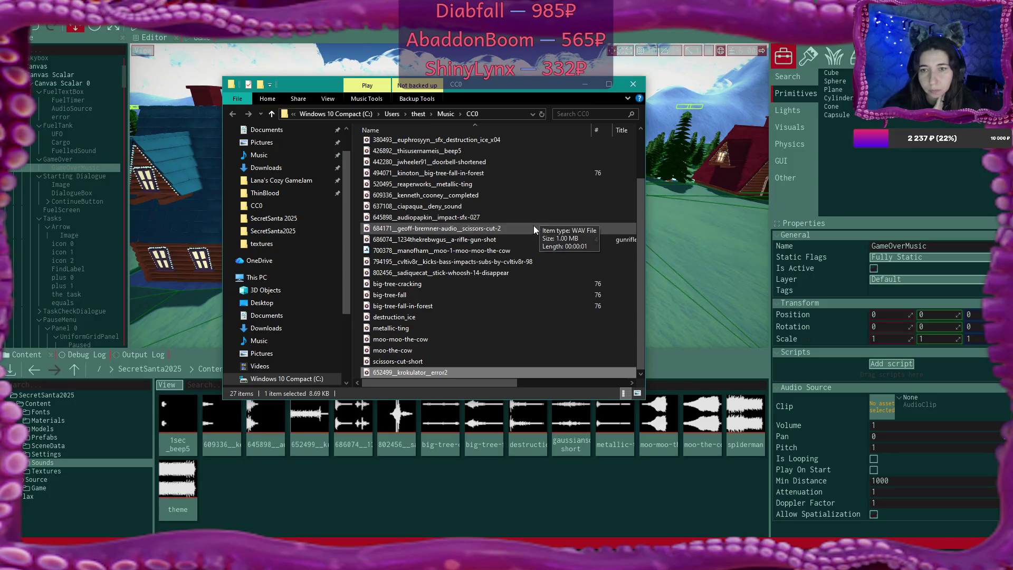
{"action": "scroll", "coordinate": [533, 230], "scroll_direction": "up", "scroll_amount": 2}
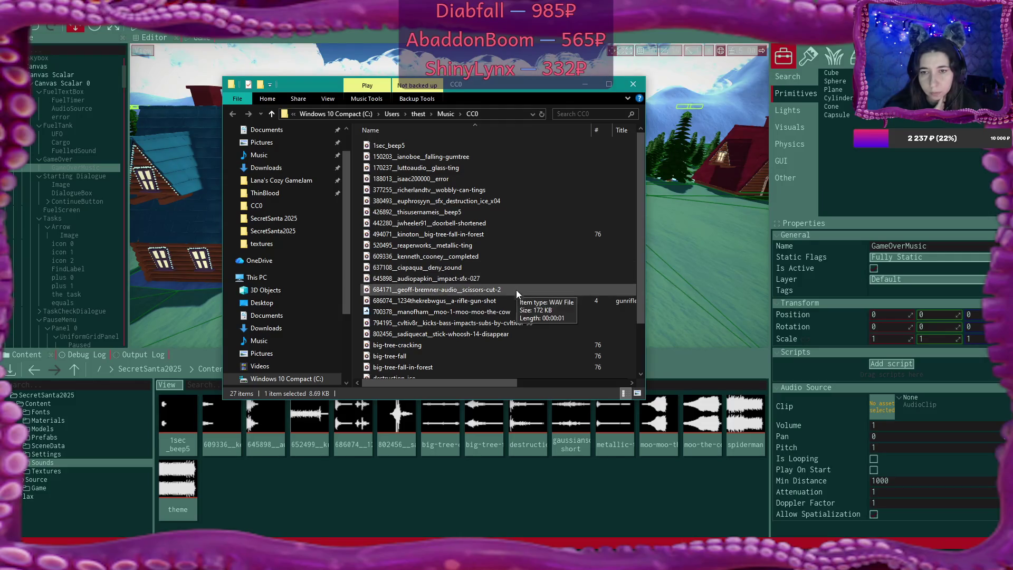
{"action": "scroll", "coordinate": [517, 328], "scroll_direction": "down", "scroll_amount": 2}
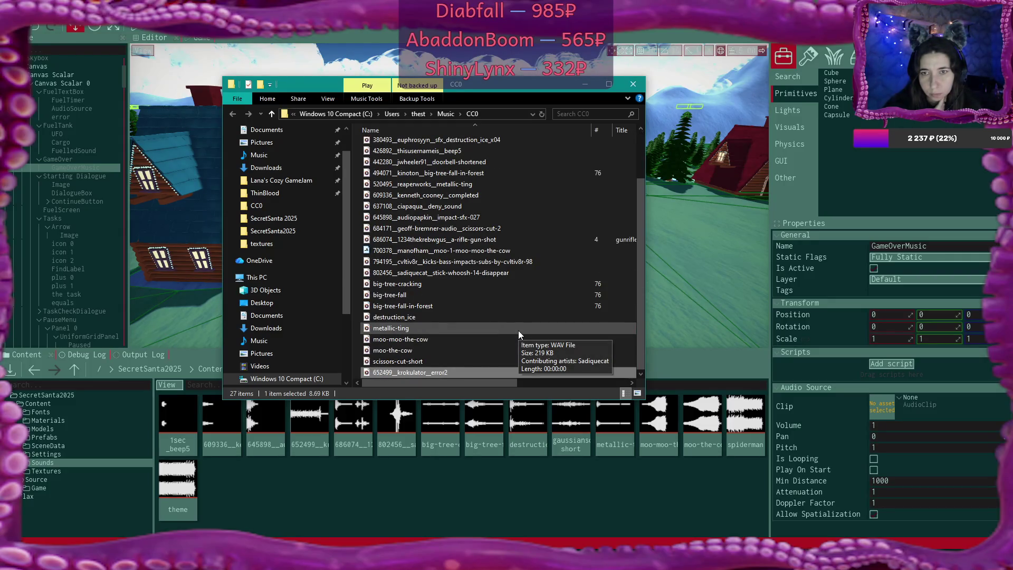
- Search Freesound for 'gameover' and preview the 1.714-second Completed sound
{"action": "mouse_move", "coordinate": [501, 559]}
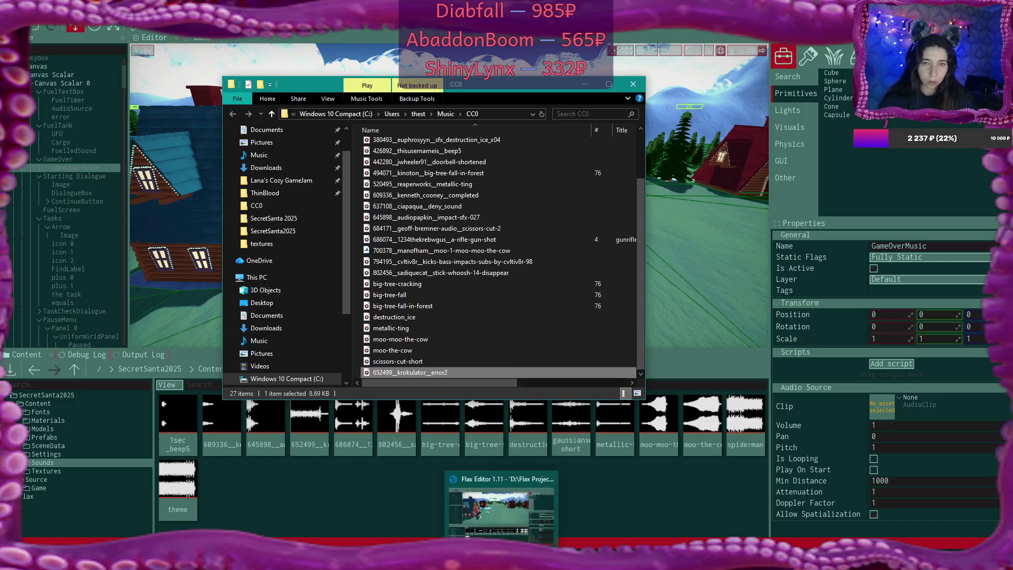
{"action": "key", "text": "alt+Tab"}
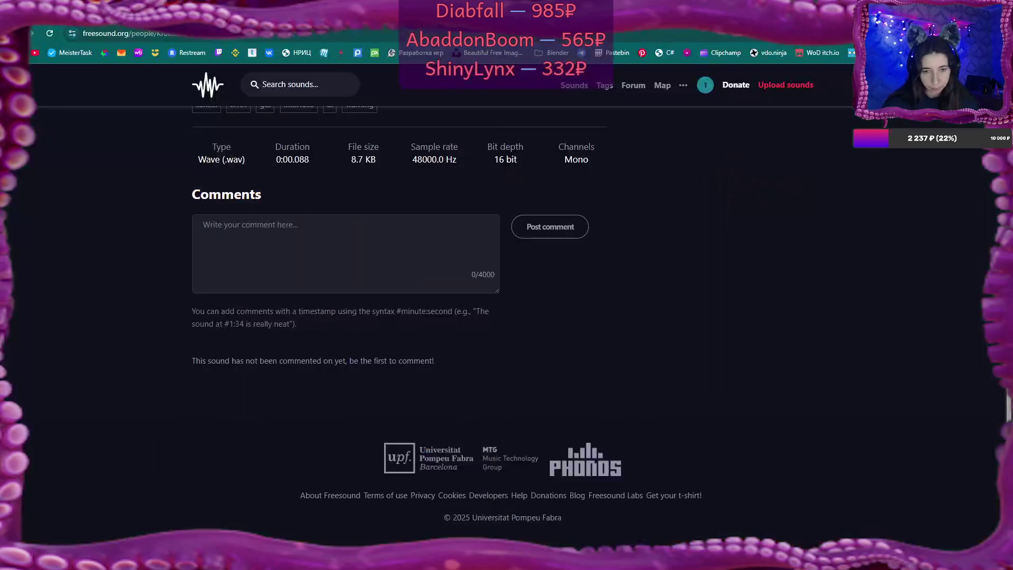
{"action": "scroll", "coordinate": [506, 285], "scroll_direction": "up", "scroll_amount": 4}
{"action": "scroll", "coordinate": [401, 285], "scroll_direction": "up", "scroll_amount": 4}
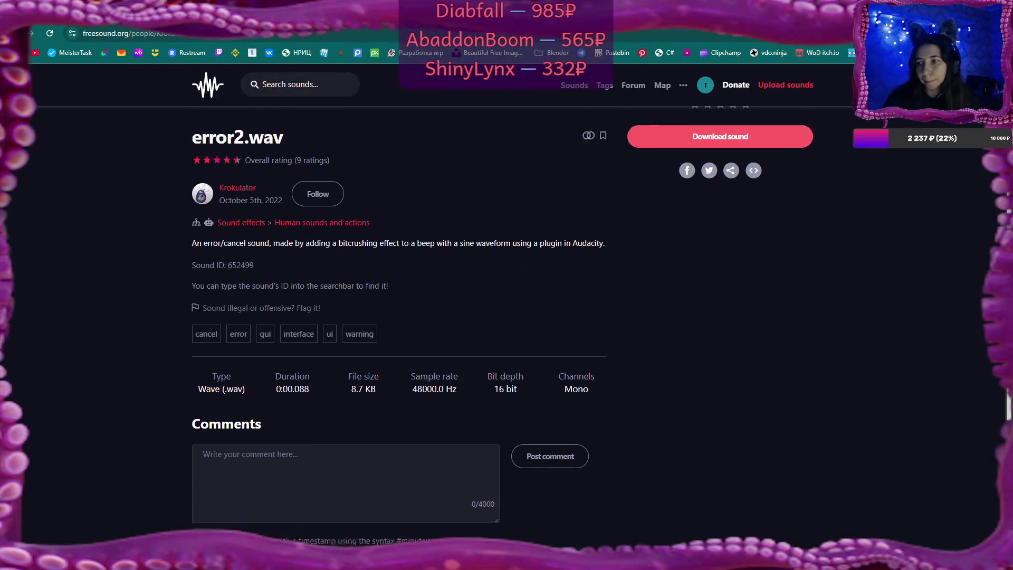
{"action": "left_click", "coordinate": [297, 85]}
{"action": "type", "text": "game"}
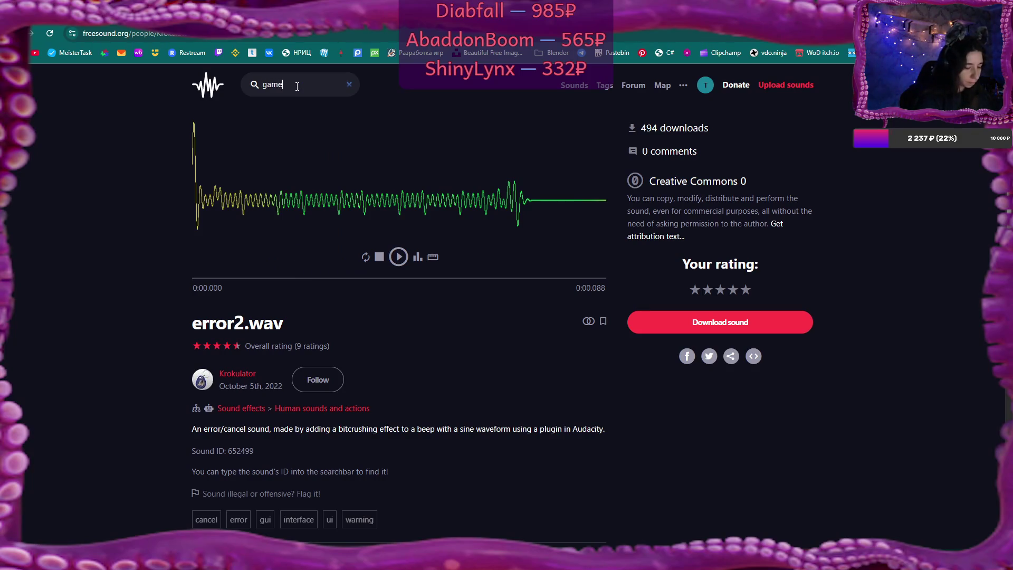
{"action": "type", "text": "over"}
{"action": "key", "text": "Return"}
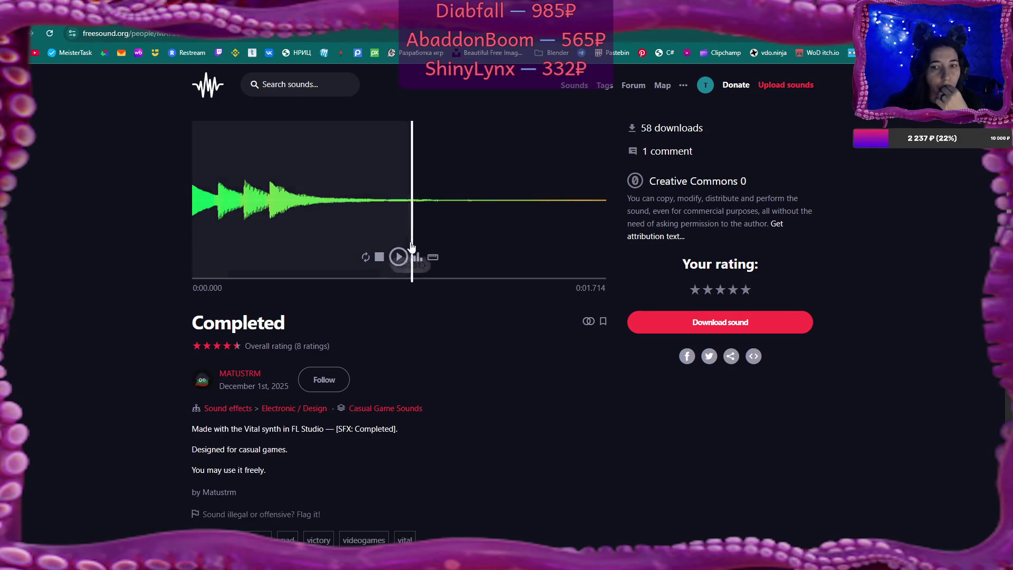
{"action": "left_click", "coordinate": [398, 256]}
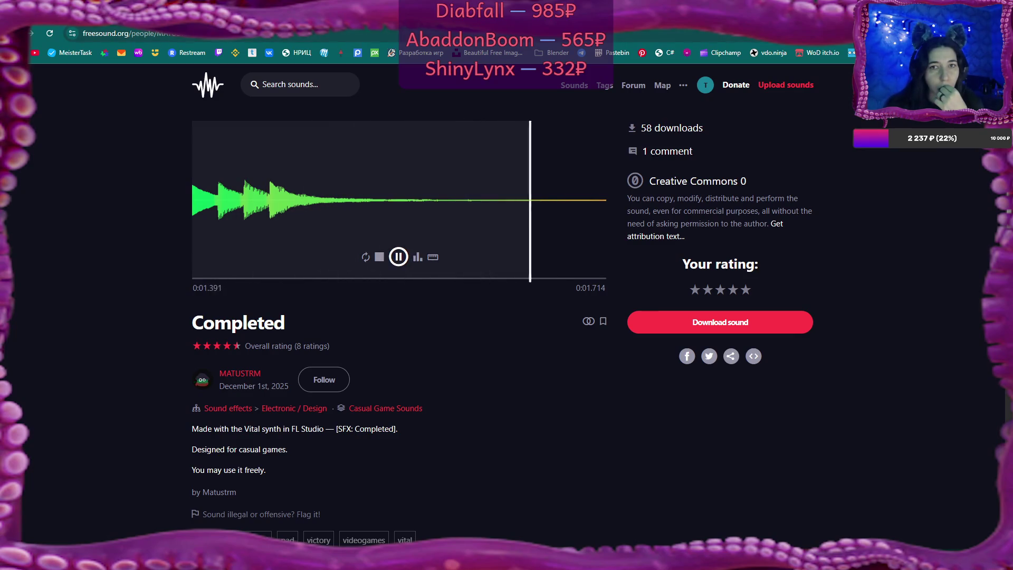
{"action": "key", "text": "alt+Left"}
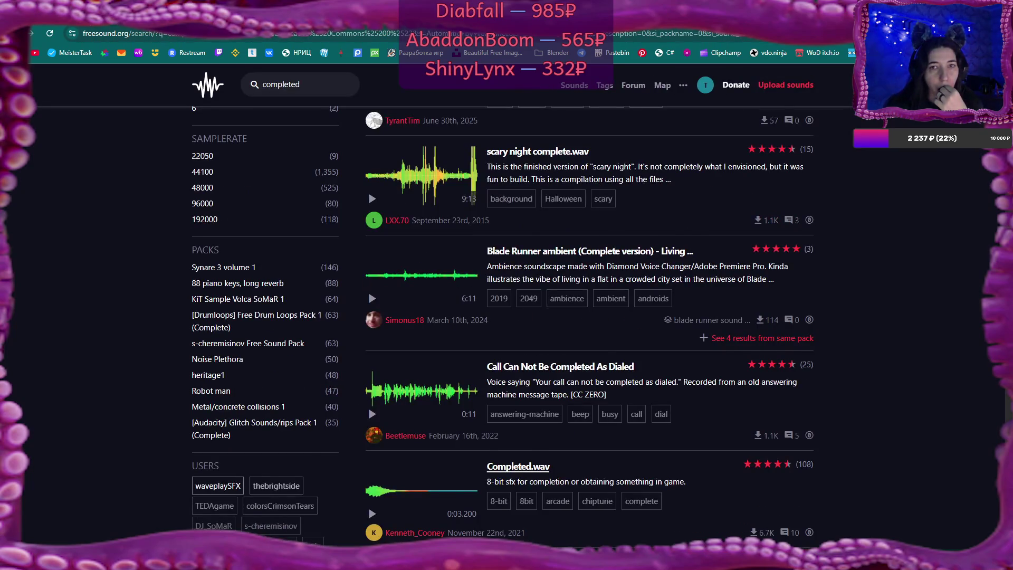
- Preview Game-Over Fail Scratch, Gameover, gameover sfx, short loops and game over03.wav
{"action": "key", "text": "alt+Left"}
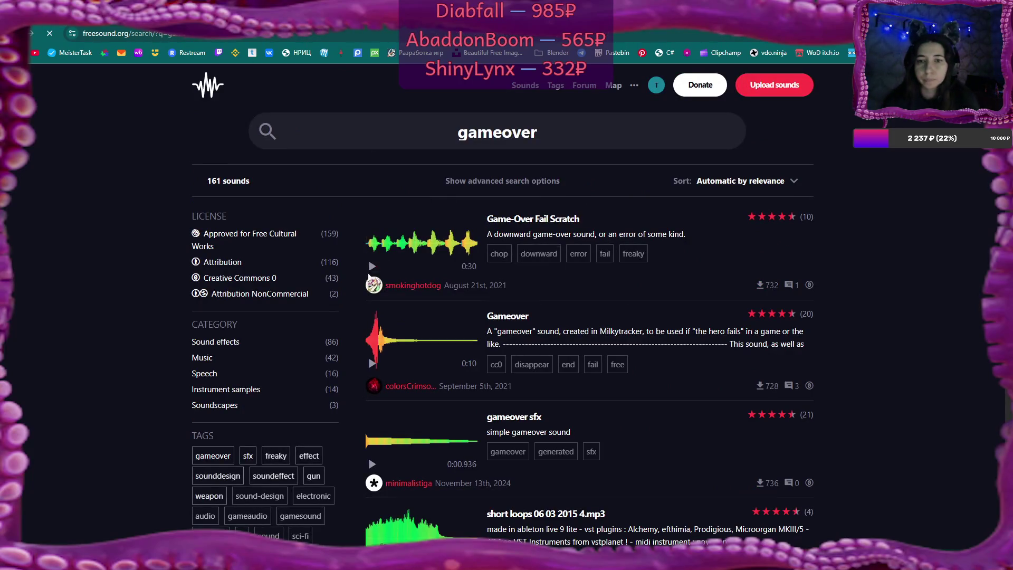
{"action": "left_click", "coordinate": [372, 266]}
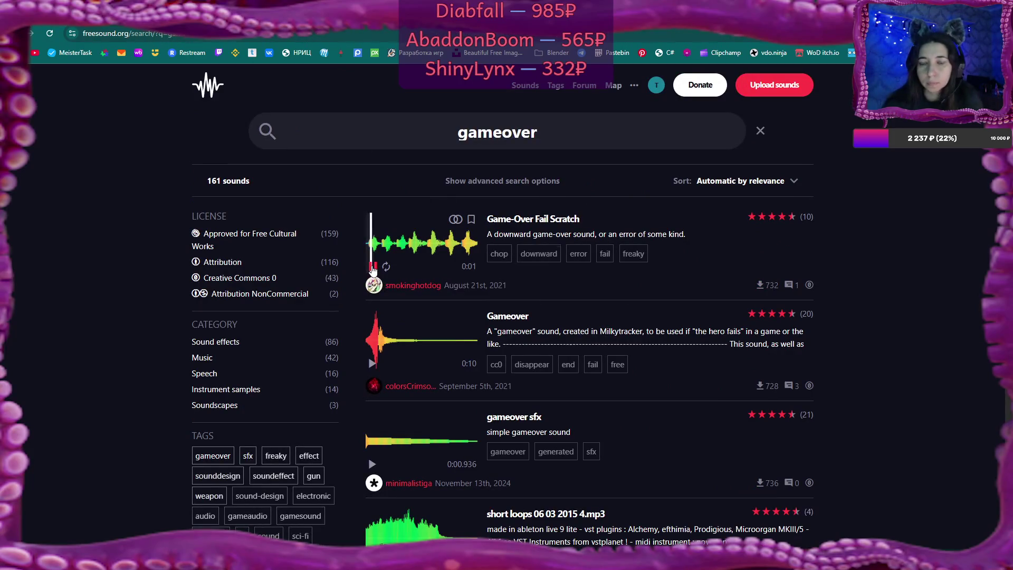
{"action": "scroll", "coordinate": [372, 274], "scroll_direction": "down", "scroll_amount": 3}
{"action": "left_click", "coordinate": [373, 206]}
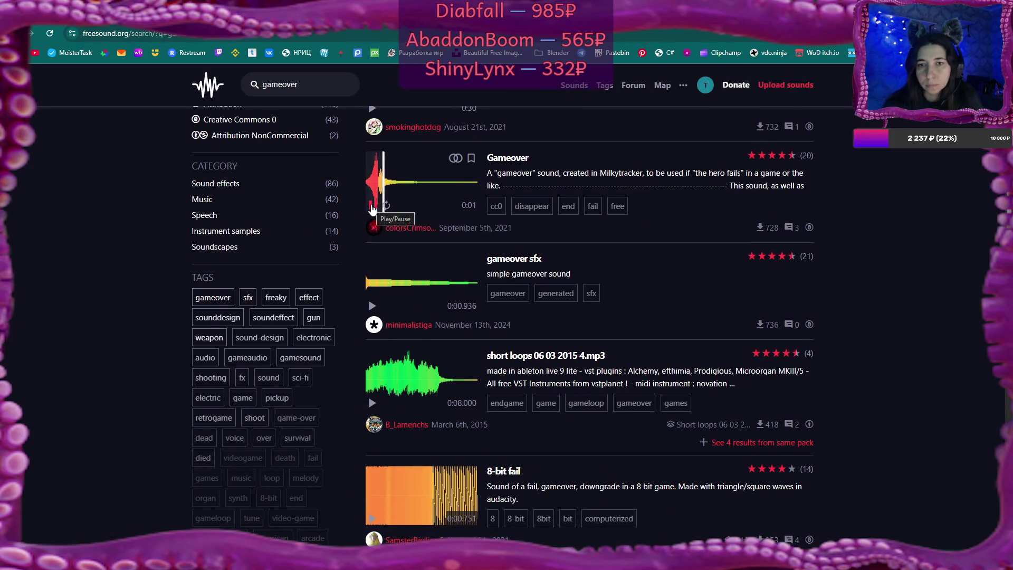
{"action": "left_click", "coordinate": [370, 306]}
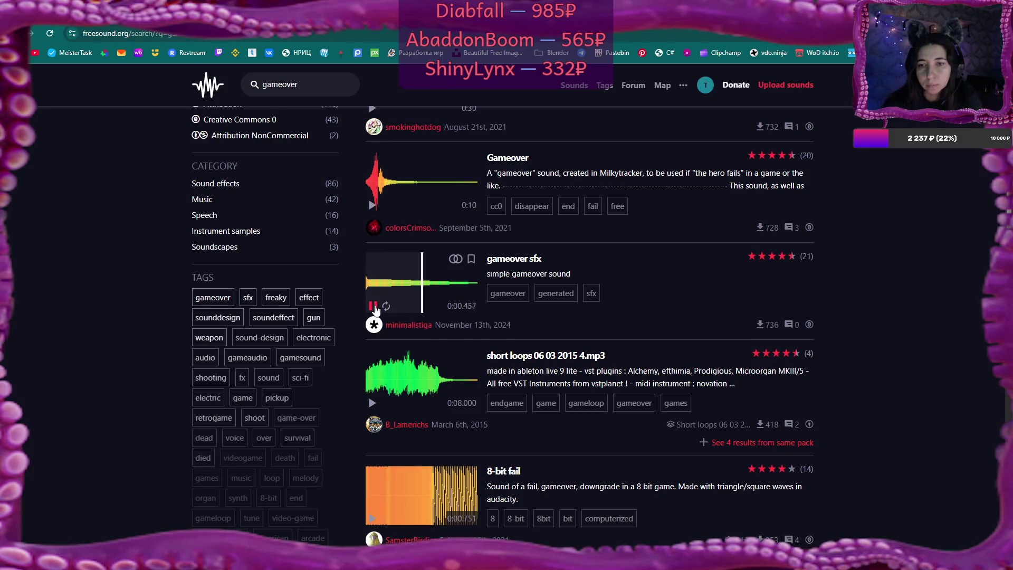
{"action": "left_click", "coordinate": [372, 403]}
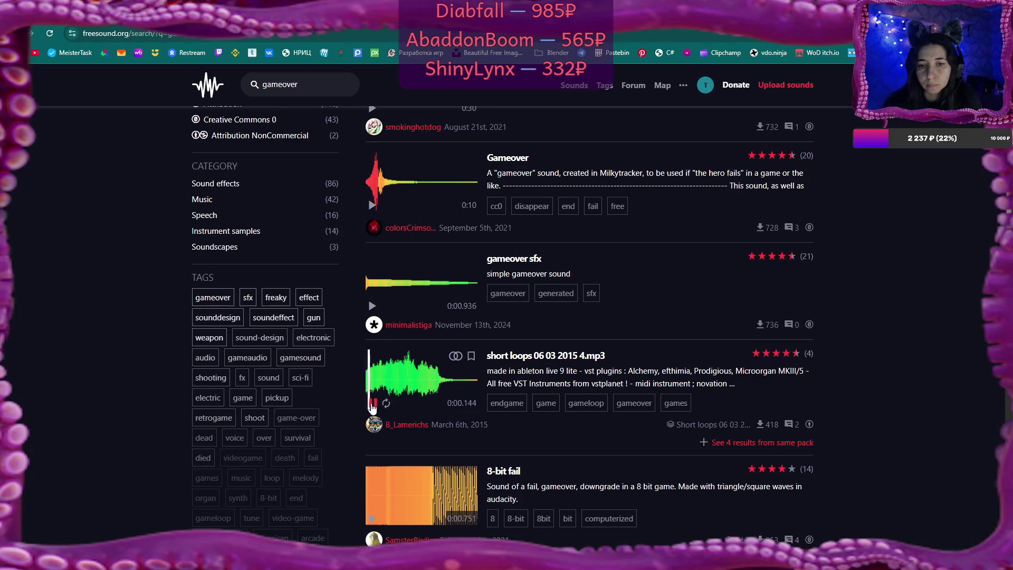
{"action": "scroll", "coordinate": [380, 358], "scroll_direction": "down", "scroll_amount": 6}
{"action": "left_click", "coordinate": [372, 302]}
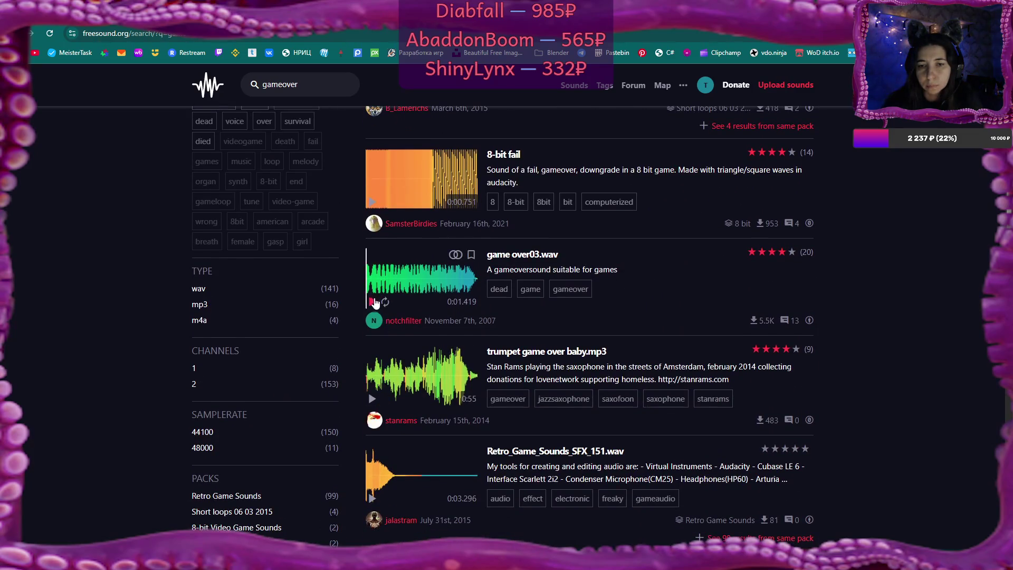
{"action": "scroll", "coordinate": [373, 295], "scroll_direction": "up", "scroll_amount": 5}
{"action": "left_click", "coordinate": [371, 253]}
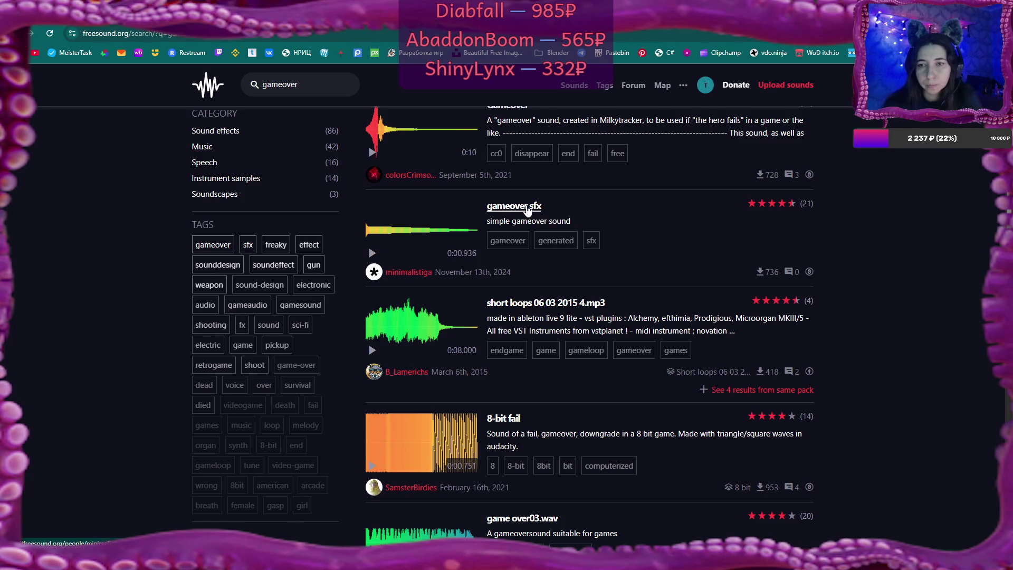
- Download the 'gameover sfx' WAV into the Music\CC0 folder and dismiss the donation popup
{"action": "scroll", "coordinate": [527, 210], "scroll_direction": "up", "scroll_amount": 5}
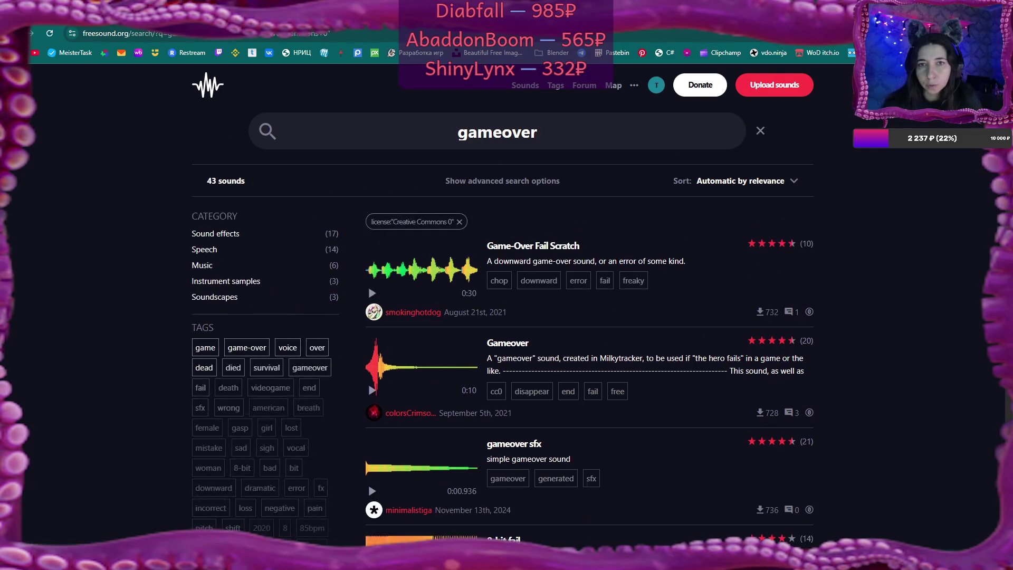
{"action": "left_click", "coordinate": [532, 211]}
{"action": "left_click", "coordinate": [776, 323]}
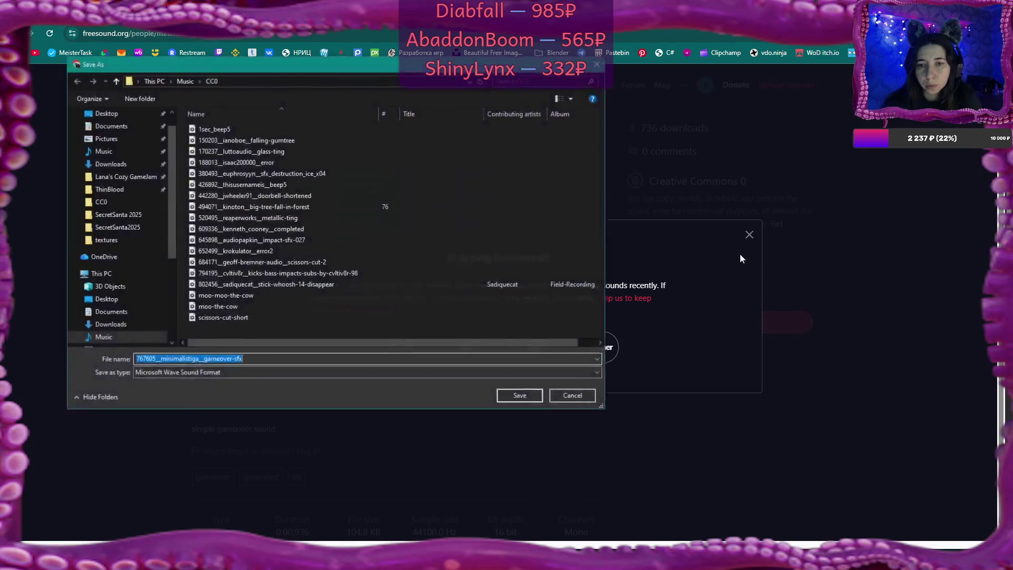
{"action": "left_click", "coordinate": [524, 397]}
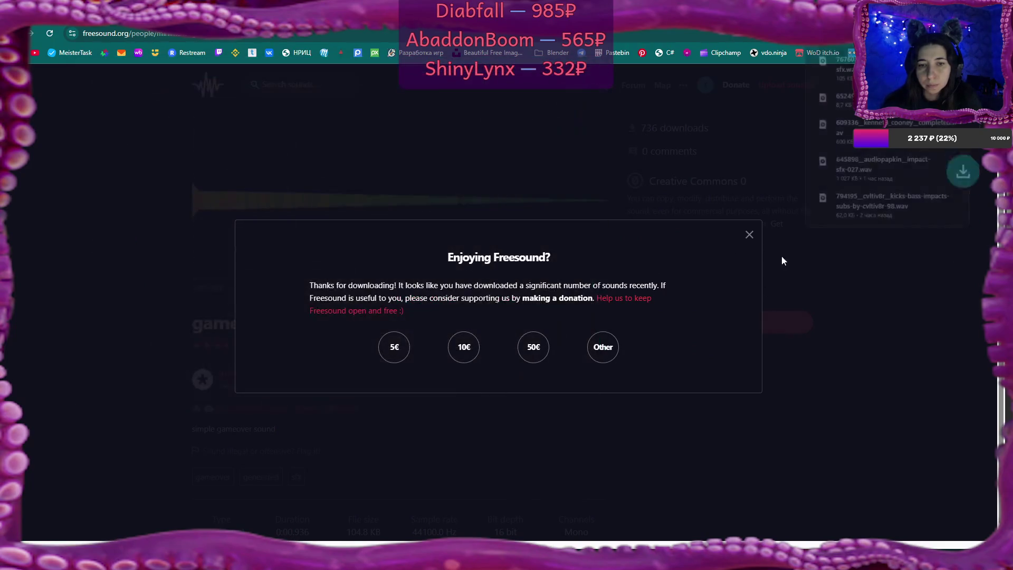
{"action": "left_click", "coordinate": [749, 234]}
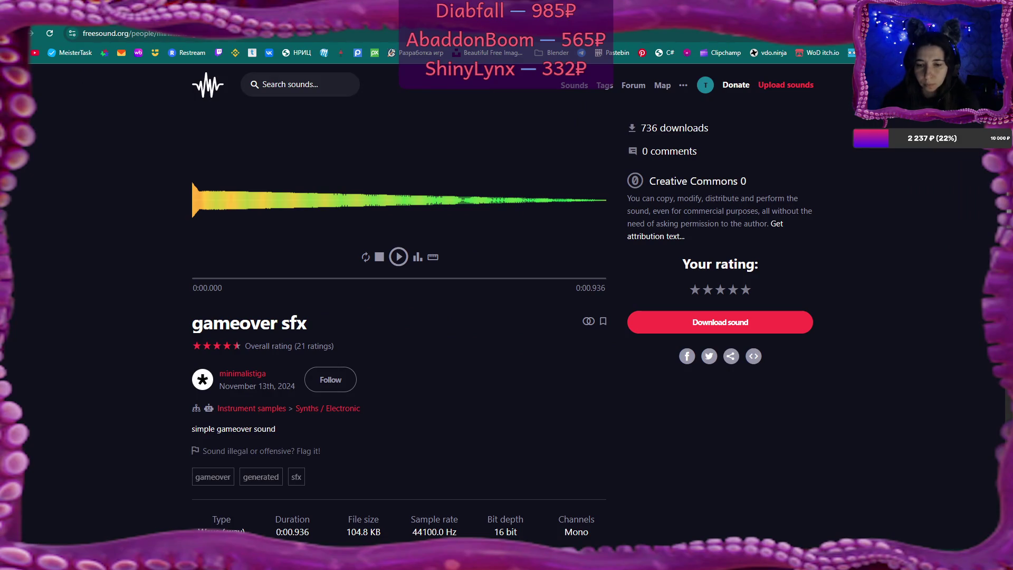
{"action": "key", "text": "alt+Tab"}
- Import 767605_minimalistiga_gameover-sfx from the CC0 folder into the Sounds content folder
{"action": "mouse_move", "coordinate": [193, 549]}
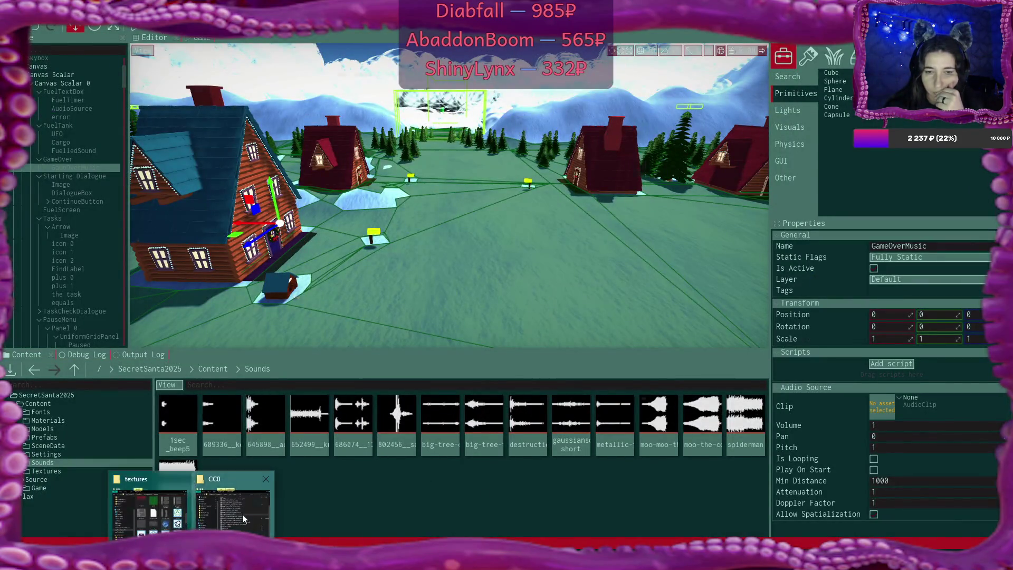
{"action": "left_click", "coordinate": [242, 514]}
{"action": "scroll", "coordinate": [491, 264], "scroll_direction": "down", "scroll_amount": 1}
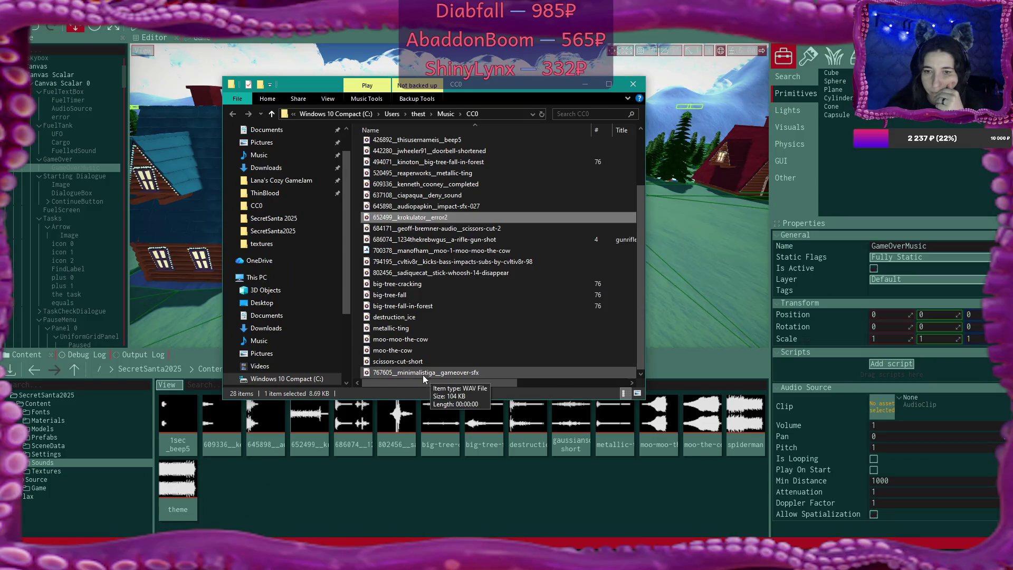
{"action": "left_click_drag", "start_coordinate": [423, 372], "coordinate": [399, 467]}
{"action": "left_click", "coordinate": [733, 244]}
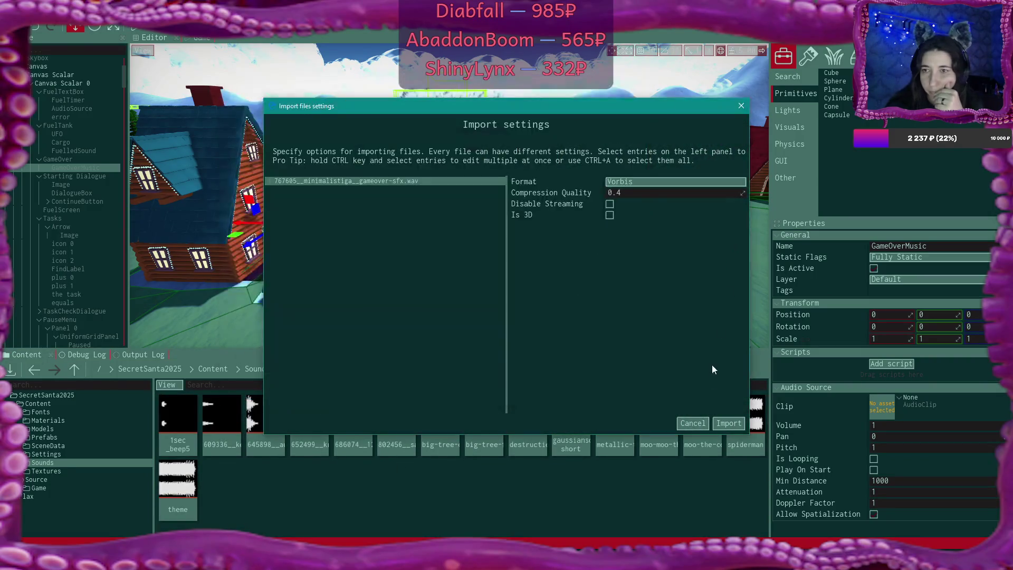
{"action": "left_click", "coordinate": [726, 424]}
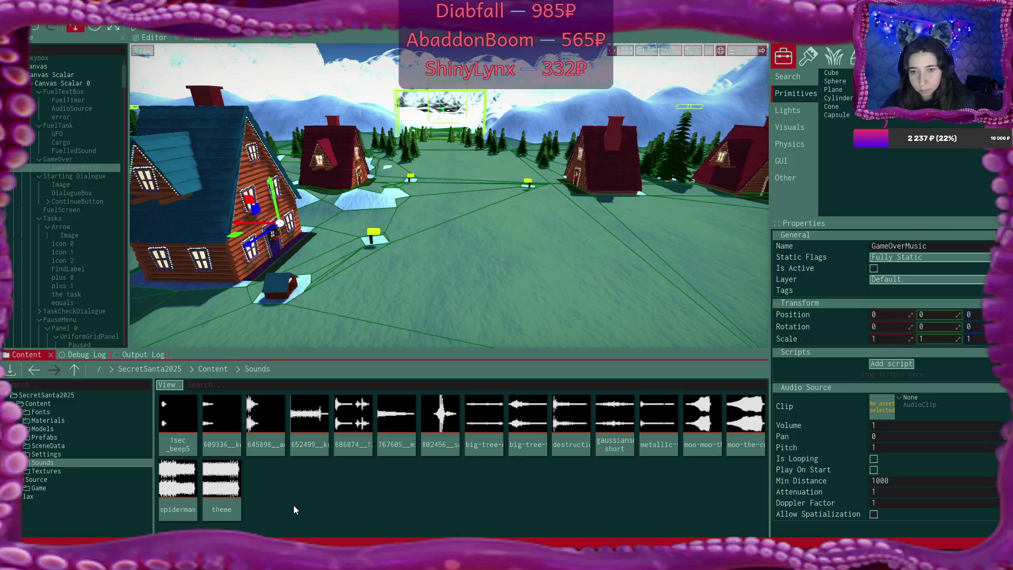
- Set GameOverMusic's clip to the 767605 gameover sfx, enable Play On Start, and save all
{"action": "left_click", "coordinate": [432, 438]}
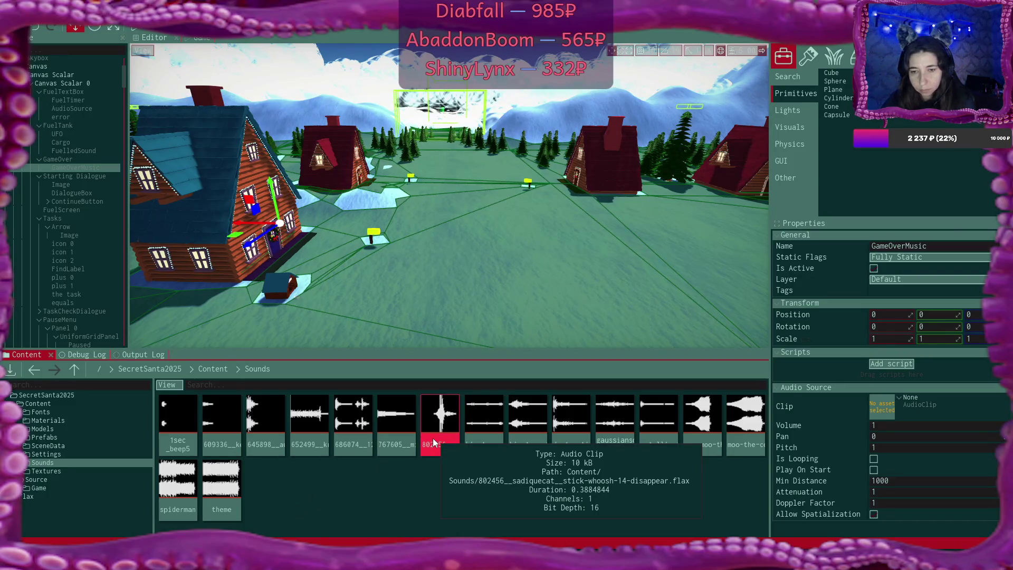
{"action": "left_click", "coordinate": [388, 435]}
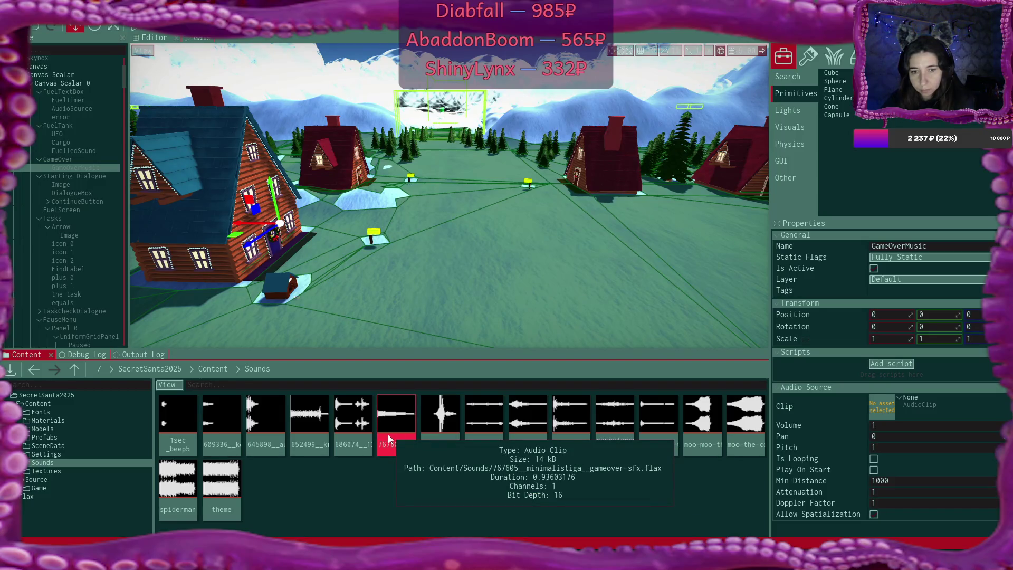
{"action": "mouse_move", "coordinate": [387, 435]}
{"action": "left_mouse_down"}
{"action": "mouse_move", "coordinate": [396, 416]}
{"action": "mouse_move", "coordinate": [887, 406]}
{"action": "left_mouse_up"}
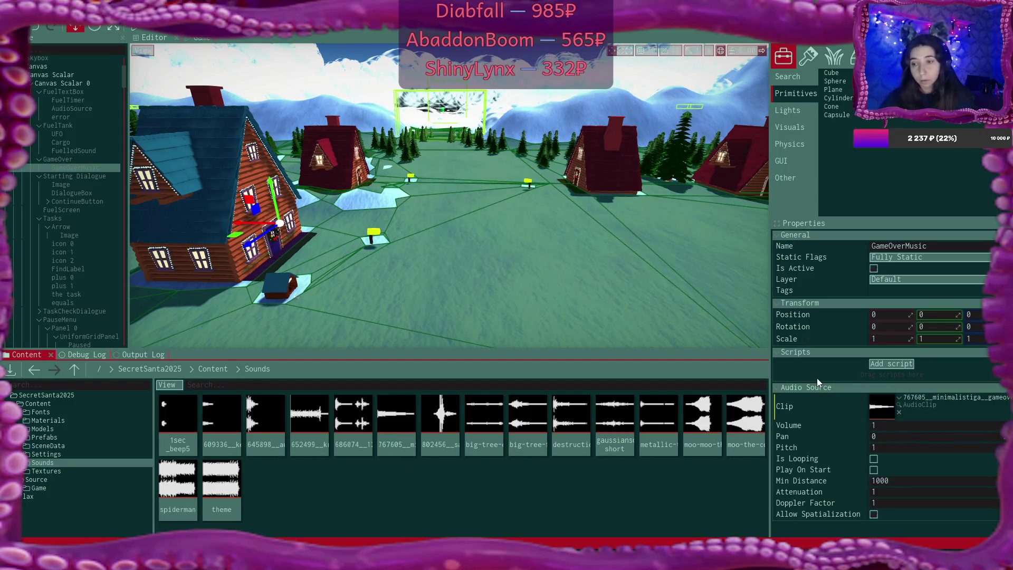
{"action": "left_click", "coordinate": [874, 469]}
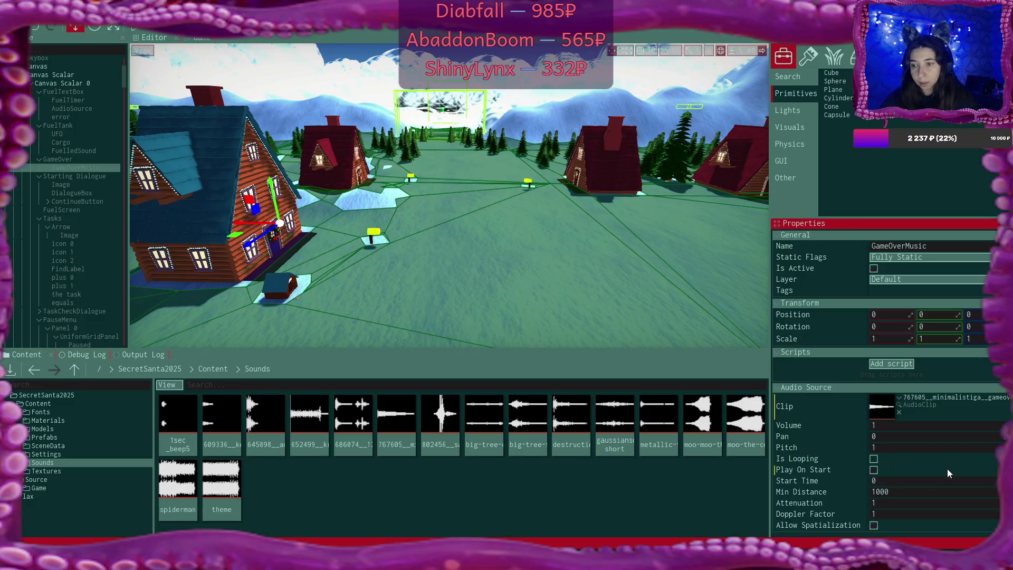
{"action": "left_click", "coordinate": [20, 27]}
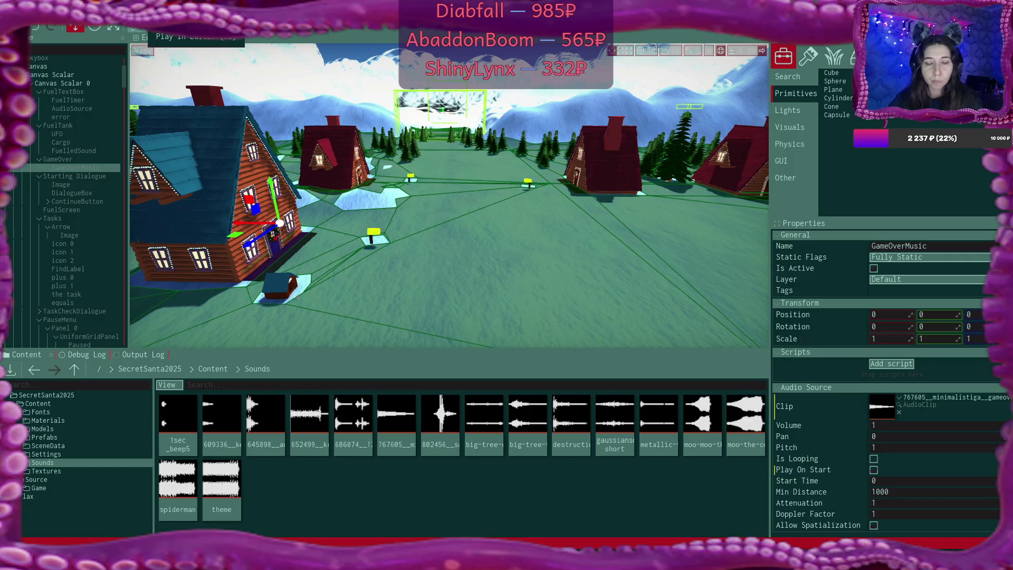
- Start play mode on I TYPE SLOW, click through the alien's dialogue, and refuel the shuttle
{"action": "left_click", "coordinate": [136, 26]}
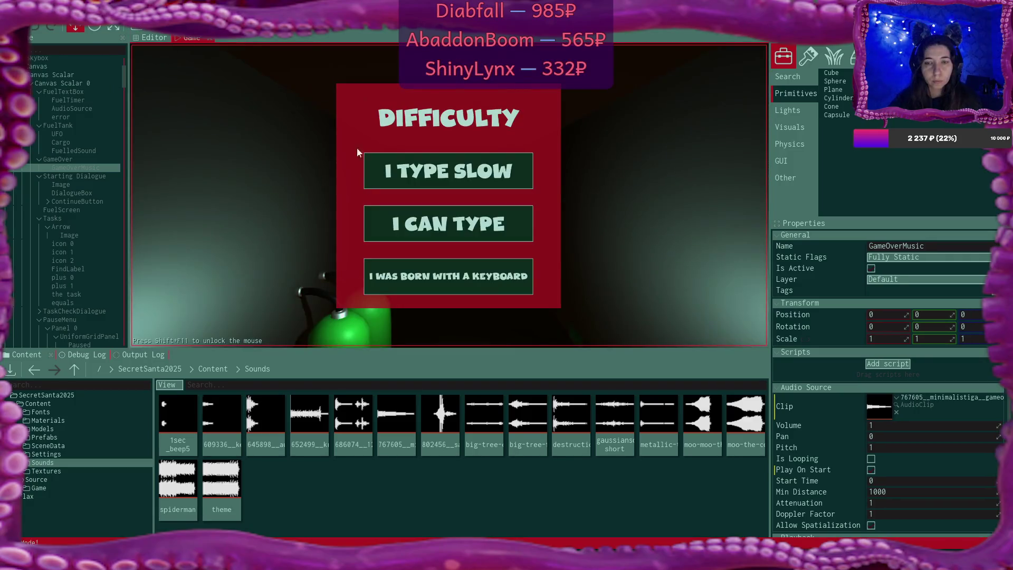
{"action": "left_click", "coordinate": [459, 174]}
{"action": "left_click", "coordinate": [577, 253]}
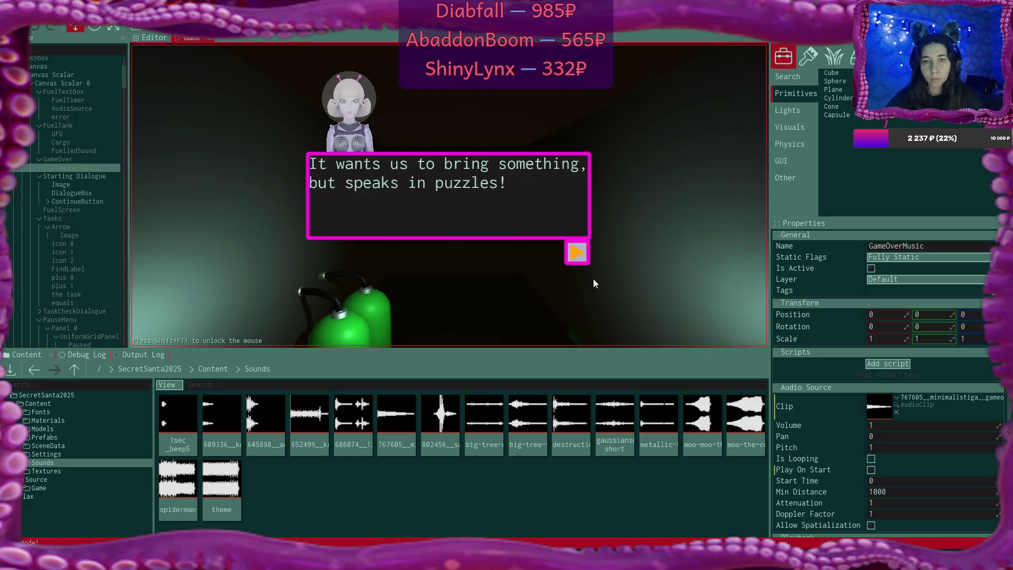
{"action": "left_click", "coordinate": [90, 356]}
{"action": "left_click", "coordinate": [580, 257]}
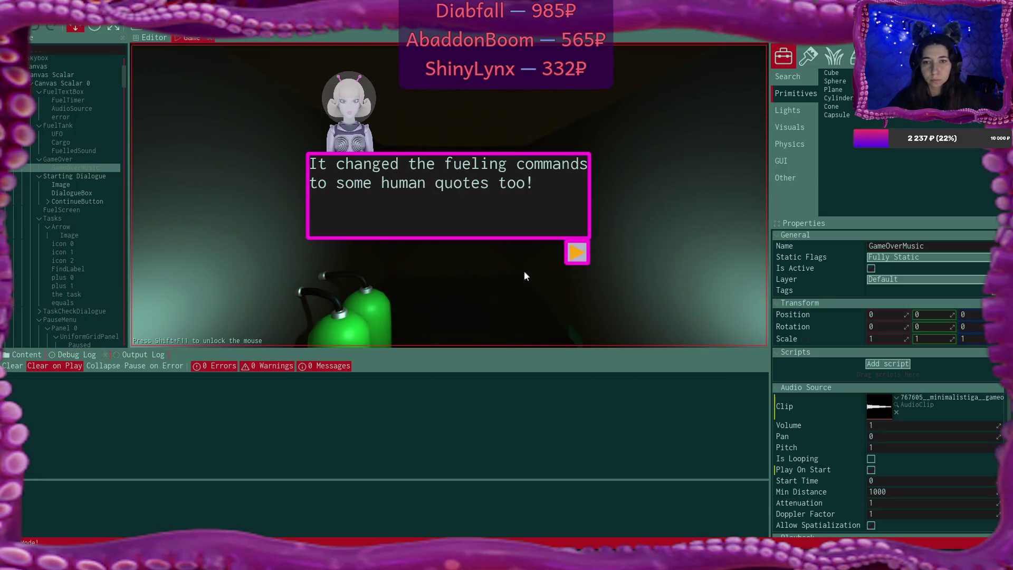
{"action": "left_click", "coordinate": [580, 252]}
{"action": "left_click", "coordinate": [580, 252]}
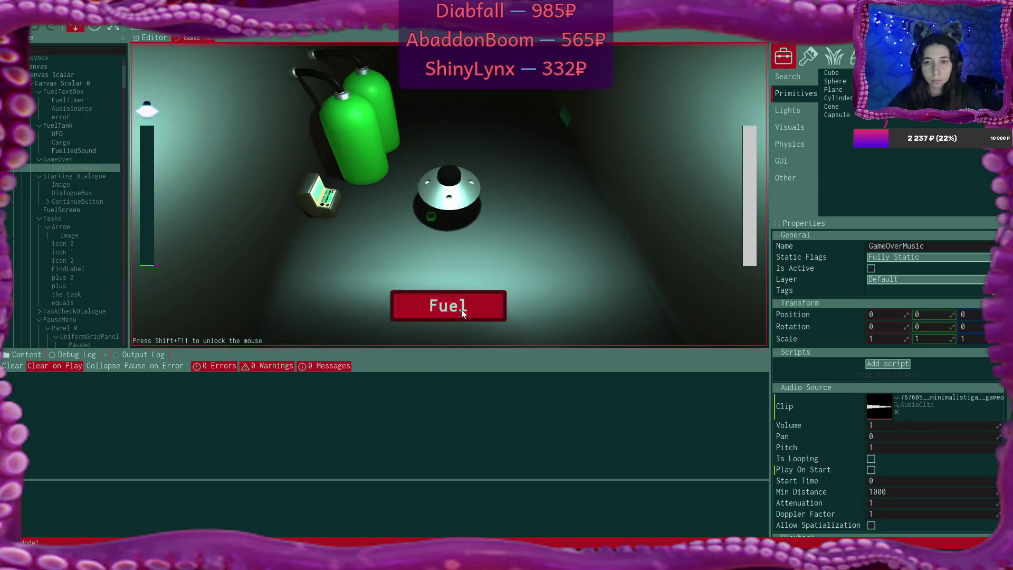
{"action": "left_click", "coordinate": [461, 309]}
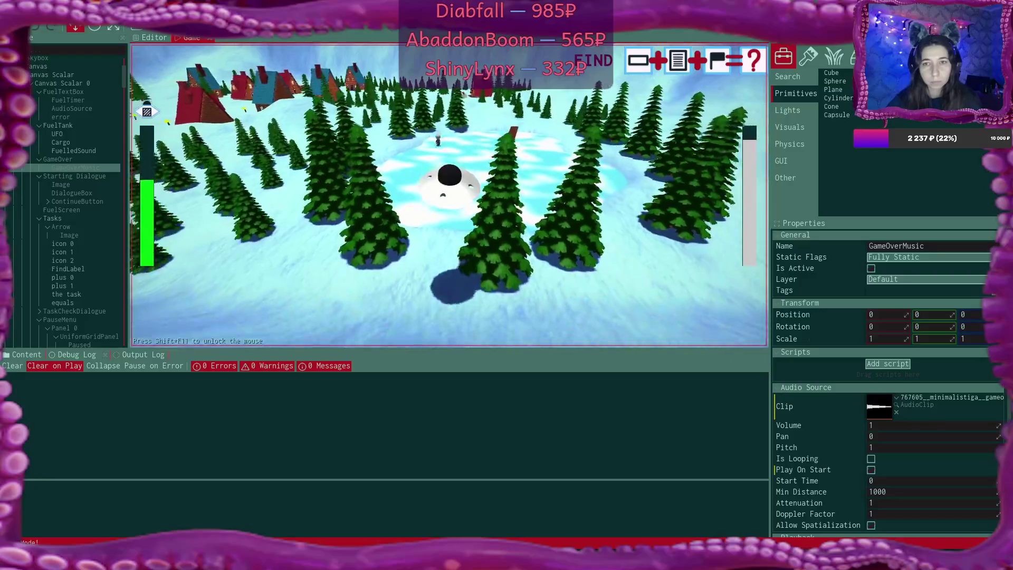
- Fly the UFO forward and around over the forest, climb high, and dismiss the task-complete dialogue
{"action": "key", "text": "w"}
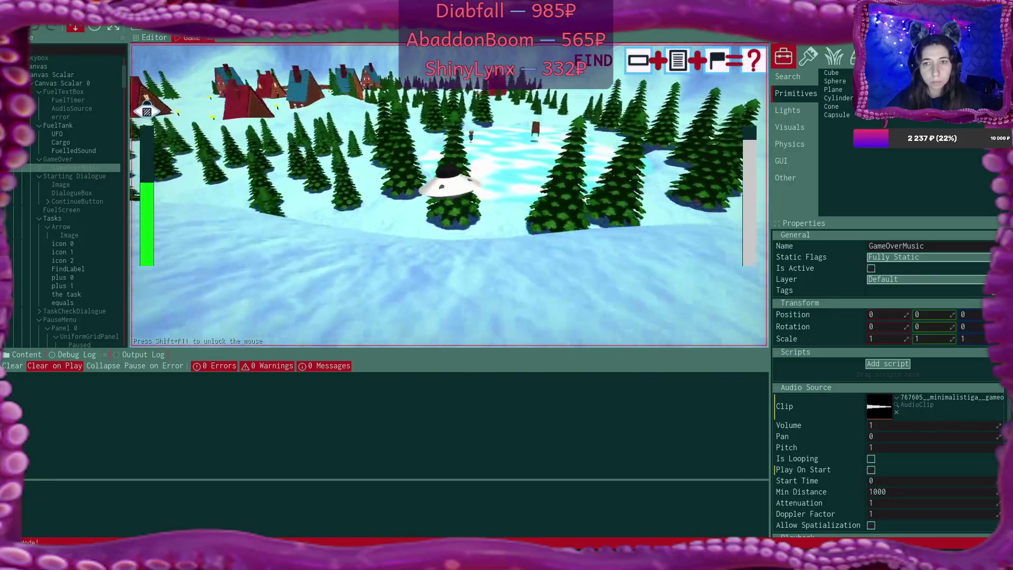
{"action": "key", "text": "a"}
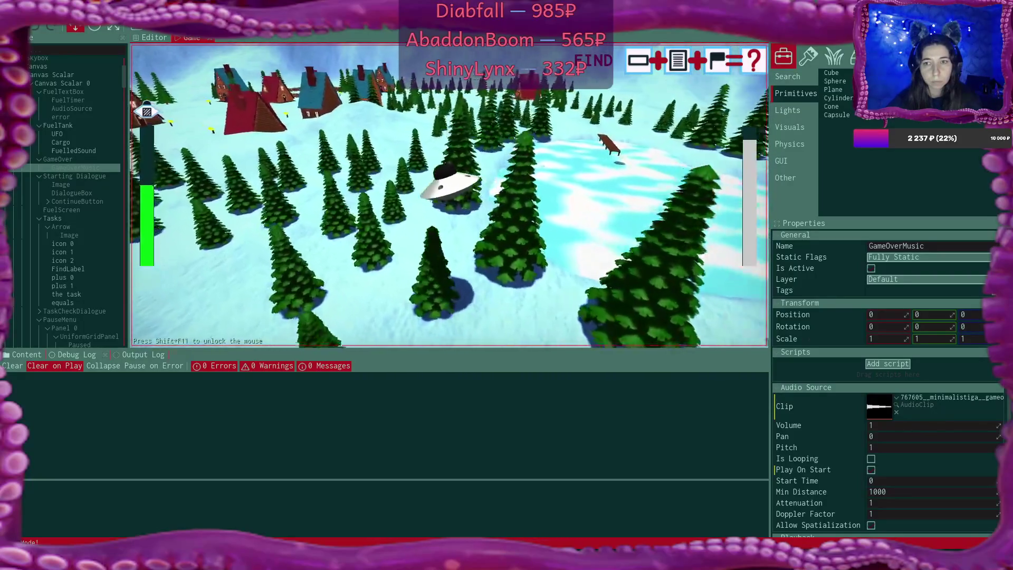
{"action": "key", "text": "a"}
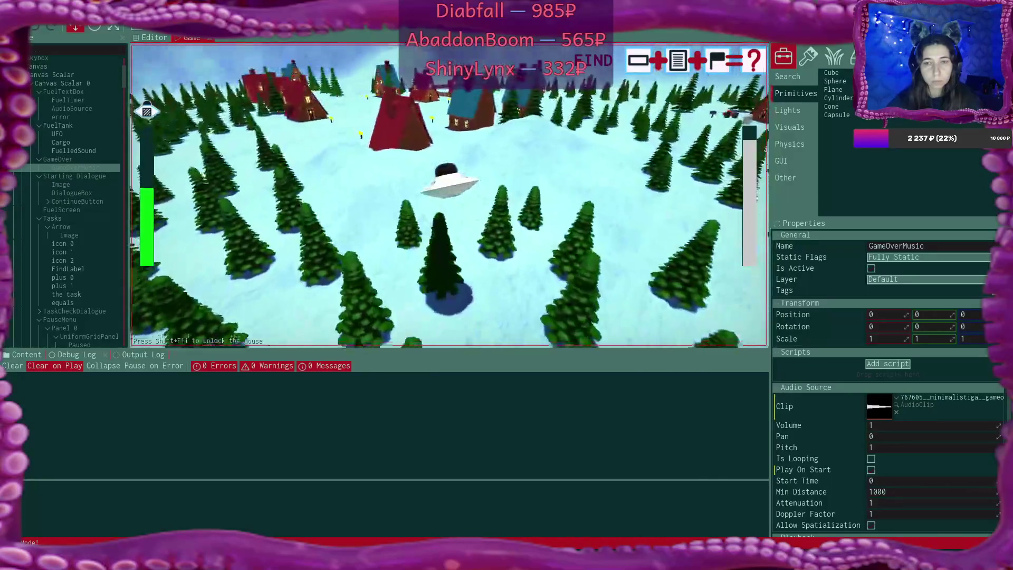
{"action": "key", "text": "a"}
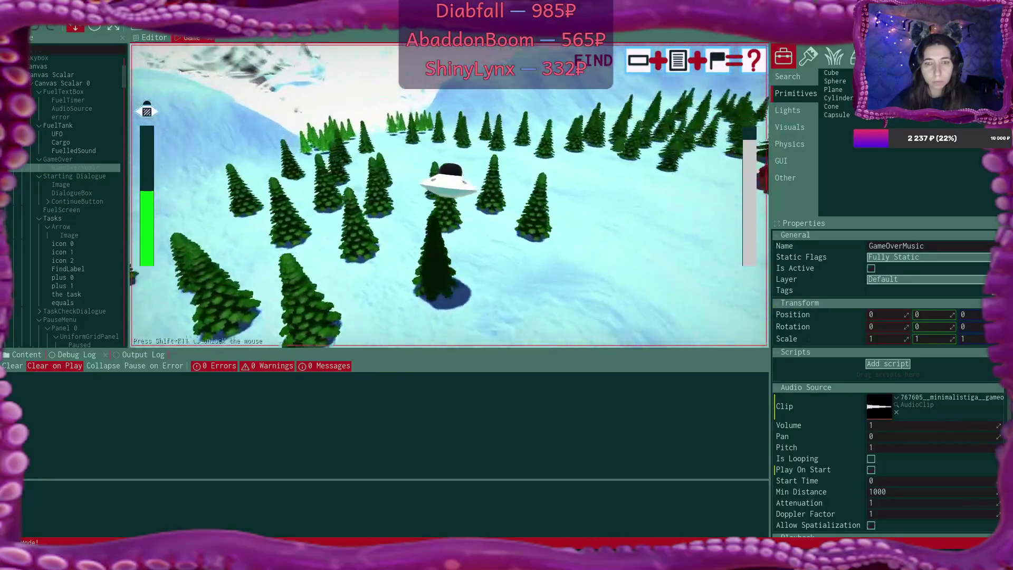
{"action": "key", "text": "a"}
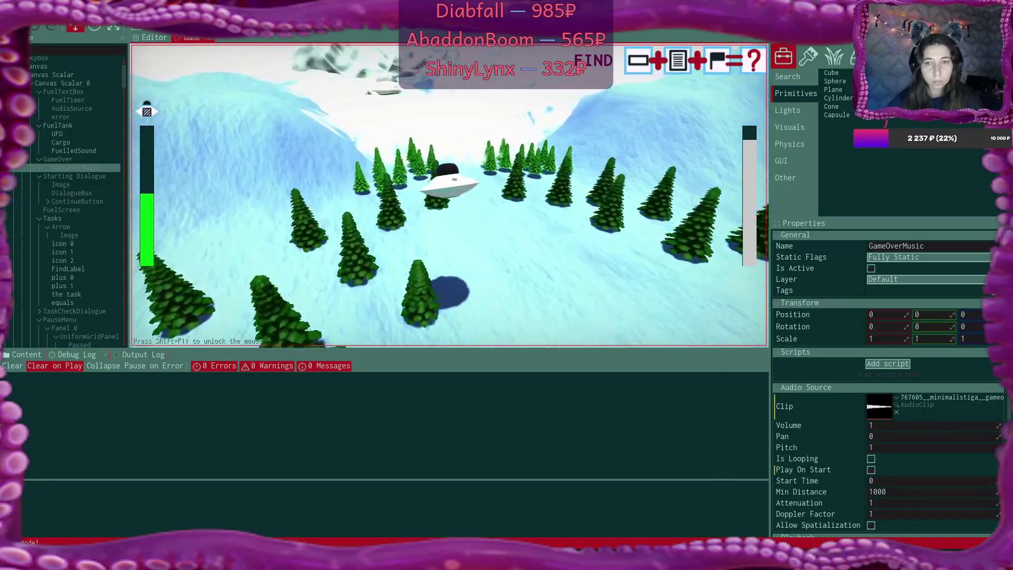
{"action": "key", "text": "a"}
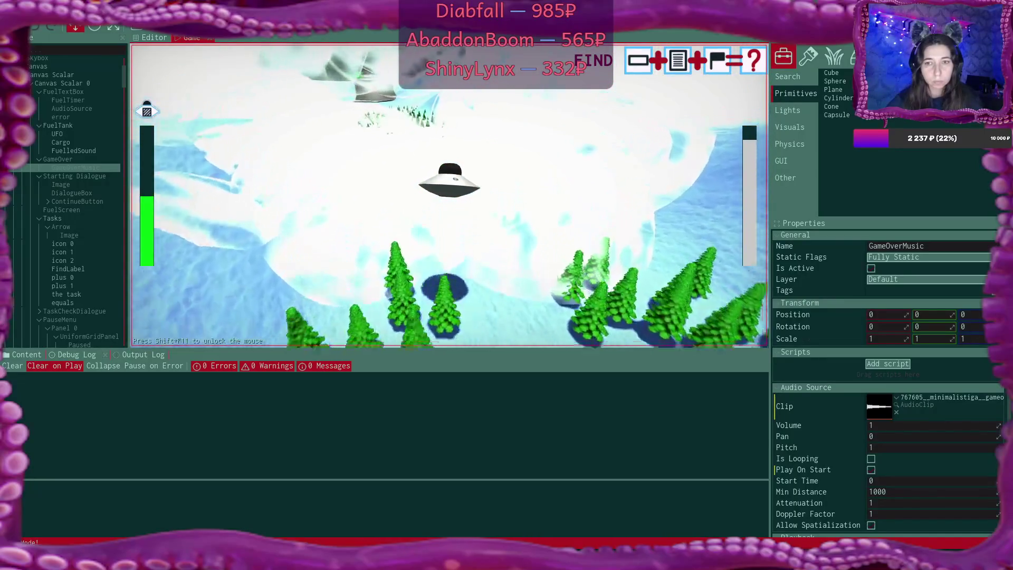
{"action": "key", "text": "a"}
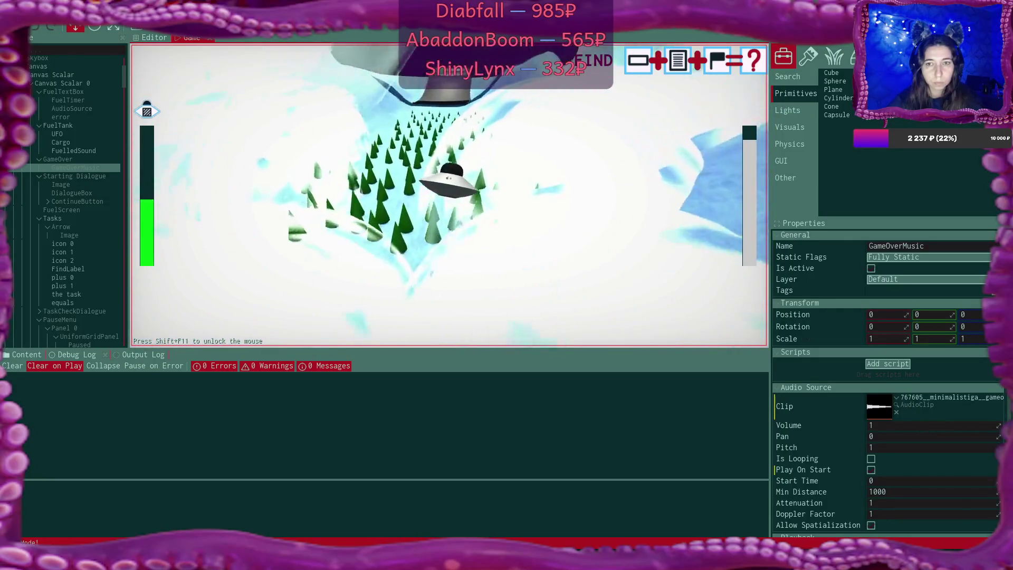
{"action": "key", "text": "space"}
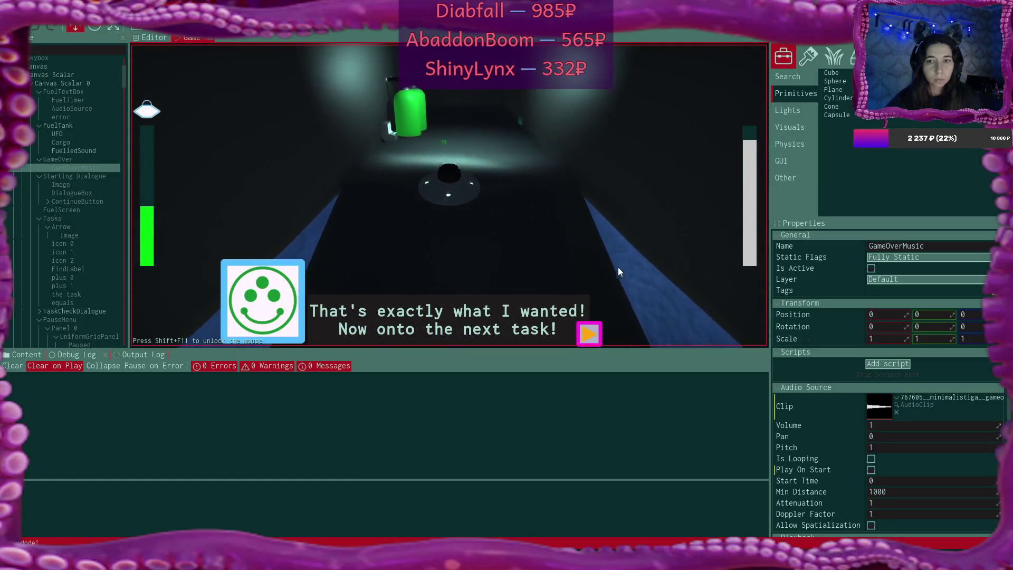
{"action": "left_click", "coordinate": [588, 334]}
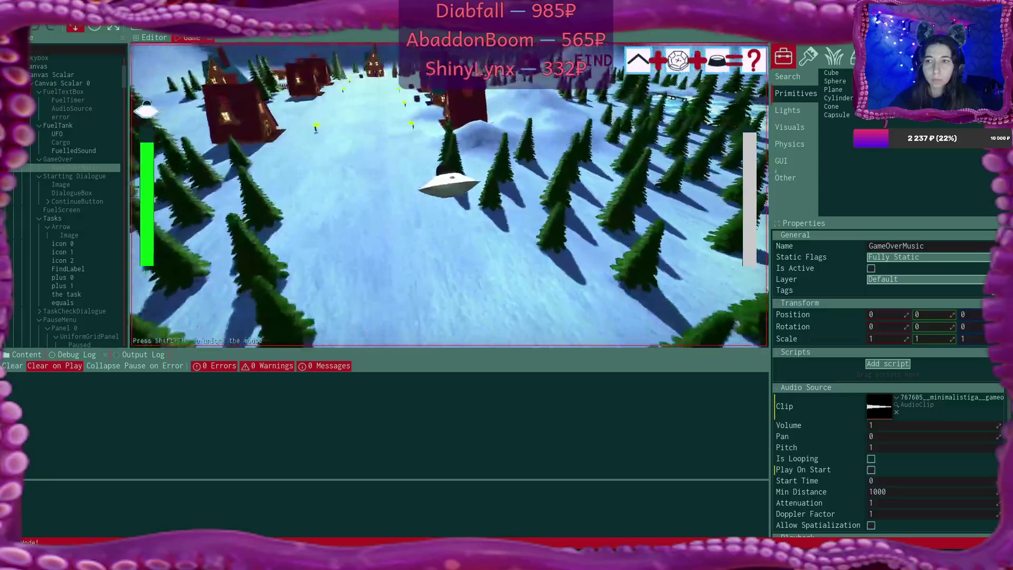
- Fly the UFO forward over the snowy village toward the houses
{"action": "key", "text": "w"}
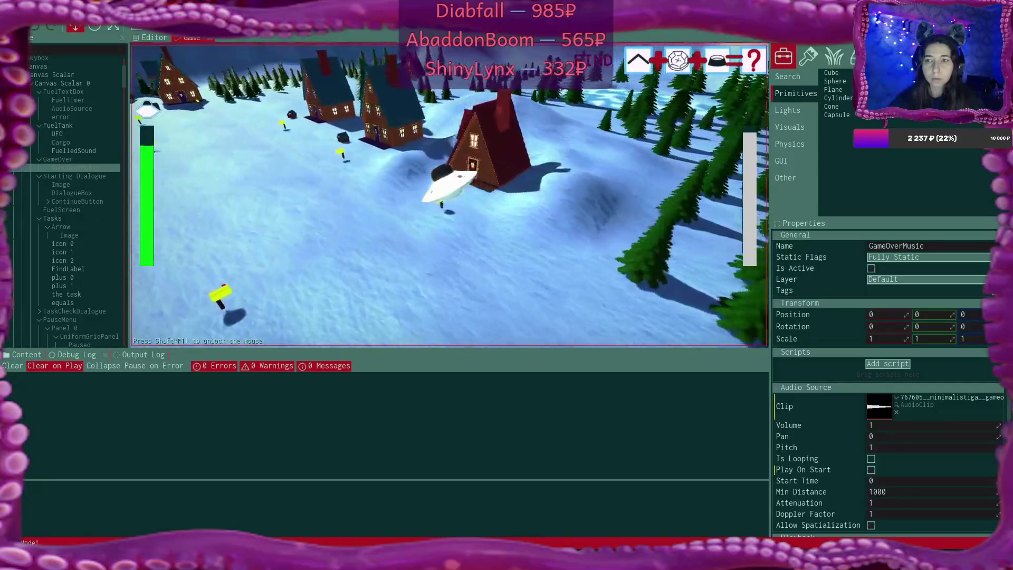
{"action": "key", "text": "w"}
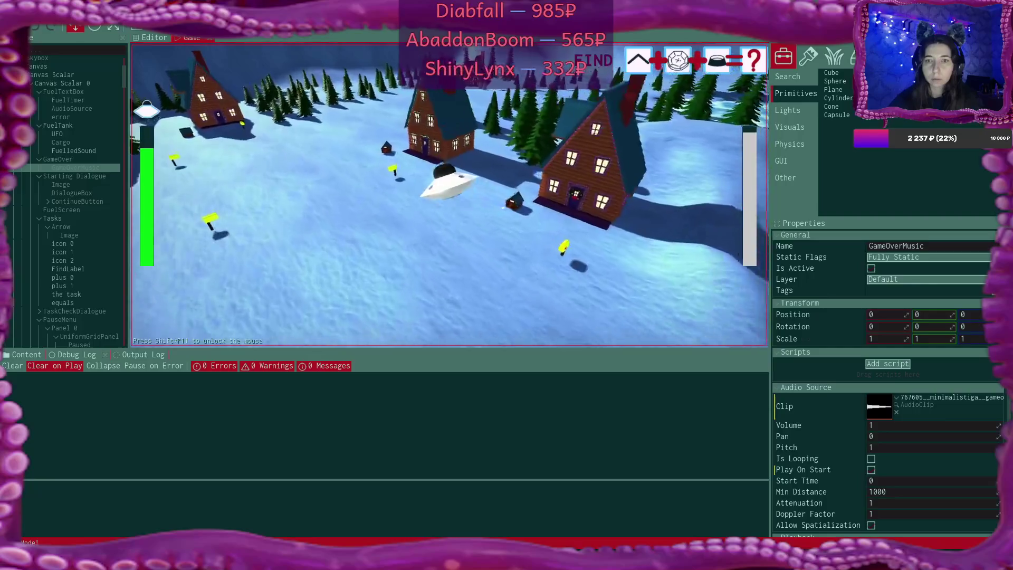
{"action": "key", "text": "w"}
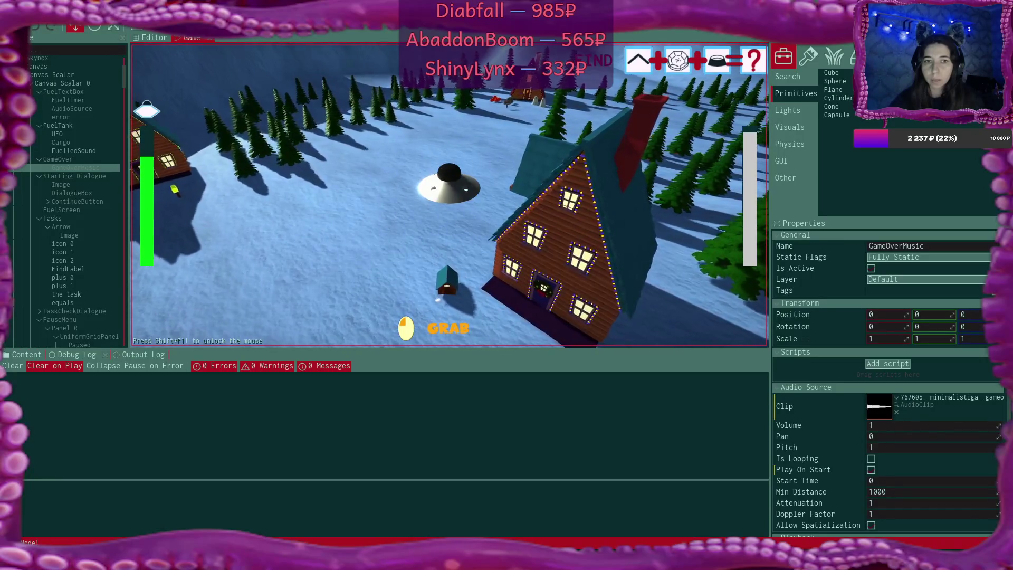
{"action": "key", "text": "w"}
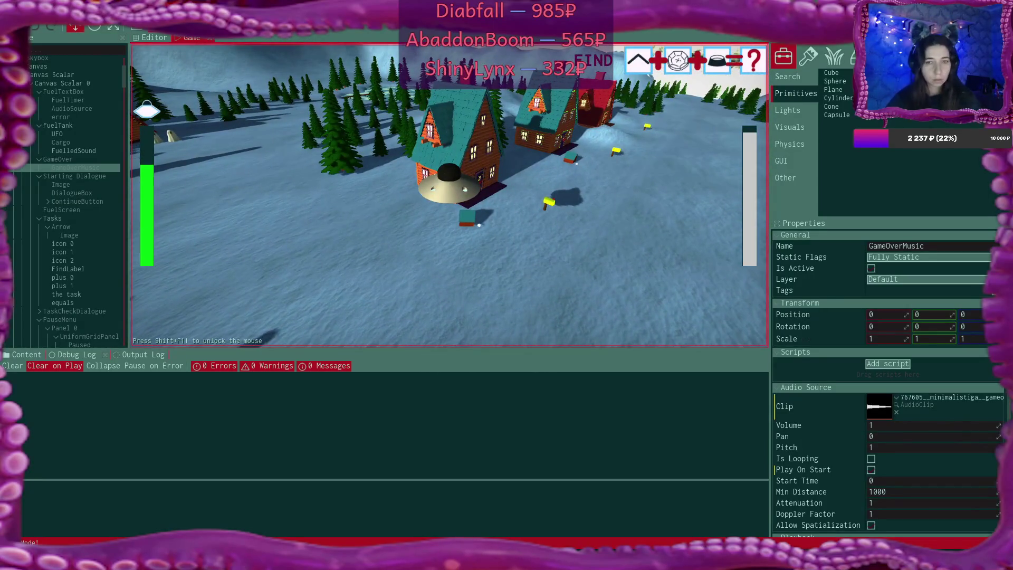
{"action": "scroll", "coordinate": [117, 200], "scroll_direction": "down", "scroll_amount": 5}
- Select GunManRB in the Scene tree and review its gun-man script and rigid body properties
{"action": "scroll", "coordinate": [97, 207], "scroll_direction": "down", "scroll_amount": 7}
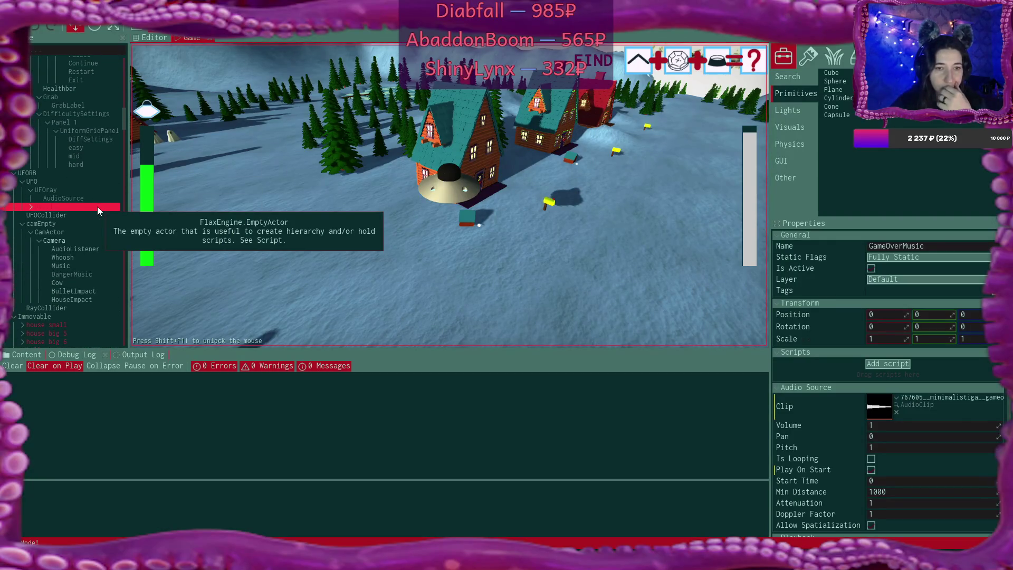
{"action": "scroll", "coordinate": [97, 210], "scroll_direction": "down", "scroll_amount": 10}
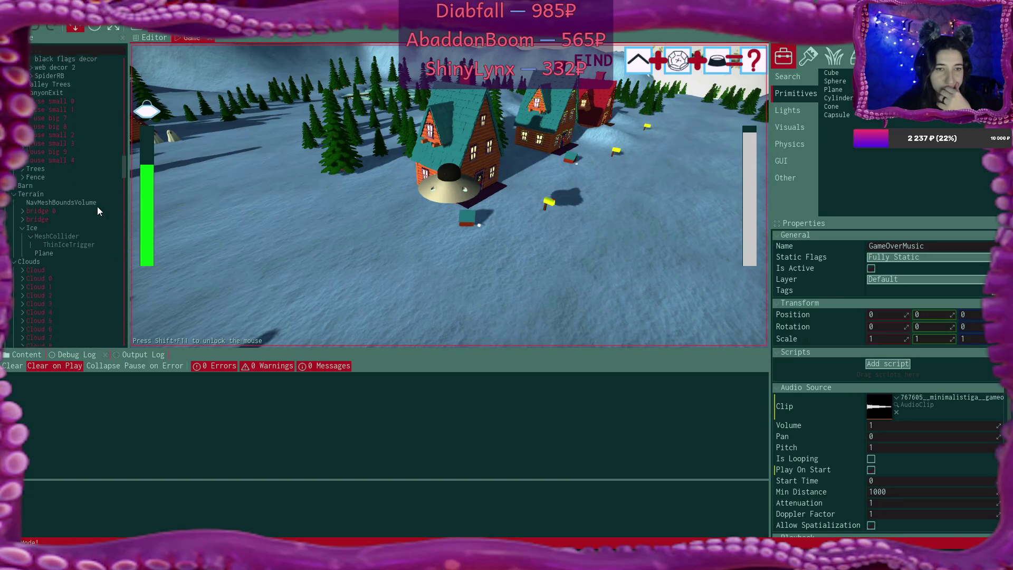
{"action": "scroll", "coordinate": [97, 211], "scroll_direction": "down", "scroll_amount": 15}
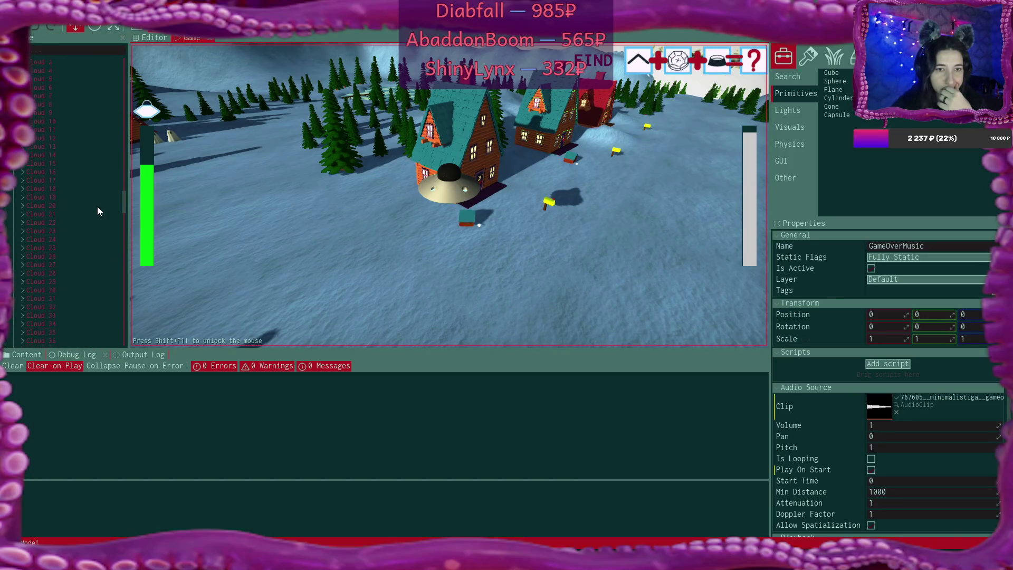
{"action": "scroll", "coordinate": [93, 191], "scroll_direction": "up", "scroll_amount": 12}
{"action": "scroll", "coordinate": [68, 176], "scroll_direction": "down", "scroll_amount": 2}
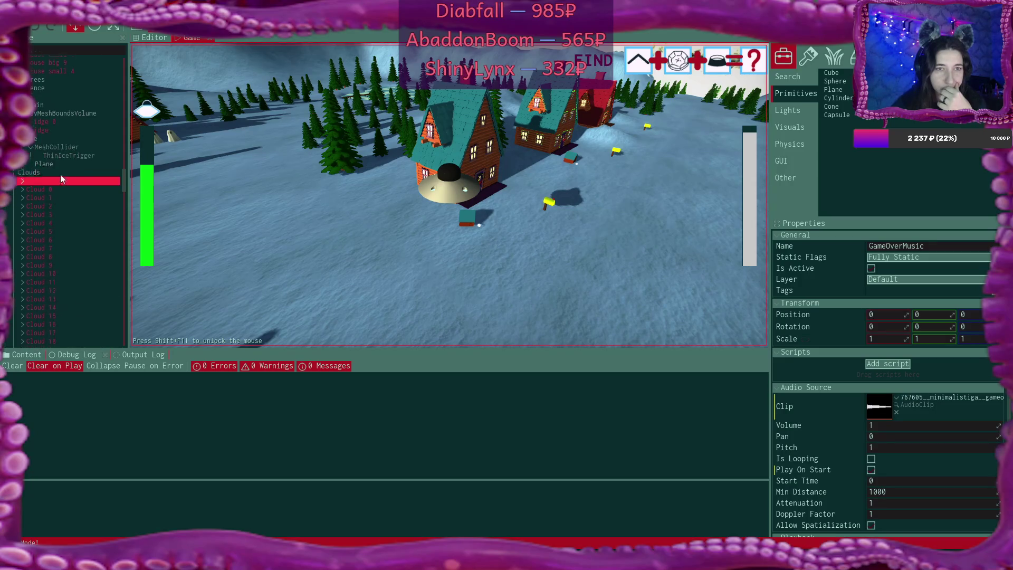
{"action": "scroll", "coordinate": [104, 183], "scroll_direction": "down", "scroll_amount": 15}
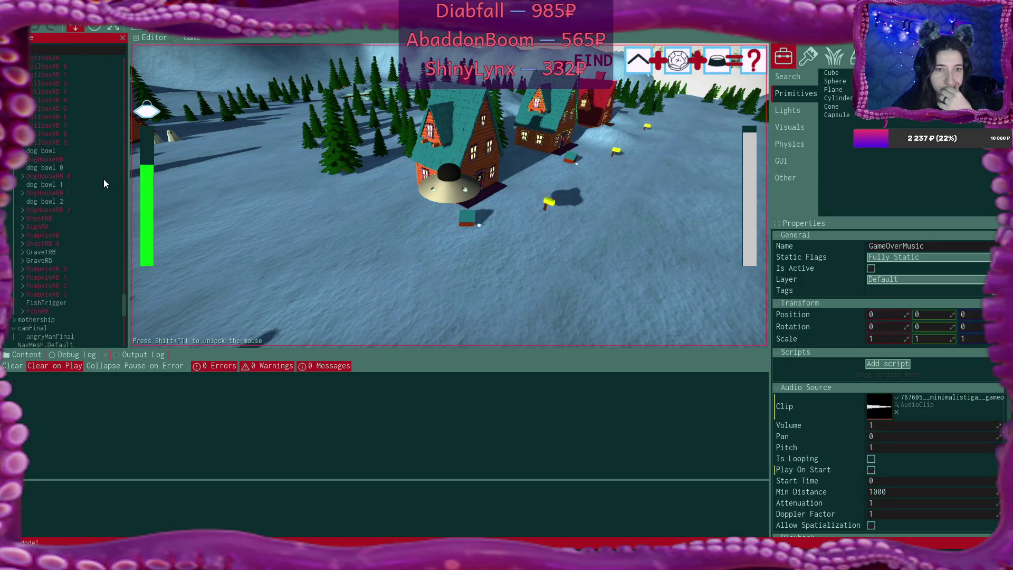
{"action": "scroll", "coordinate": [103, 183], "scroll_direction": "down", "scroll_amount": 1}
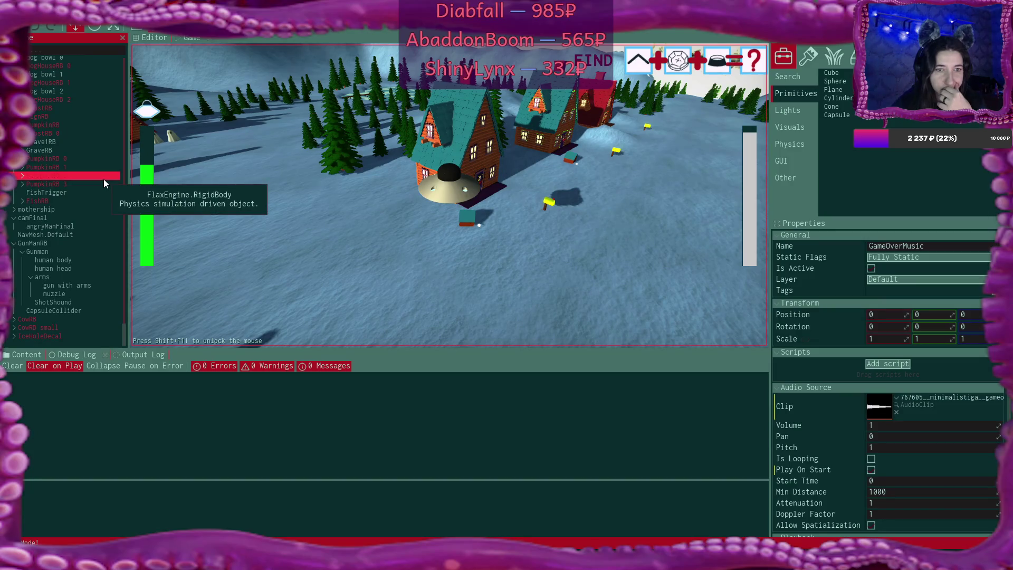
{"action": "left_click", "coordinate": [30, 244]}
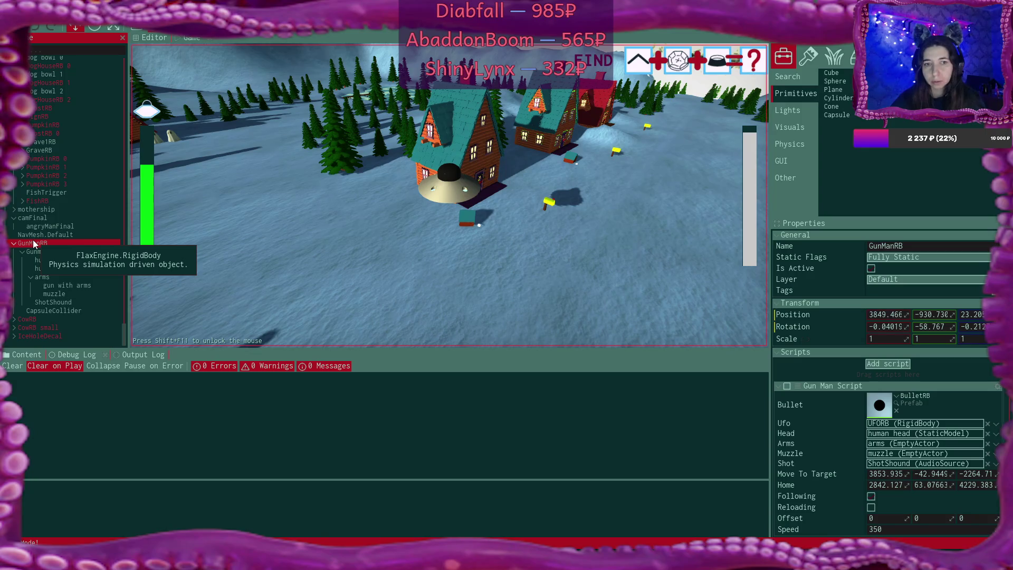
{"action": "scroll", "coordinate": [901, 328], "scroll_direction": "down", "scroll_amount": 5}
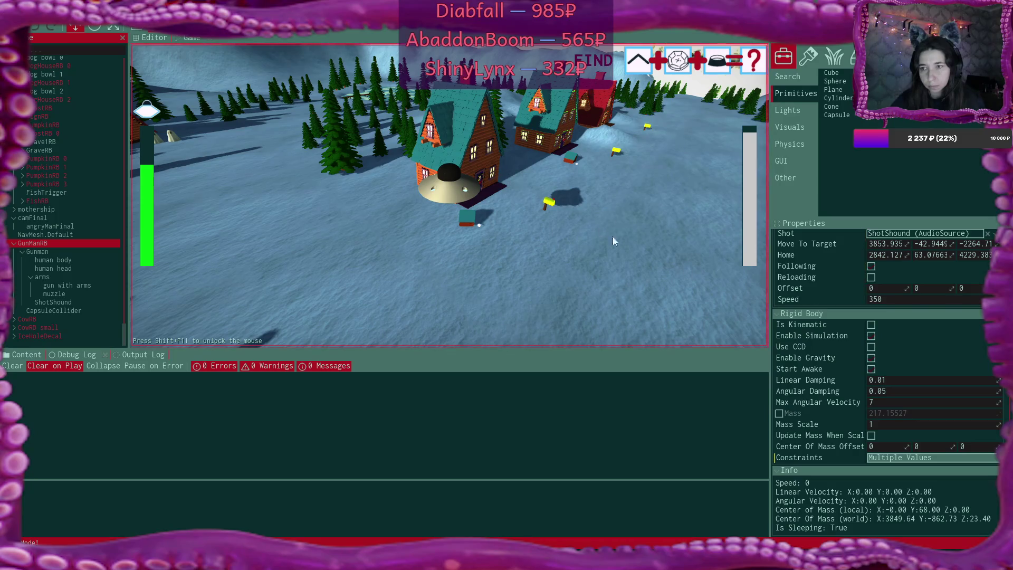
- Return to the Editor view and stop the play-test
{"action": "left_click", "coordinate": [144, 37]}
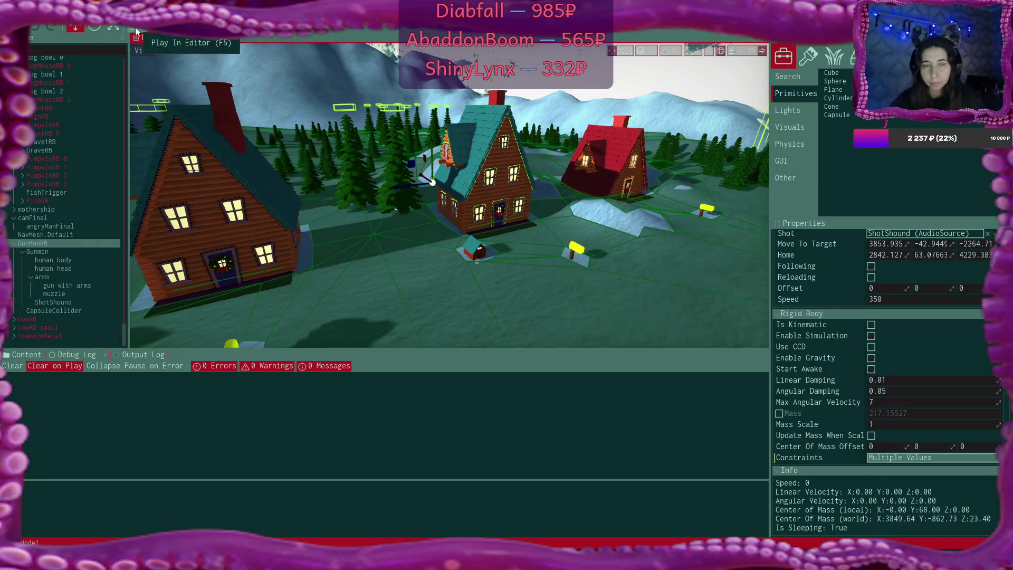
{"action": "left_click", "coordinate": [75, 26]}
{"action": "key", "text": "alt+Tab"}
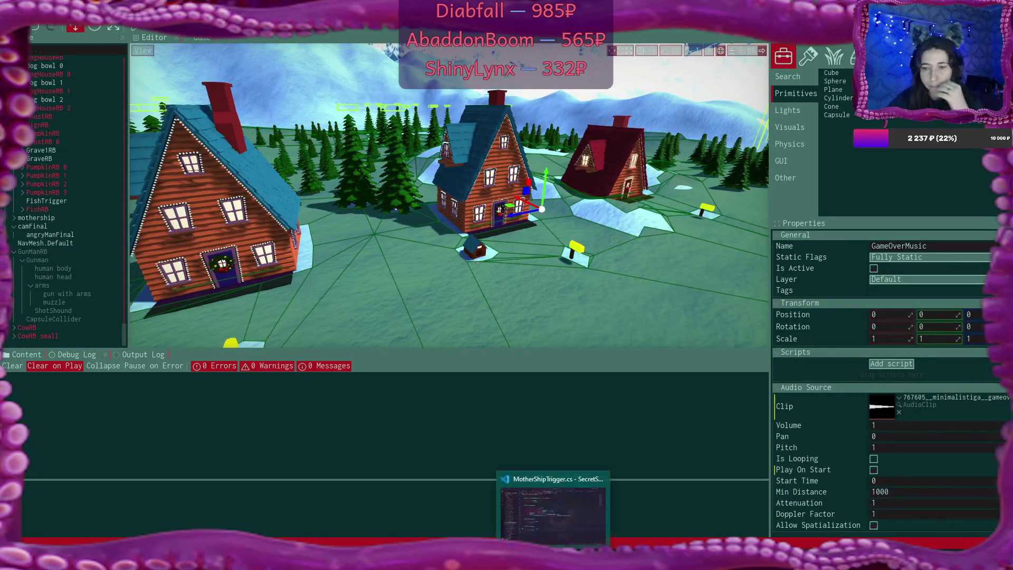
- Open MoveAndGrabScript.cs and scroll to the SwitchMusic method's canyon branch
{"action": "scroll", "coordinate": [638, 248], "scroll_direction": "up", "scroll_amount": 2}
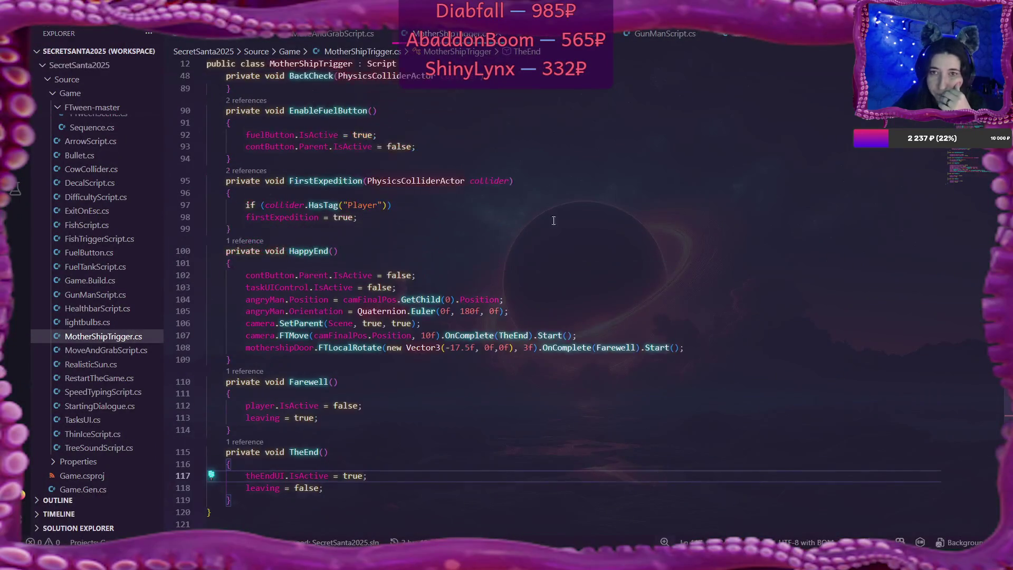
{"action": "left_click", "coordinate": [332, 33]}
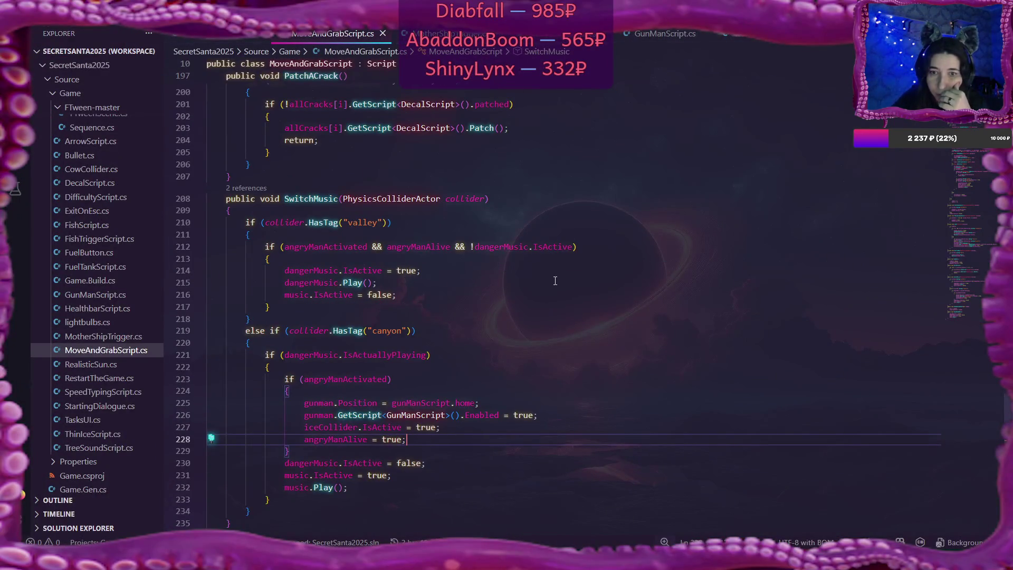
{"action": "scroll", "coordinate": [554, 281], "scroll_direction": "down", "scroll_amount": 2}
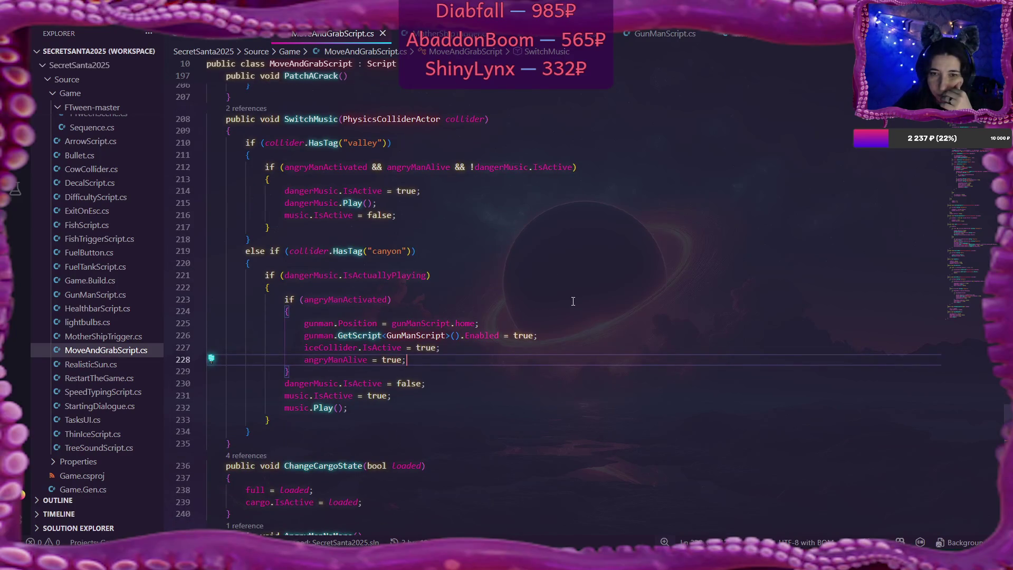
{"action": "scroll", "coordinate": [572, 300], "scroll_direction": "down", "scroll_amount": 1}
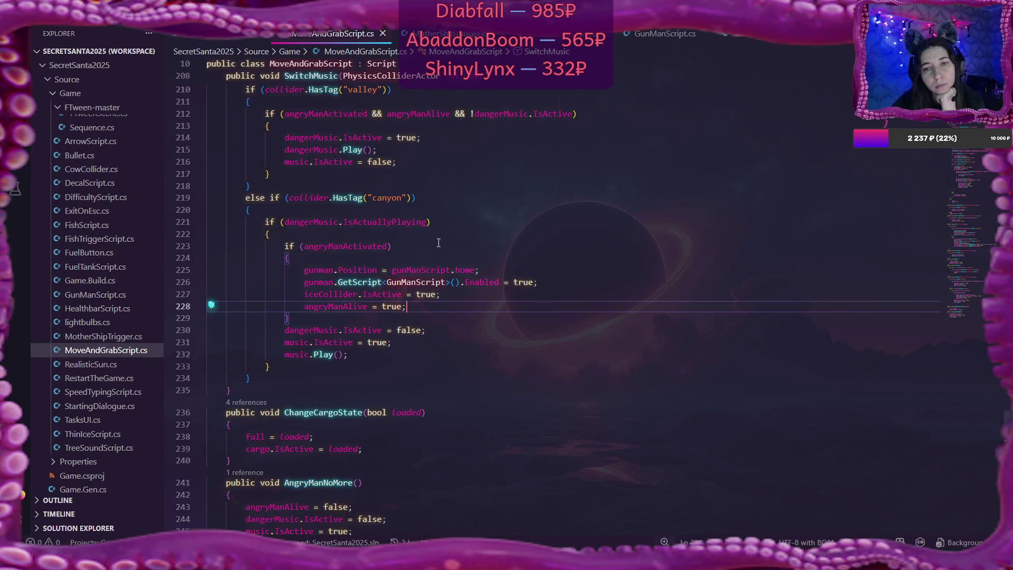
{"action": "mouse_move", "coordinate": [395, 221]}
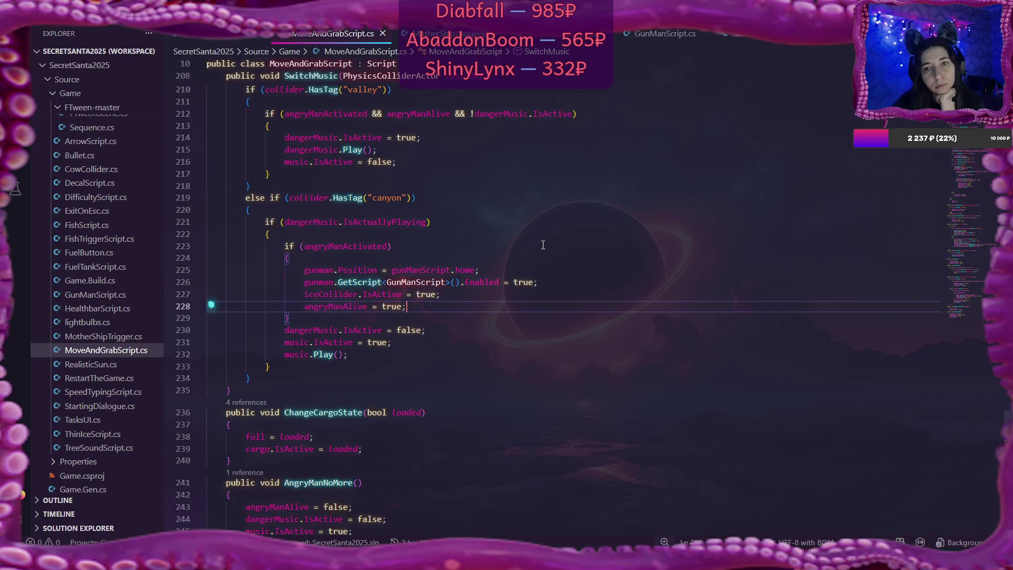
{"action": "scroll", "coordinate": [535, 246], "scroll_direction": "up", "scroll_amount": 1}
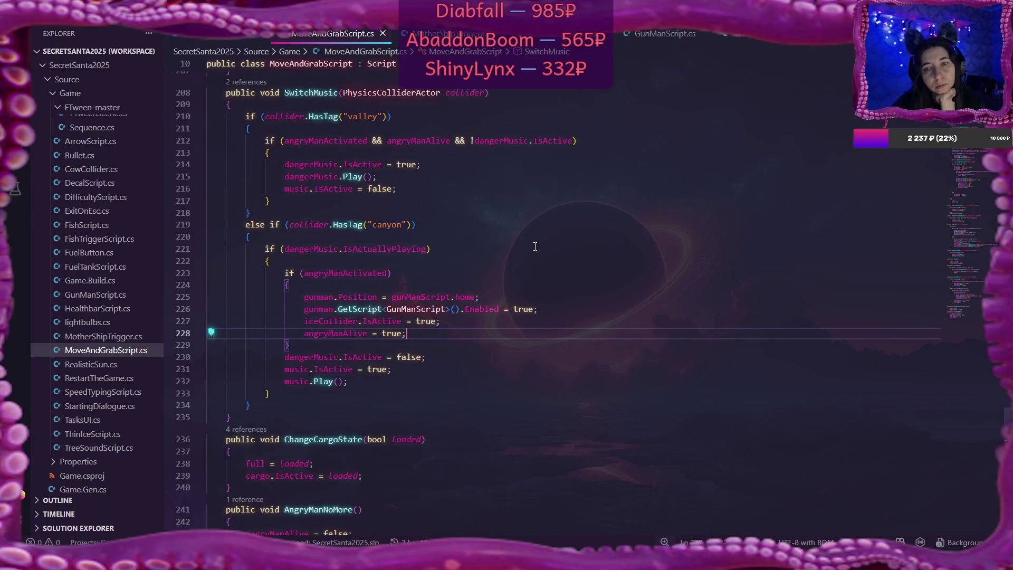
{"action": "scroll", "coordinate": [535, 246], "scroll_direction": "down", "scroll_amount": 1}
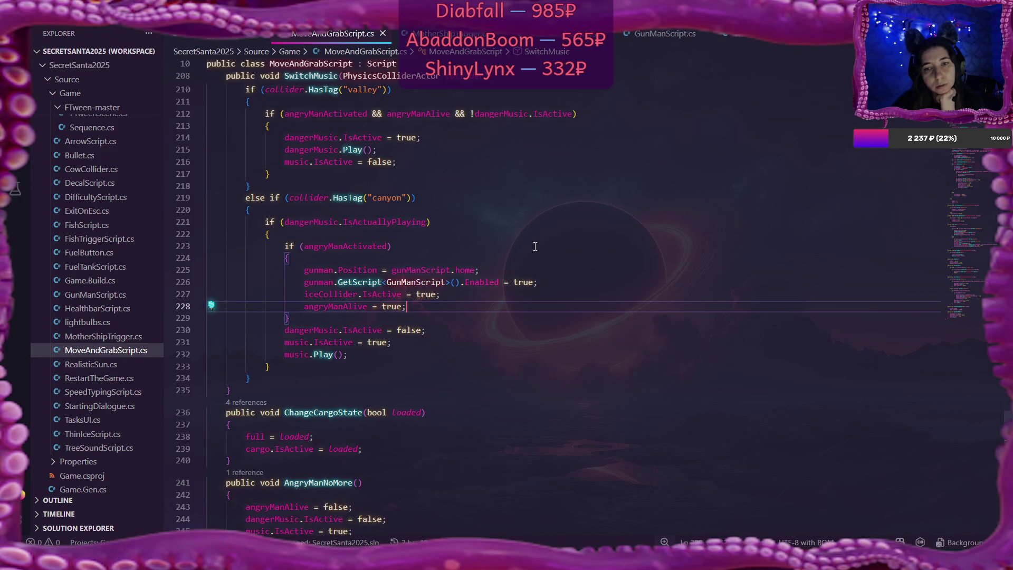
- Select IsActuallyPlaying on line 221, then the whole angryManActivated block
{"action": "mouse_move", "coordinate": [344, 223]}
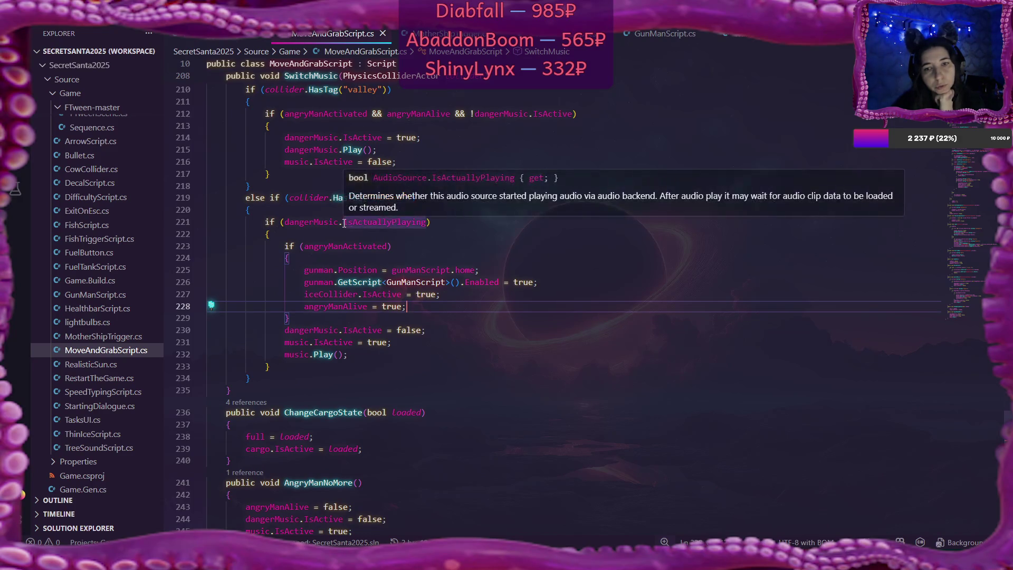
{"action": "left_click_drag", "start_coordinate": [344, 223], "coordinate": [427, 227]}
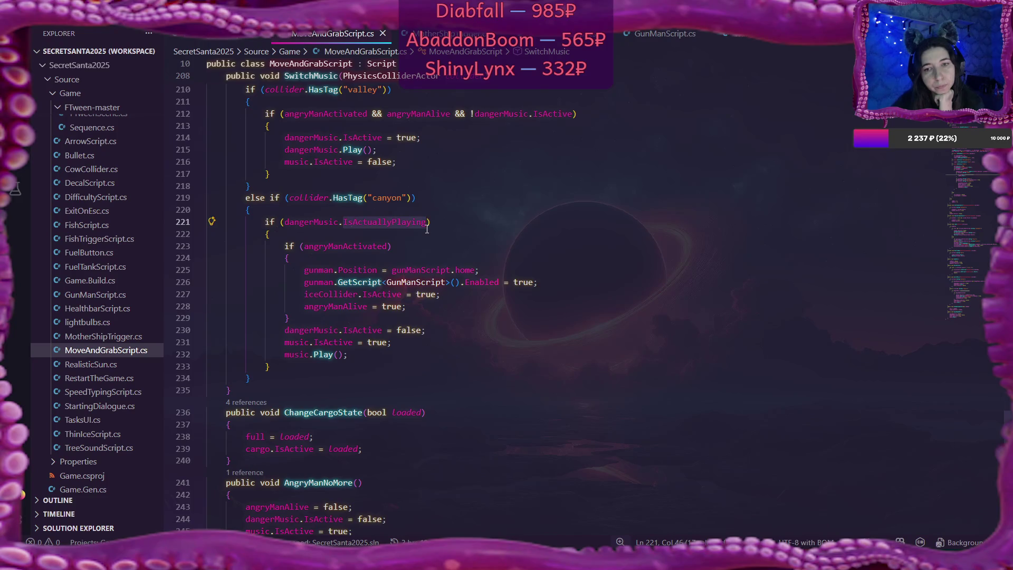
{"action": "left_click", "coordinate": [285, 246]}
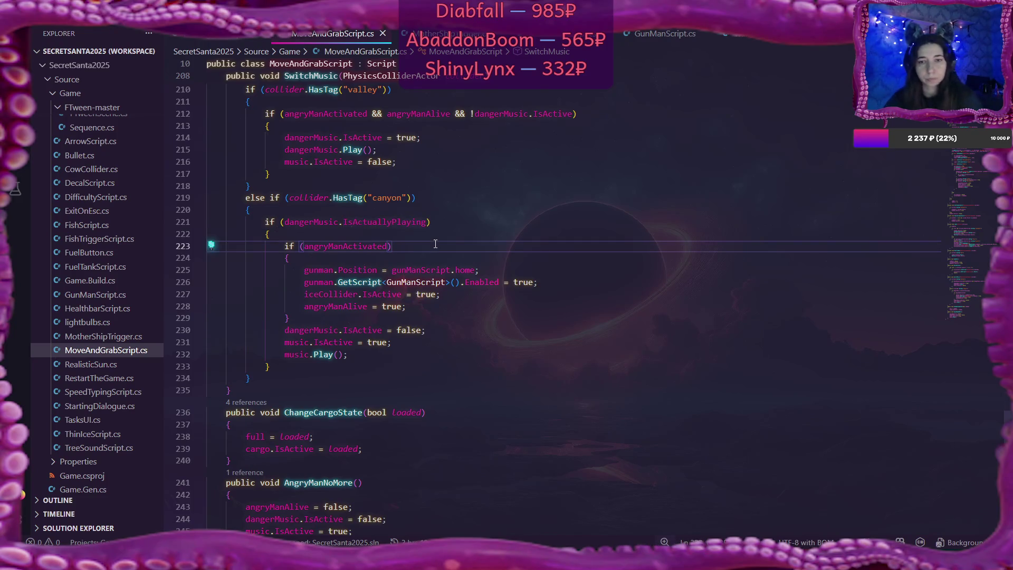
{"action": "mouse_move", "coordinate": [284, 246]}
{"action": "left_mouse_down"}
{"action": "mouse_move", "coordinate": [364, 300]}
{"action": "mouse_move", "coordinate": [369, 315]}
{"action": "left_mouse_up"}
{"action": "key", "text": "ctrl+c"}
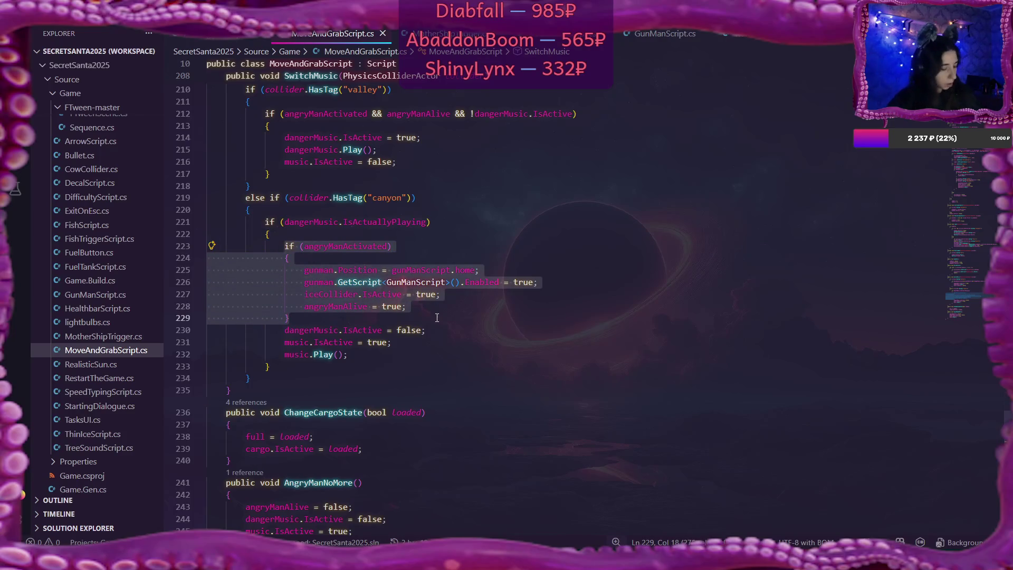
- Cut the angryManActivated block and paste it at the top of the canyon branch
{"action": "key", "text": "Delete"}
{"action": "left_click", "coordinate": [302, 209]}
{"action": "key", "text": "Return"}
{"action": "key", "text": "ctrl+v"}
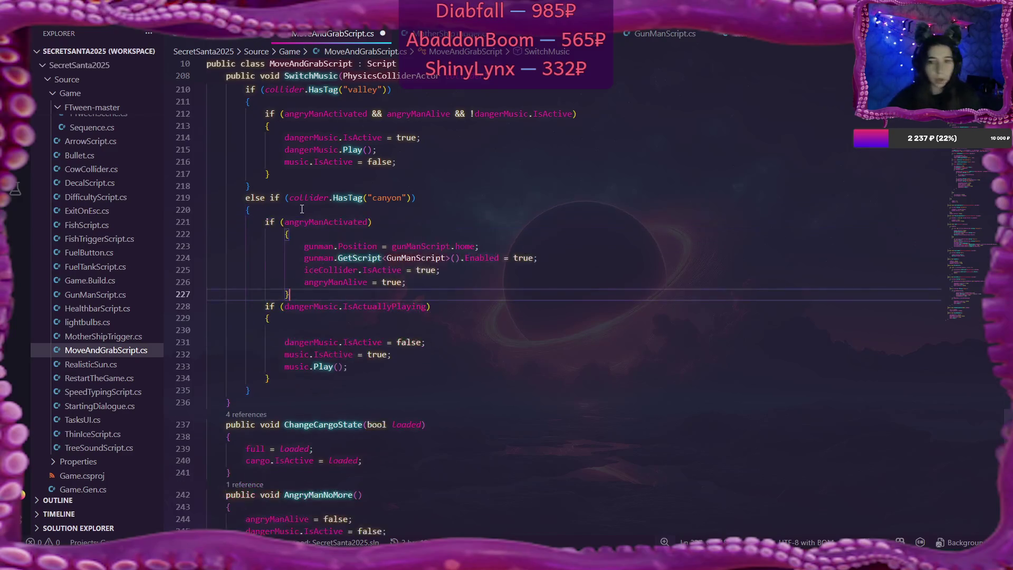
- Outdent the pasted block's braces and its gunman, iceCollider and angryManAlive lines one level
{"action": "left_click", "coordinate": [284, 234]}
{"action": "key", "text": "BackSpace"}
{"action": "left_click", "coordinate": [285, 293]}
{"action": "key", "text": "BackSpace"}
{"action": "left_click", "coordinate": [303, 246]}
{"action": "key", "text": "BackSpace"}
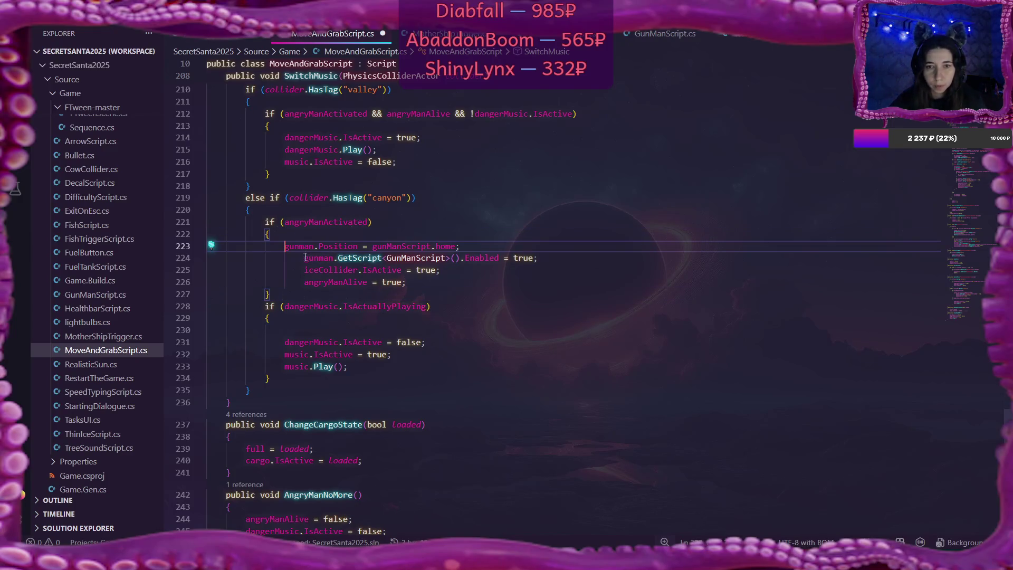
{"action": "left_click", "coordinate": [305, 258]}
{"action": "key", "text": "BackSpace"}
{"action": "left_click", "coordinate": [304, 269]}
{"action": "key", "text": "BackSpace"}
{"action": "left_click", "coordinate": [303, 282]}
{"action": "key", "text": "BackSpace"}
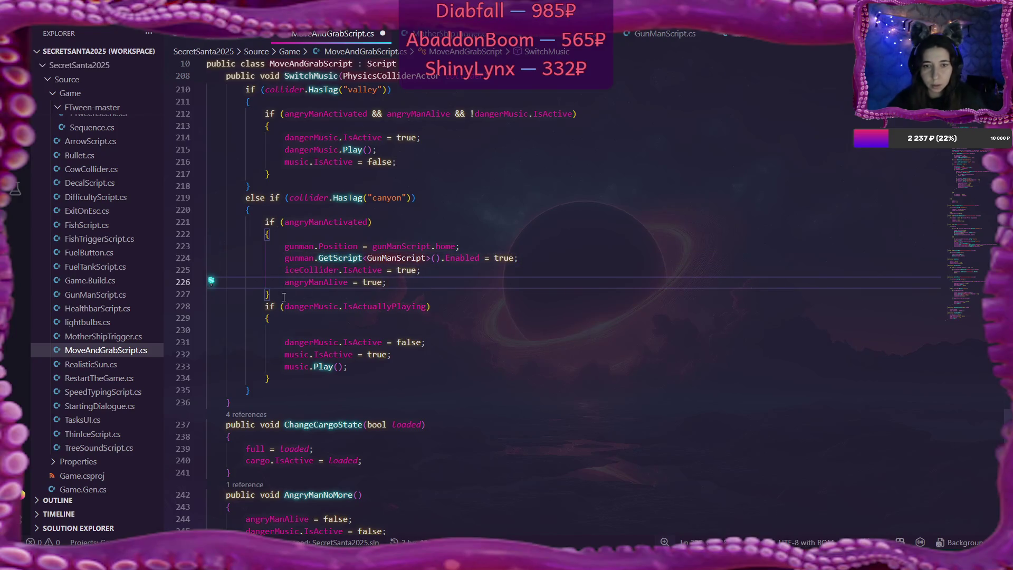
- Delete the leftover empty line after the IsActuallyPlaying brace
{"action": "left_click", "coordinate": [324, 318]}
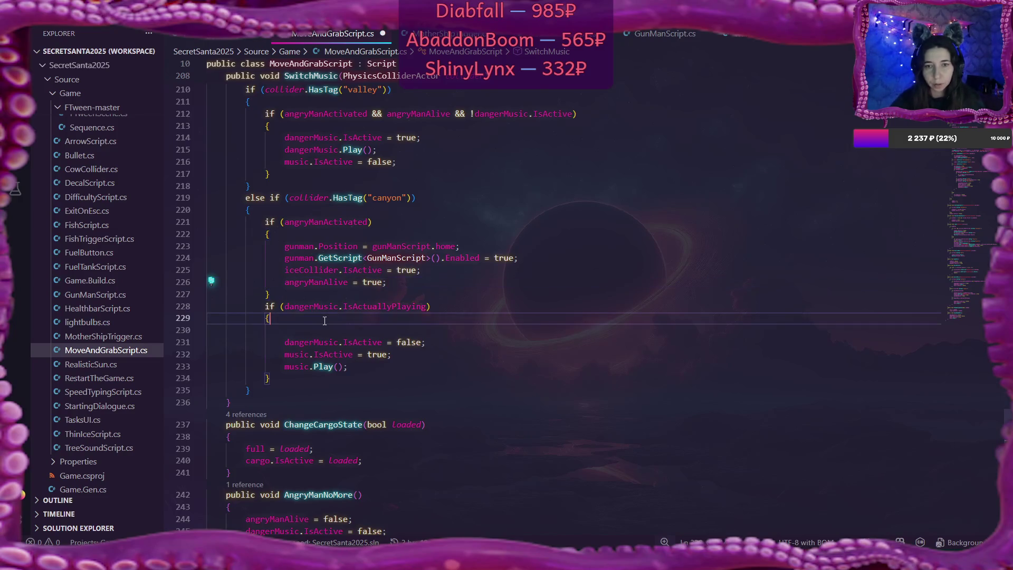
{"action": "key", "text": "Delete"}
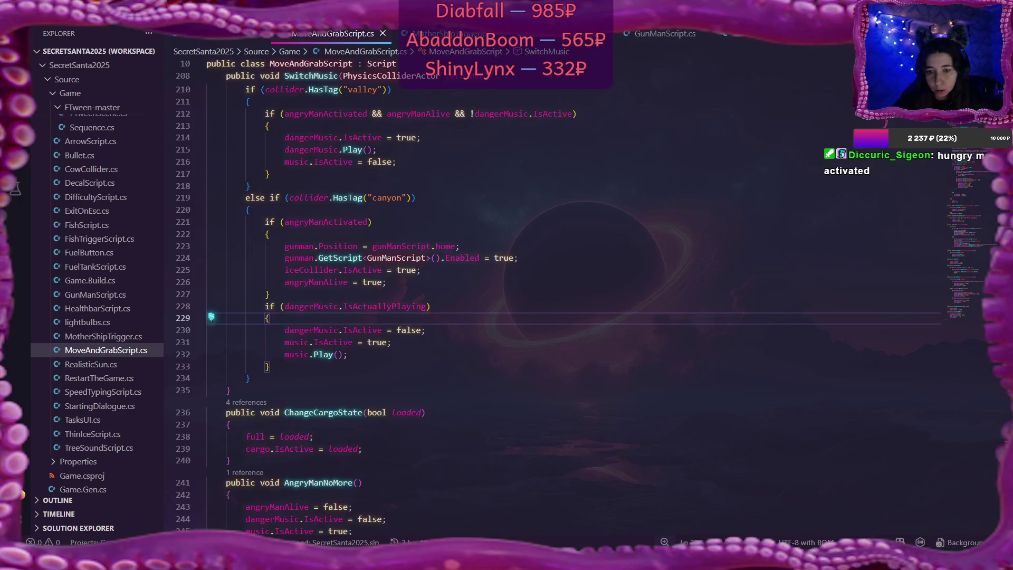
{"action": "key", "text": "alt+Tab"}
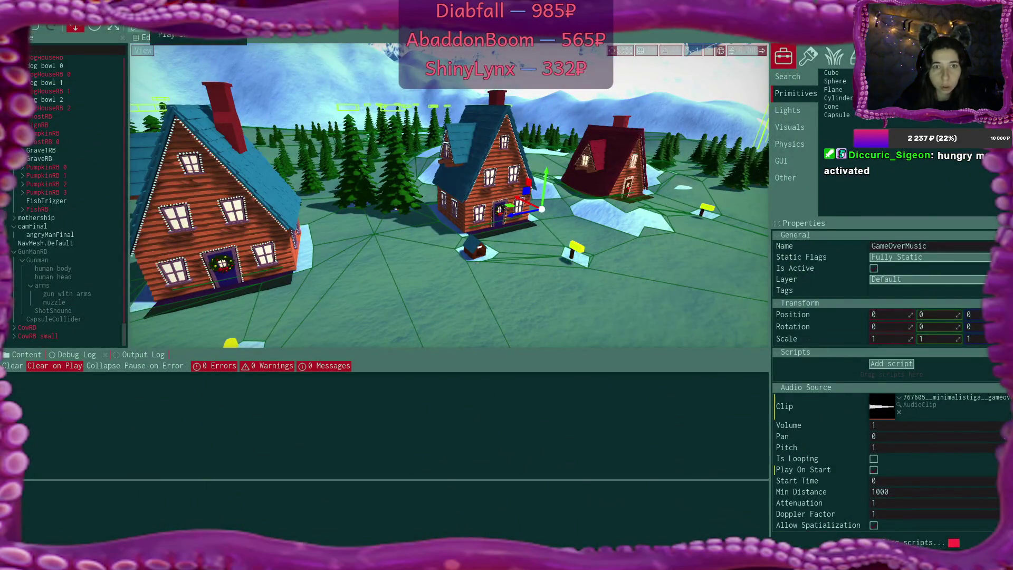
- Play on I TYPE SLOW, skip the intro and task dialogues, then press Fuel
{"action": "left_click", "coordinate": [136, 29]}
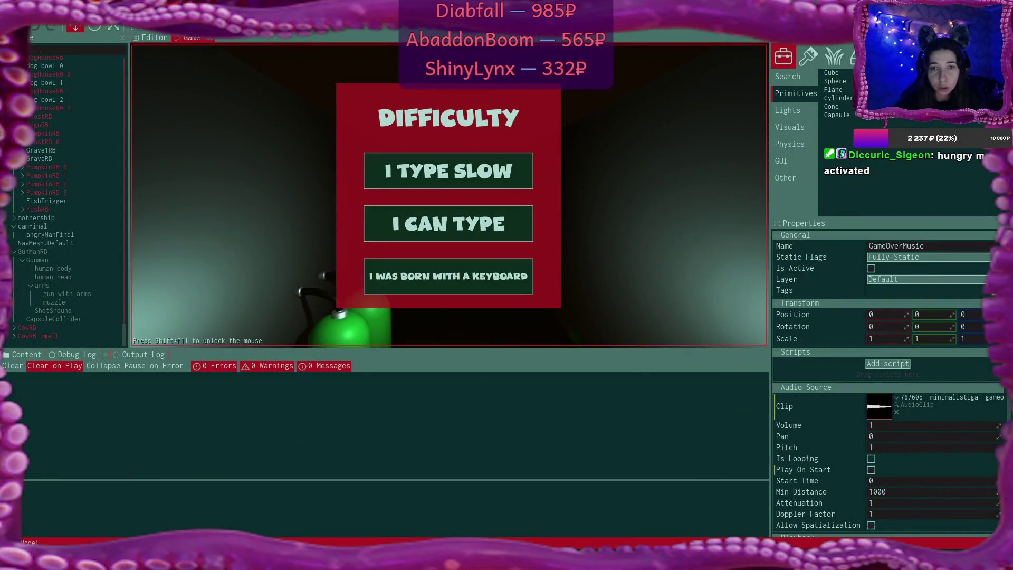
{"action": "key", "text": "XF86AudioPlay"}
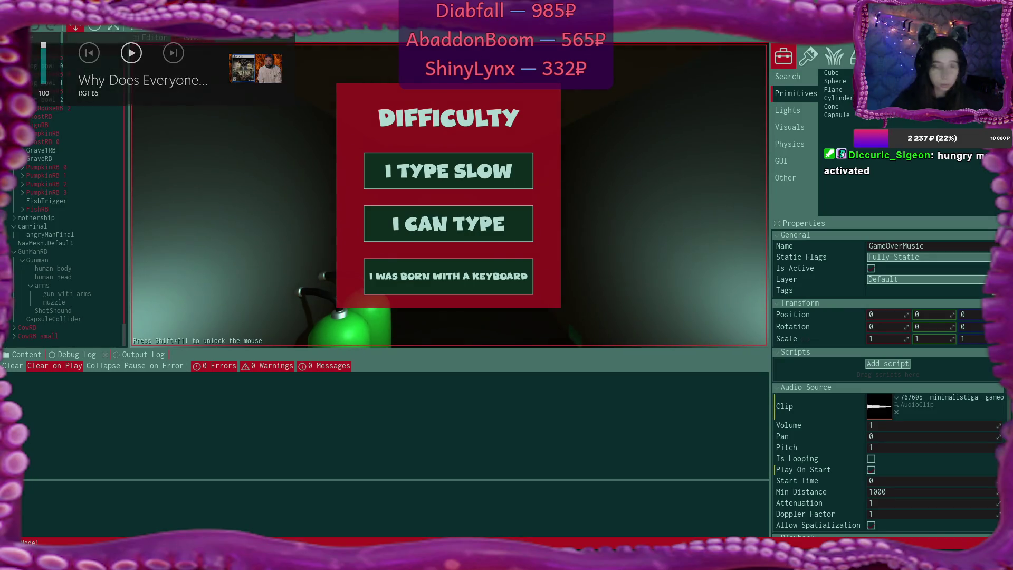
{"action": "key", "text": "shift+F11"}
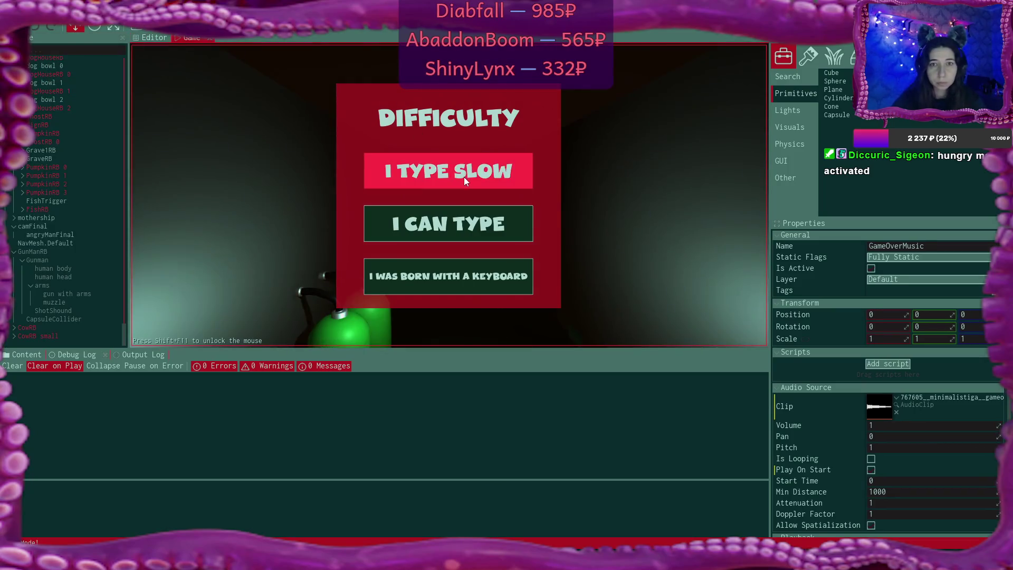
{"action": "left_click", "coordinate": [464, 177]}
{"action": "left_click", "coordinate": [573, 254]}
{"action": "left_click", "coordinate": [572, 254]}
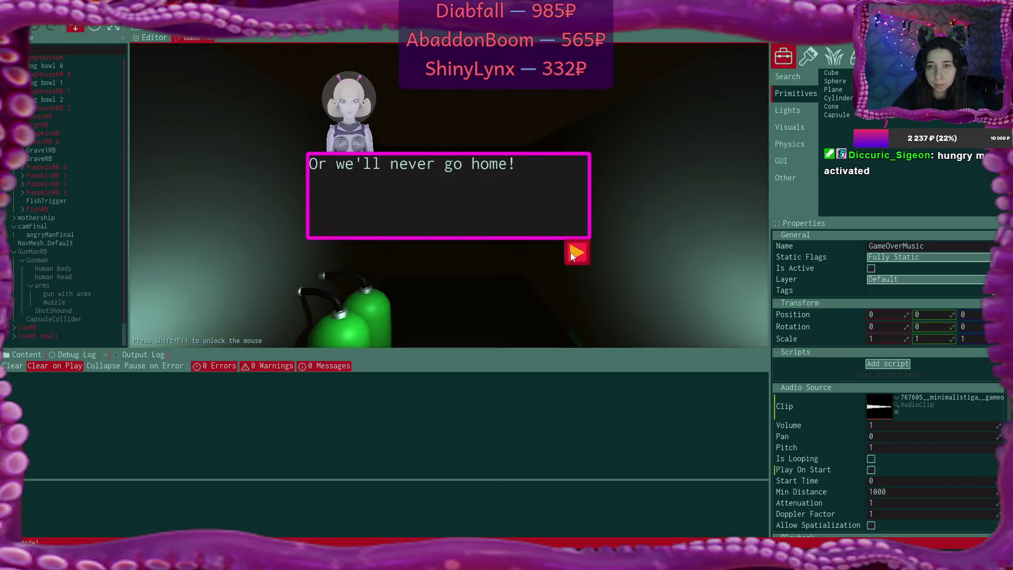
{"action": "left_click", "coordinate": [572, 255]}
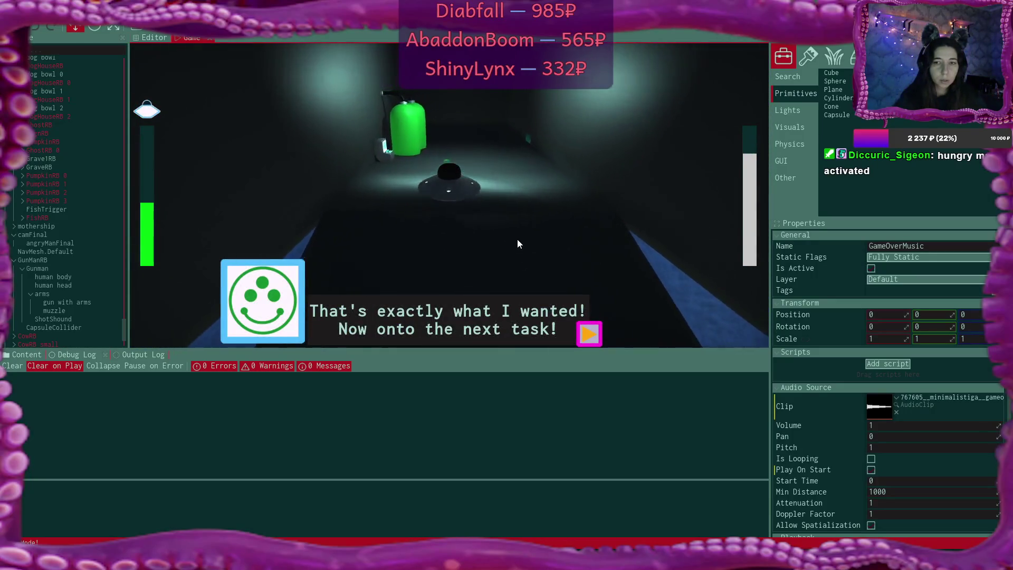
{"action": "left_click", "coordinate": [593, 333]}
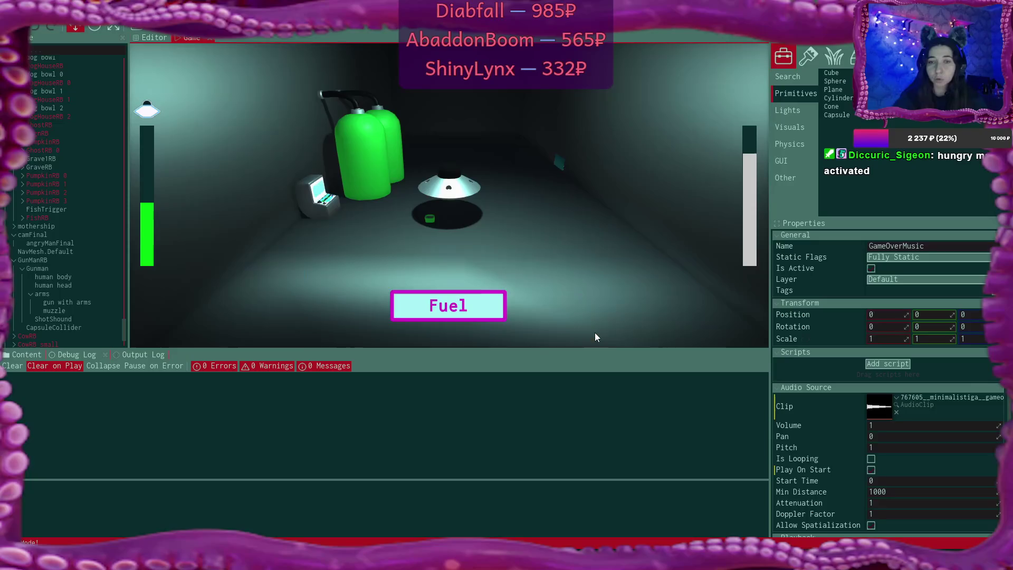
{"action": "left_click", "coordinate": [487, 309]}
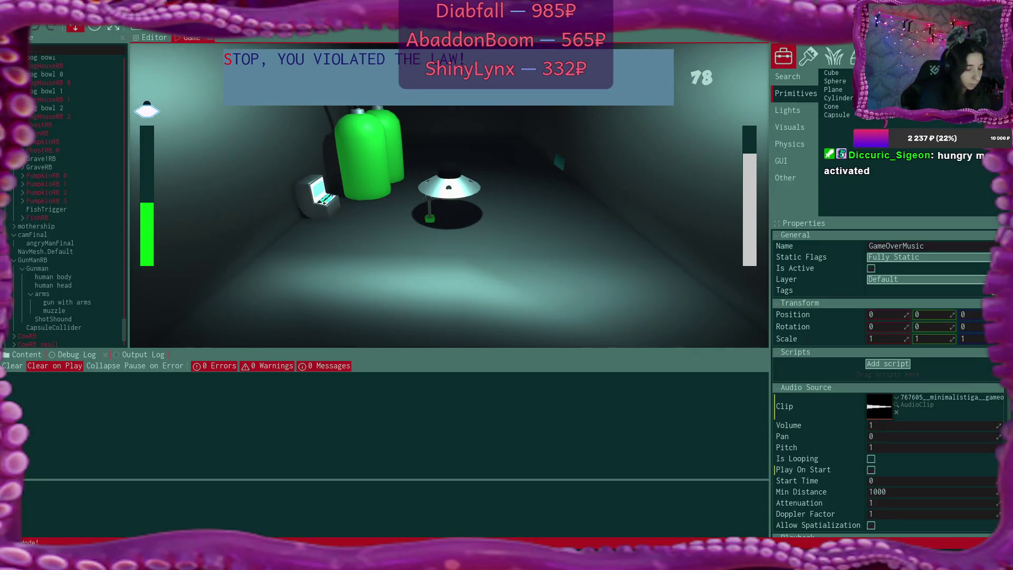